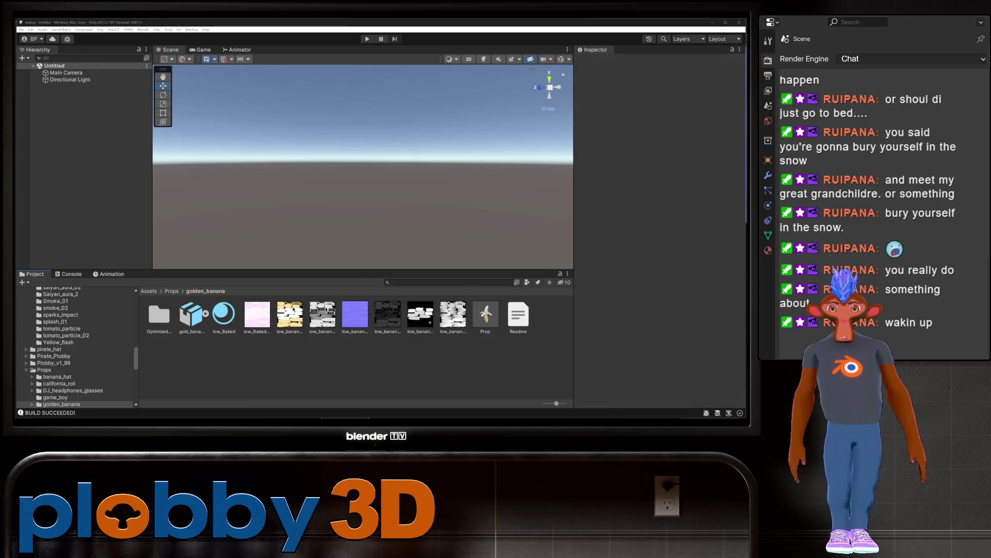
Step: Switch from the Unity editor to the Warudo Editor banana-throw node graph
key(alt+Tab)
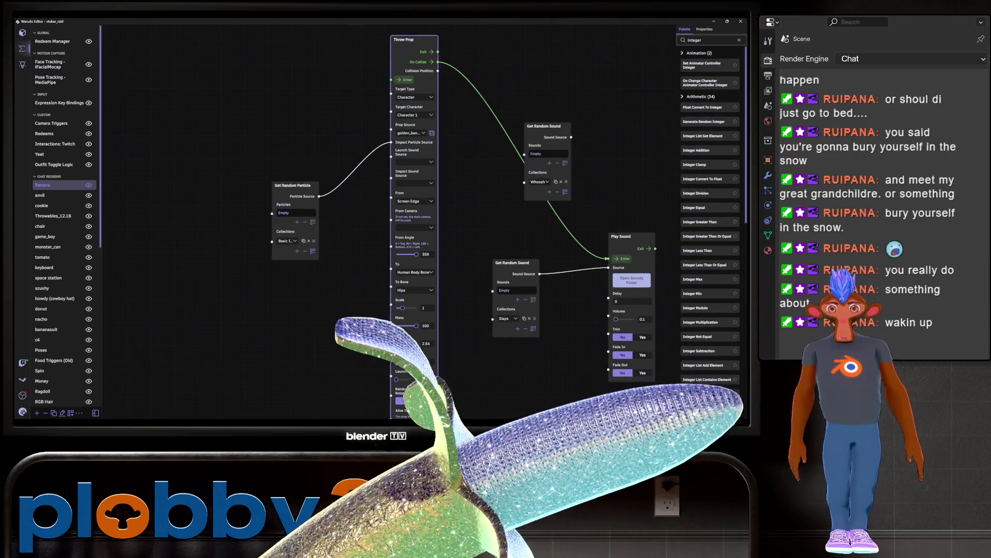
Step: Make the Throw Prop launch from World Position and enter starting coordinates
click(414, 201)
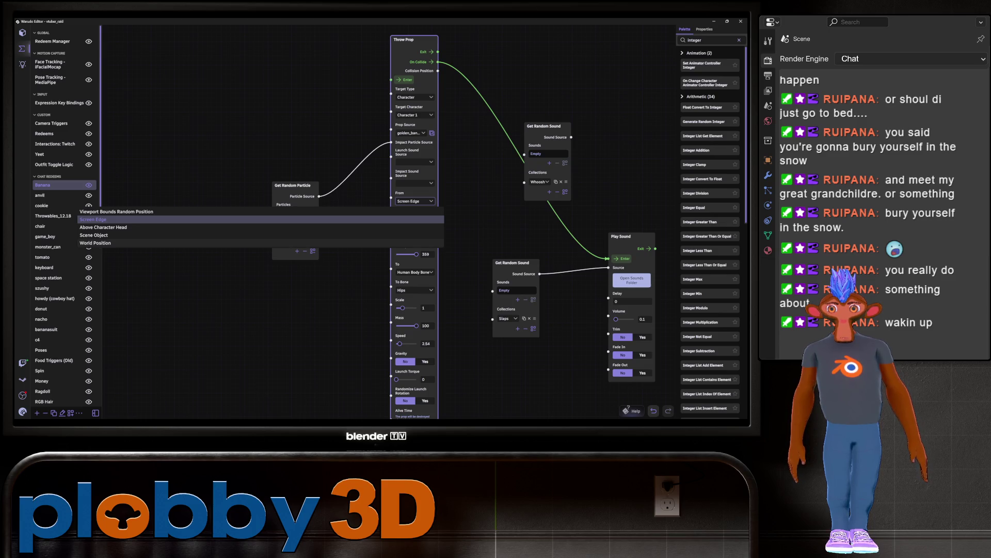
click(392, 243)
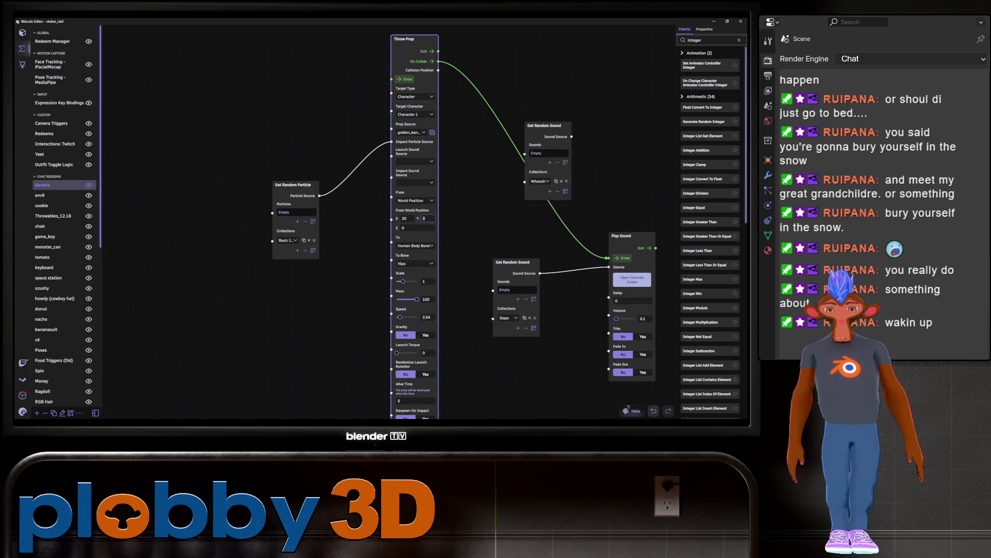
text(5)
key(Return)
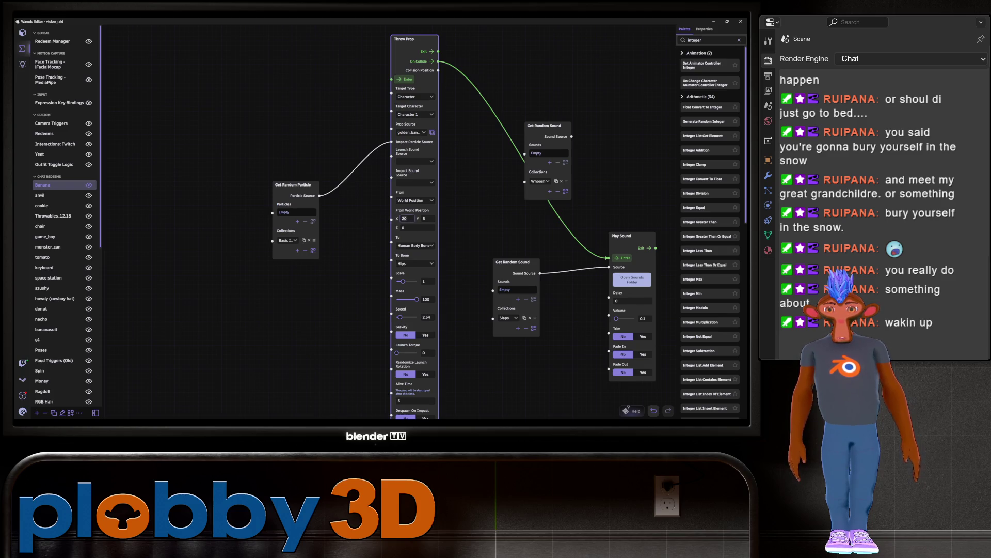
text(3)
key(Return)
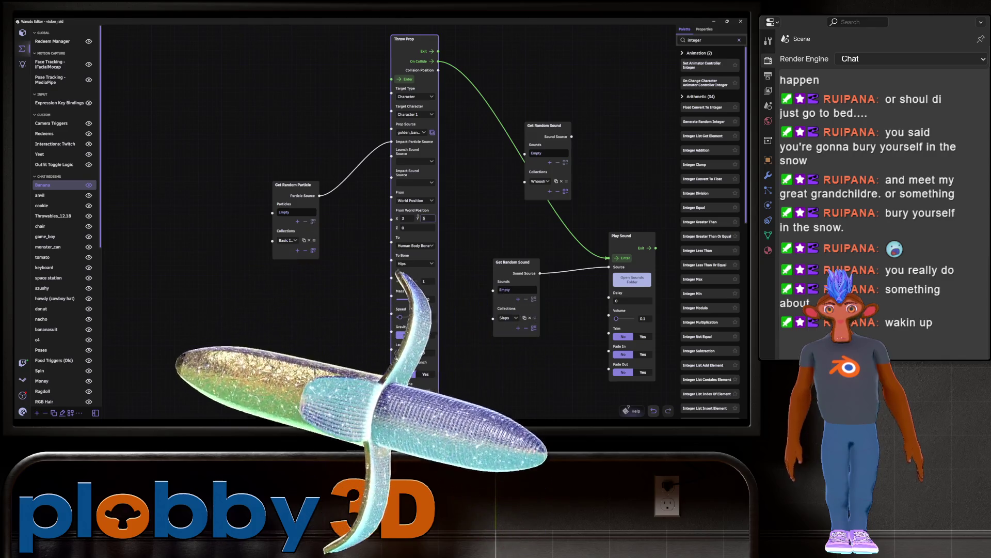
Step: Settle the start position at X 10, Y 4 and raise throw speed to 4.93
text(2)
click(406, 218)
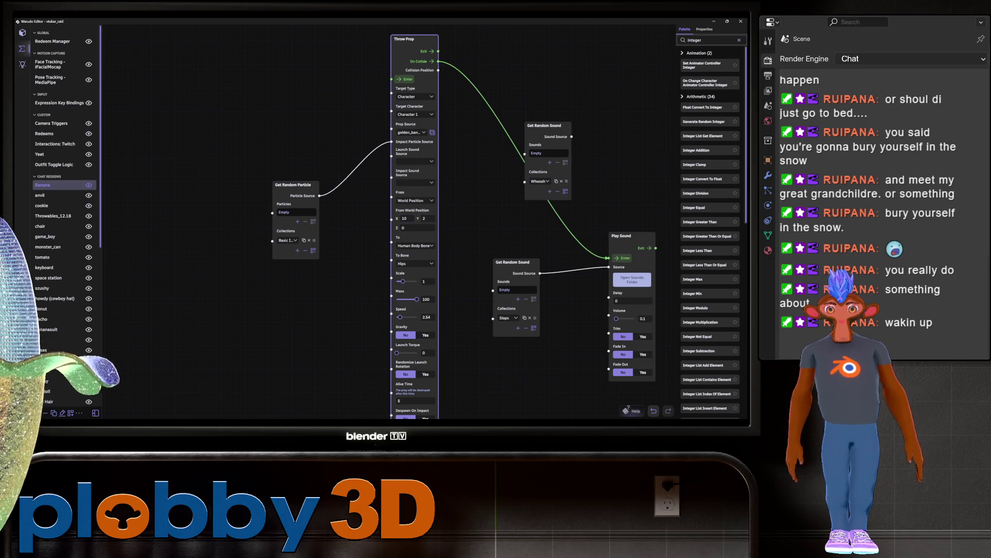
text(4)
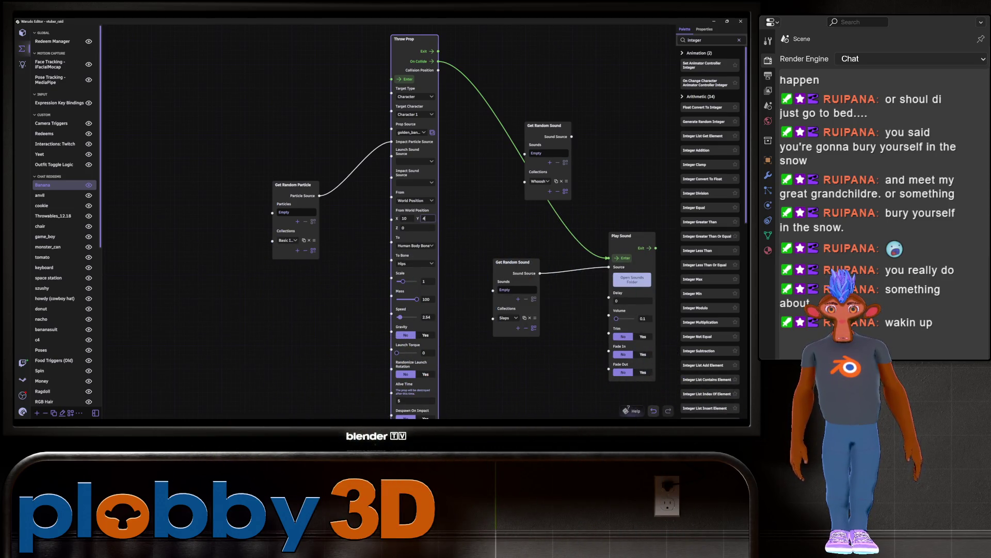
drag(402, 317, 406, 317)
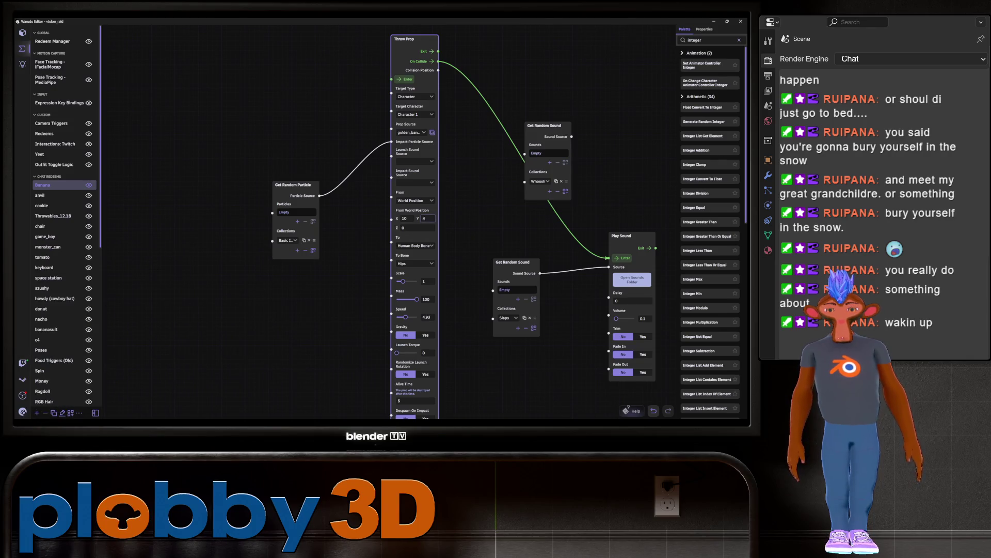
Step: Change the Throw Prop's From World Position X from 10 to 8
key(BackSpace)
key(BackSpace)
text(8)
key(Return)
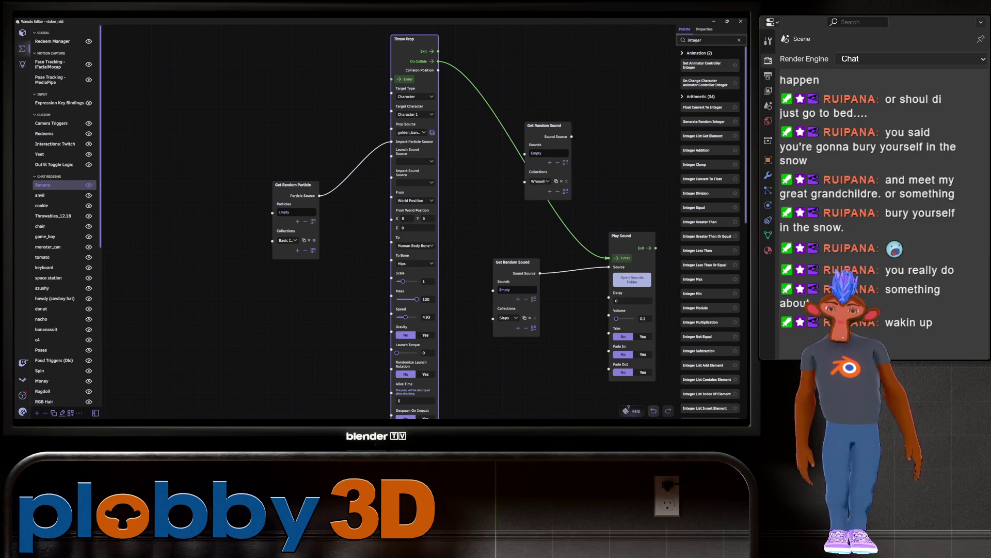
Step: Move the Get Random Particle node up-left and set launch sound to donkey-kong-64-oh-banana.wav
drag(289, 184, 260, 165)
scroll(222, 199, down, 1)
scroll(222, 199, down, 1)
drag(221, 199, 237, 203)
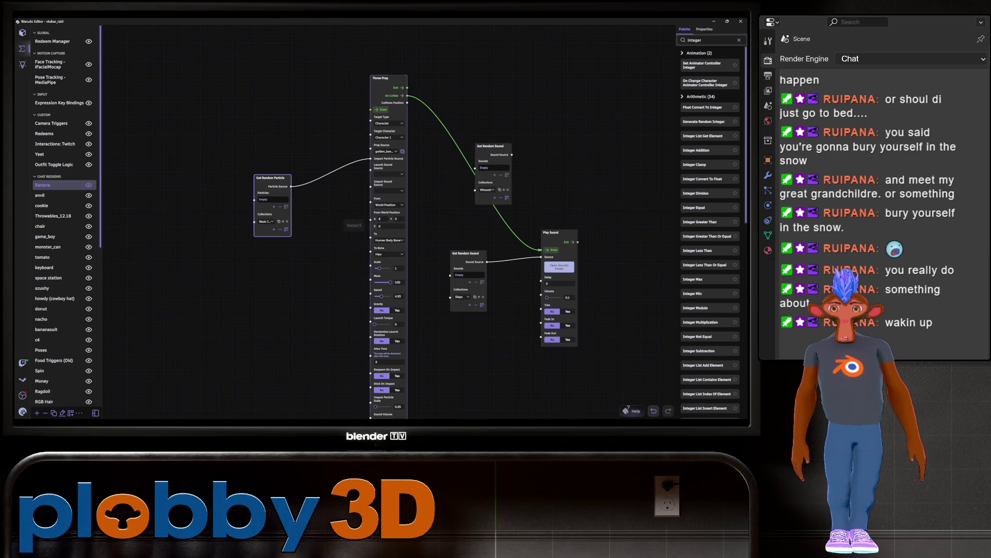
click(390, 190)
scroll(413, 284, down, 3)
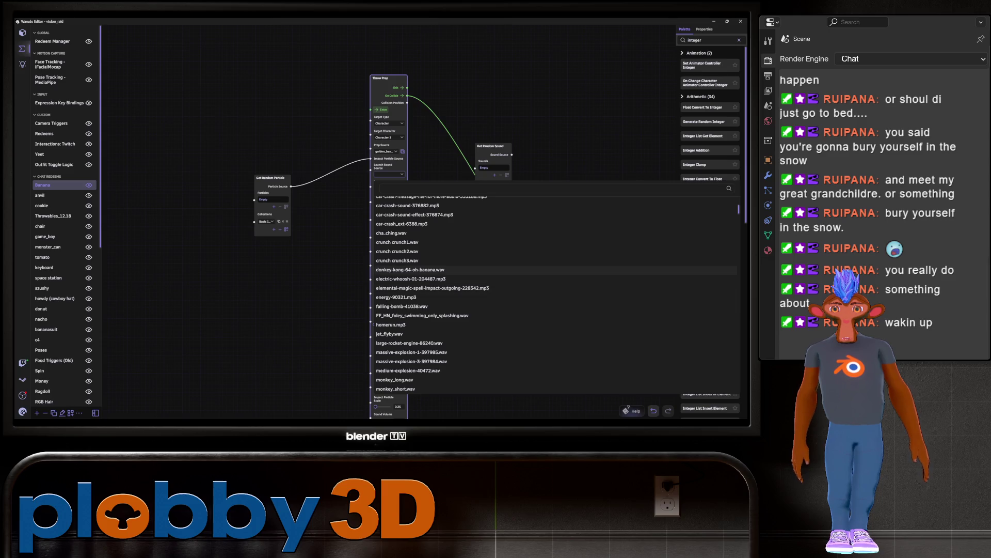
click(410, 270)
Step: Pan around the graph to review Throw Prop's settings and reopen the launch sound list
drag(410, 270, 414, 205)
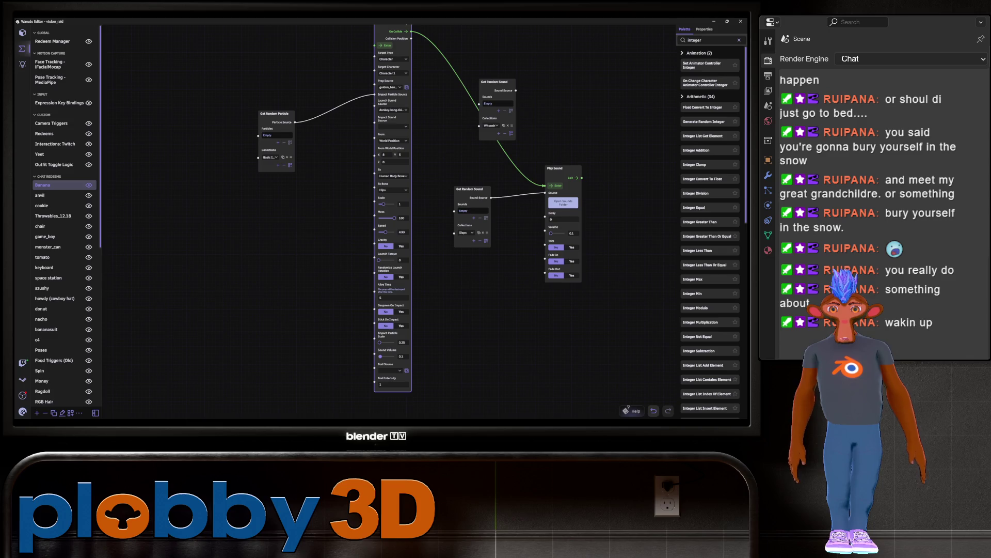
drag(414, 205, 418, 328)
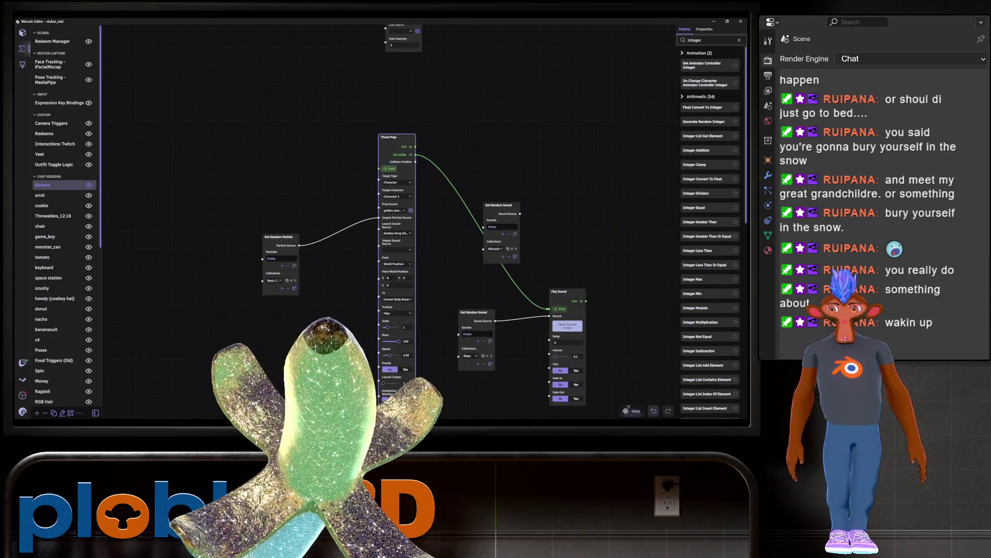
drag(414, 328, 410, 213)
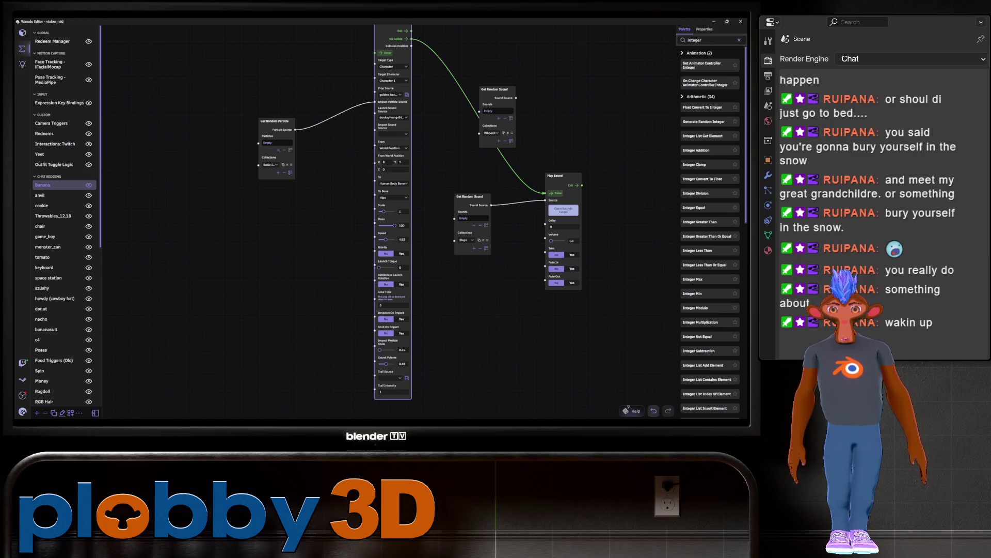
scroll(418, 222, up, 3)
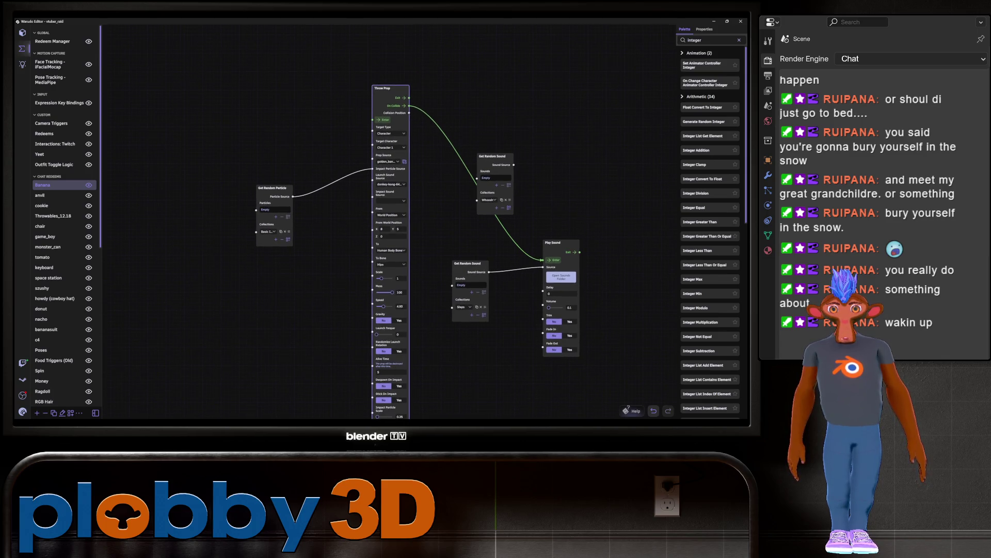
scroll(418, 222, down, 4)
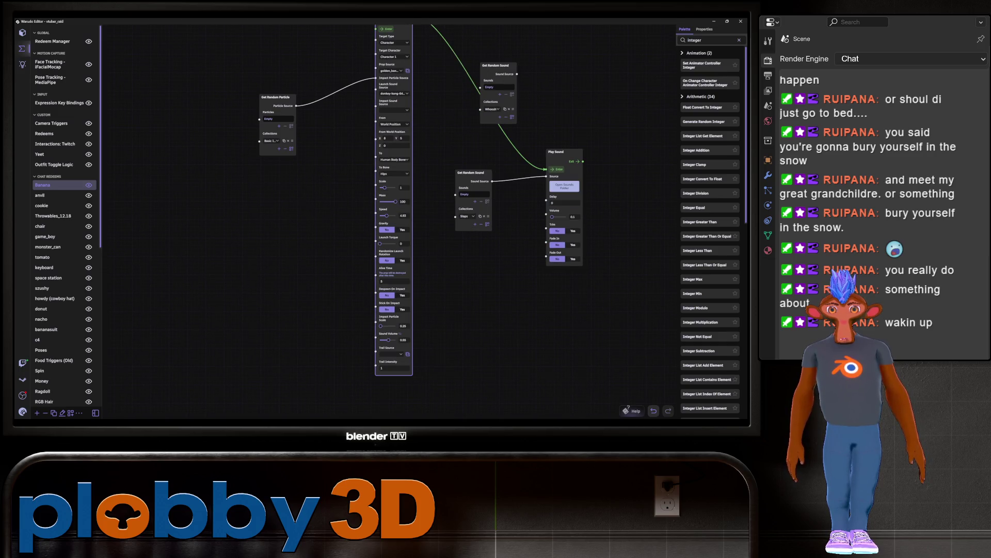
scroll(419, 222, up, 4)
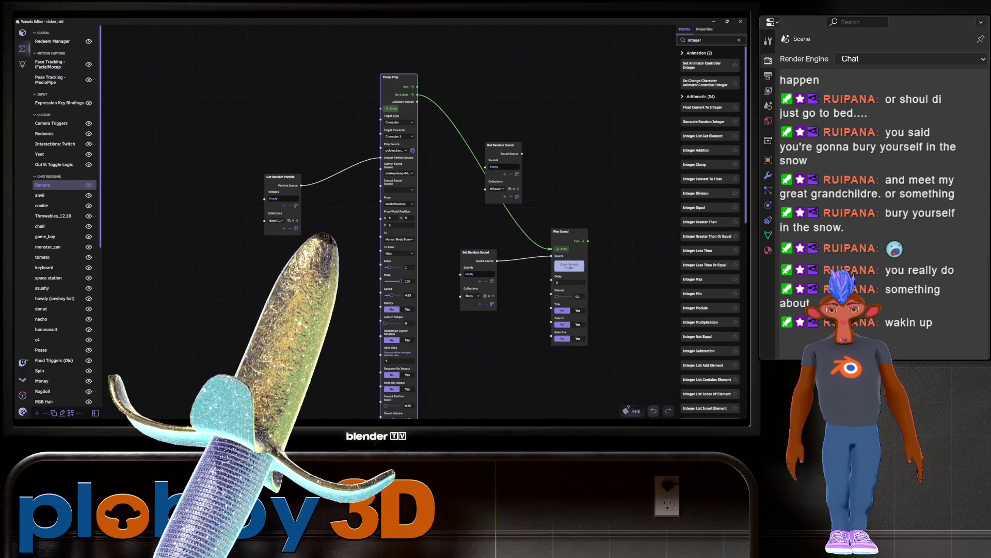
scroll(419, 222, down, 3)
scroll(315, 244, down, 2)
scroll(315, 244, up, 1)
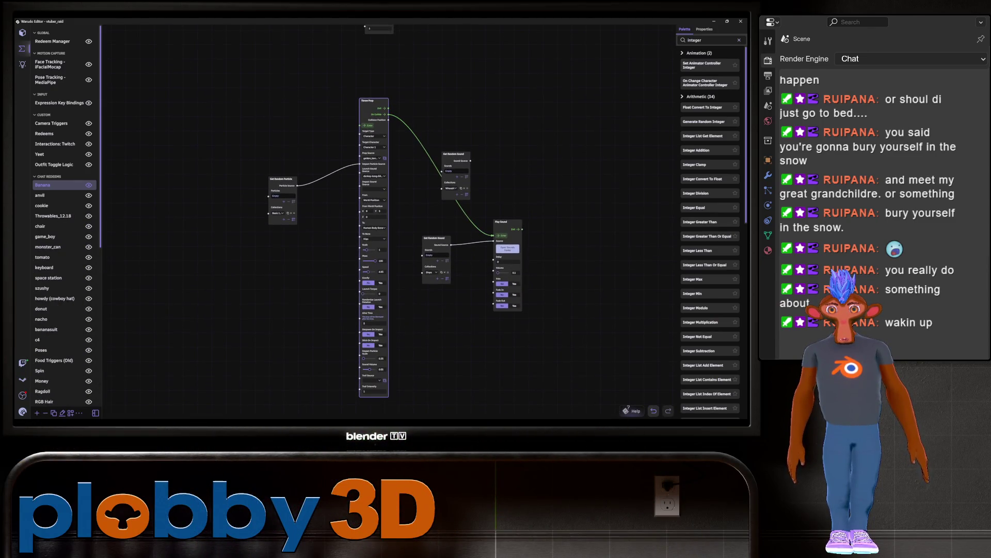
scroll(418, 248, up, 1)
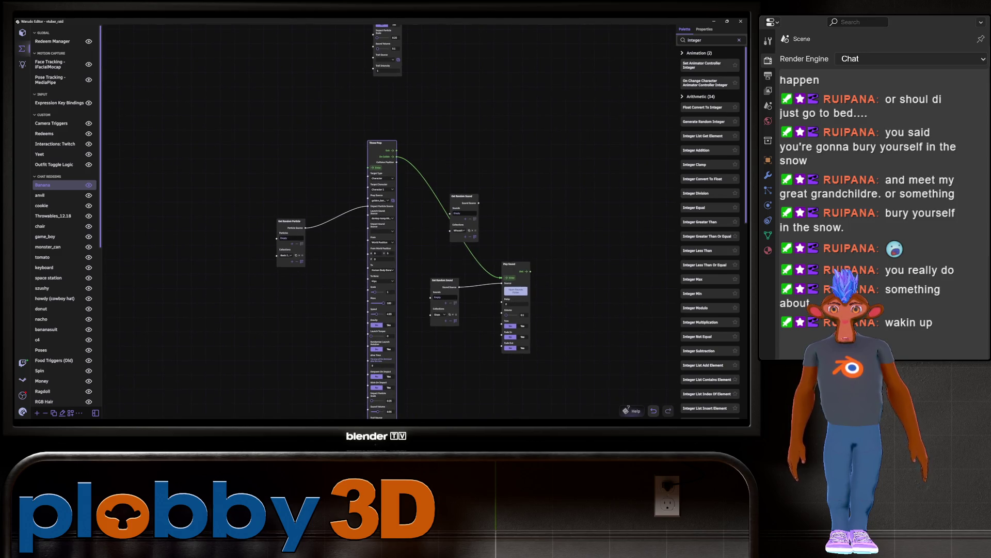
scroll(402, 357, up, 2)
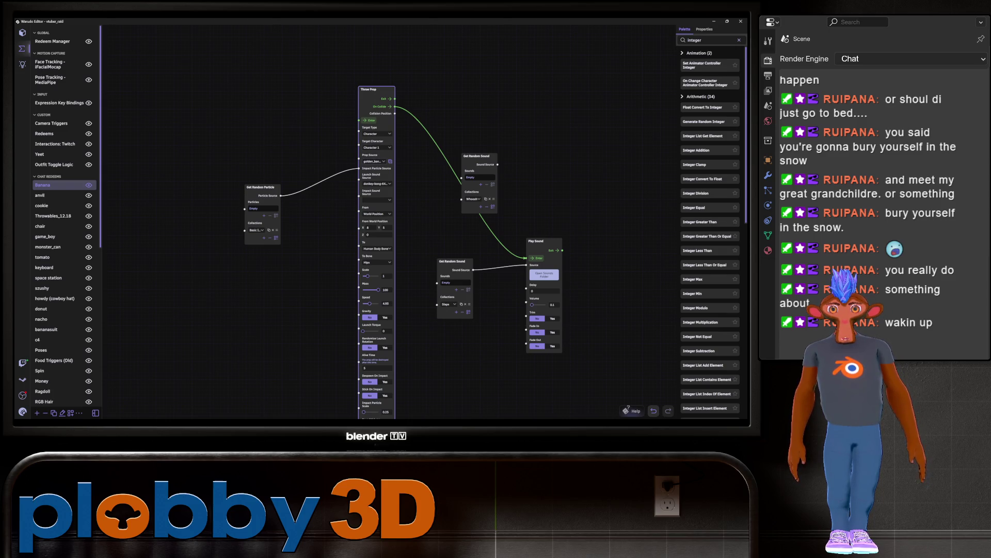
click(376, 184)
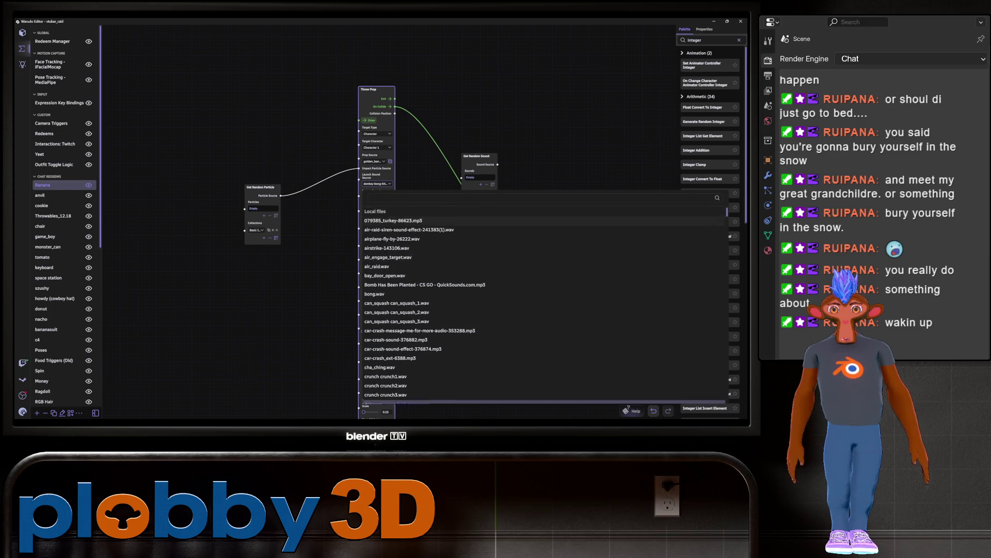
Step: Dismiss the sound list and rearrange the If Branch and random-integer nodes lower
key(Escape)
scroll(495, 276, down, 5)
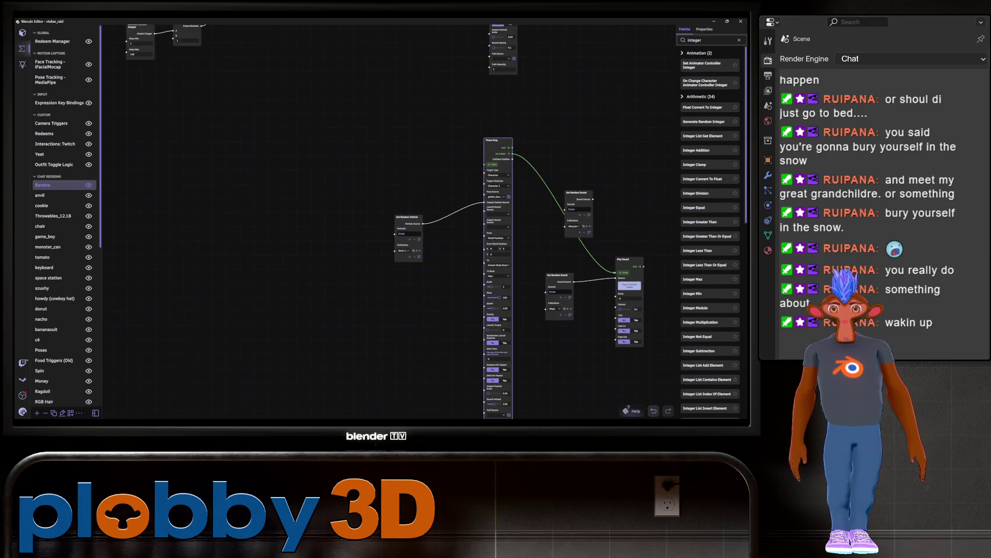
middle_drag(309, 258, 328, 359)
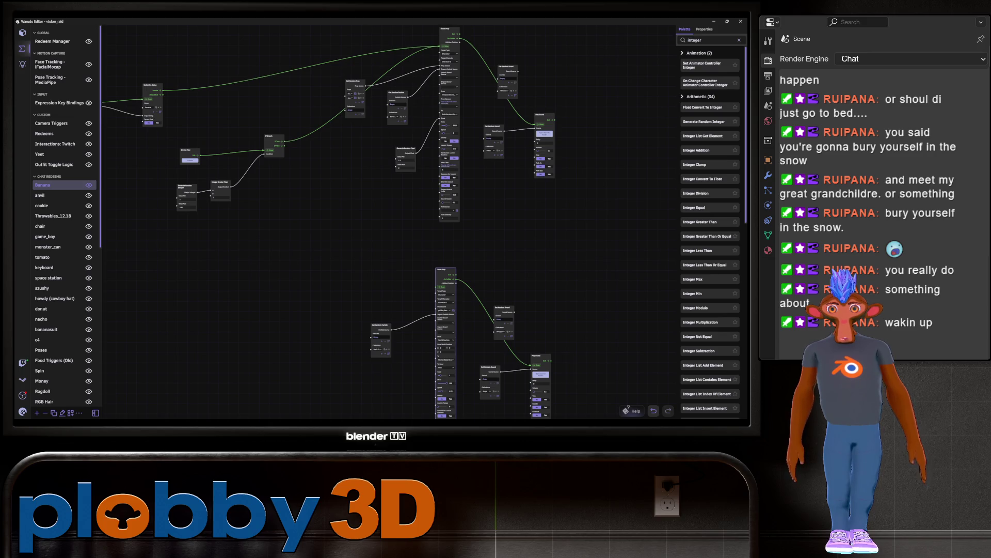
drag(269, 135, 284, 187)
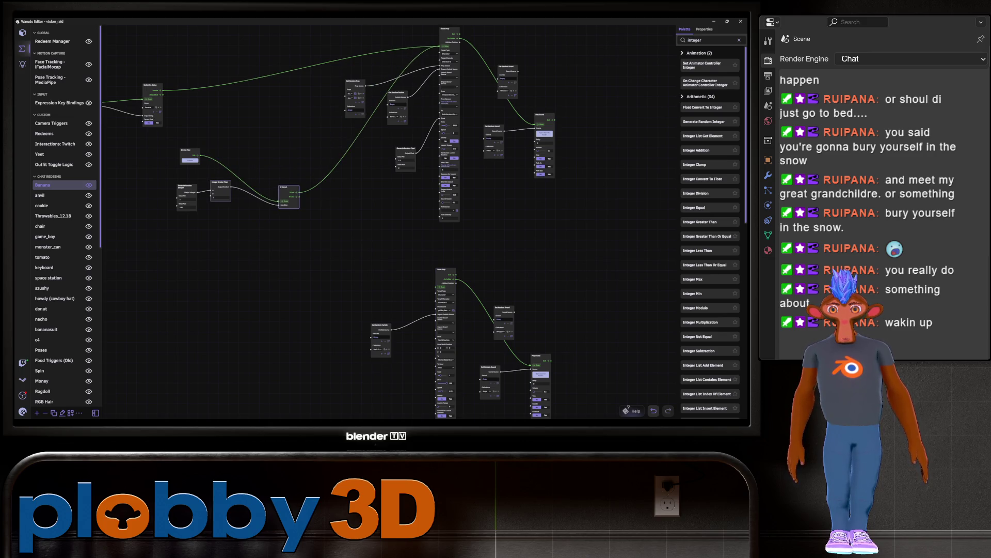
mouse_move(187, 187)
mouse_down()
mouse_move(168, 193)
mouse_move(215, 199)
mouse_up()
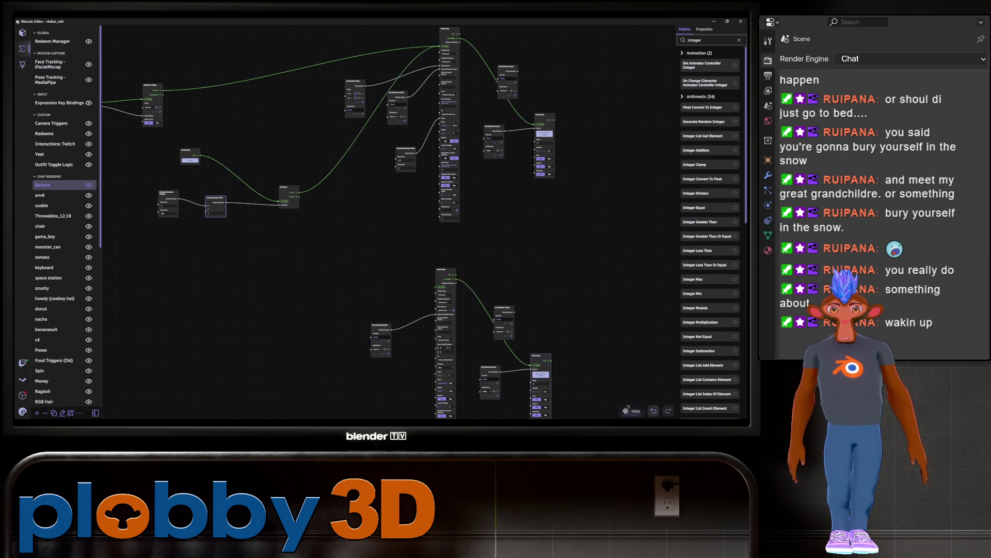
Step: Duplicate Play Sound below the If Branch and add a Delay Control Flow node
key(ctrl+v)
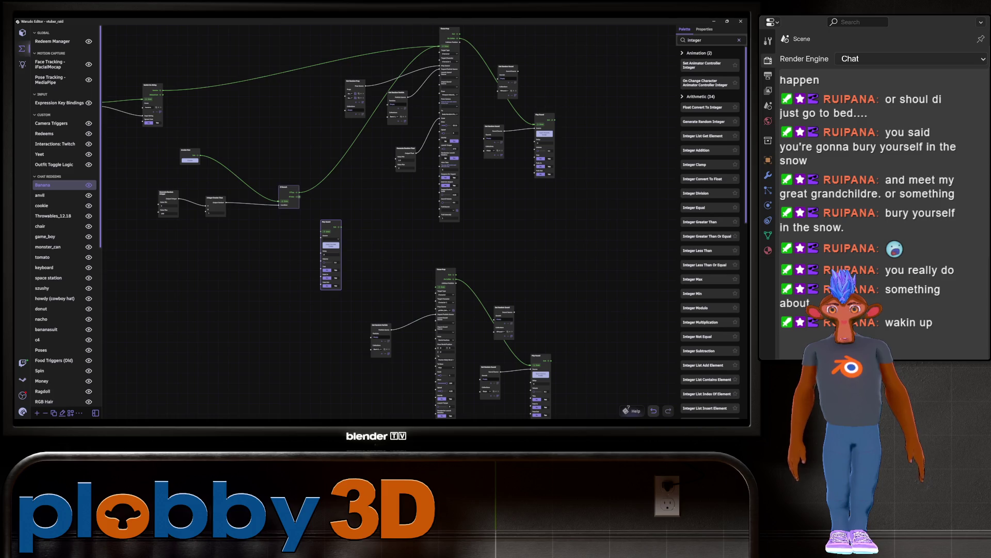
mouse_move(299, 196)
mouse_down()
mouse_move(323, 232)
mouse_move(317, 225)
mouse_up()
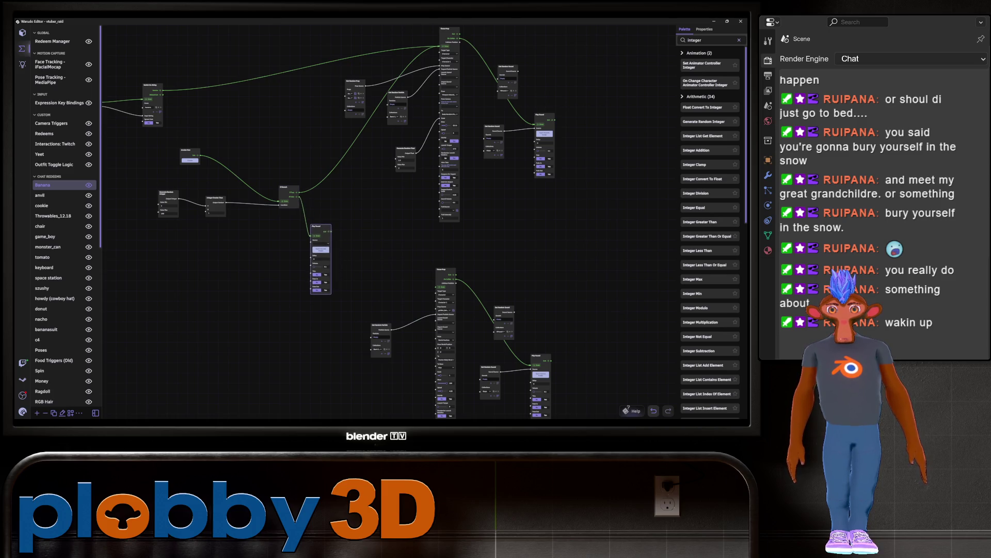
click(707, 40)
text(delay)
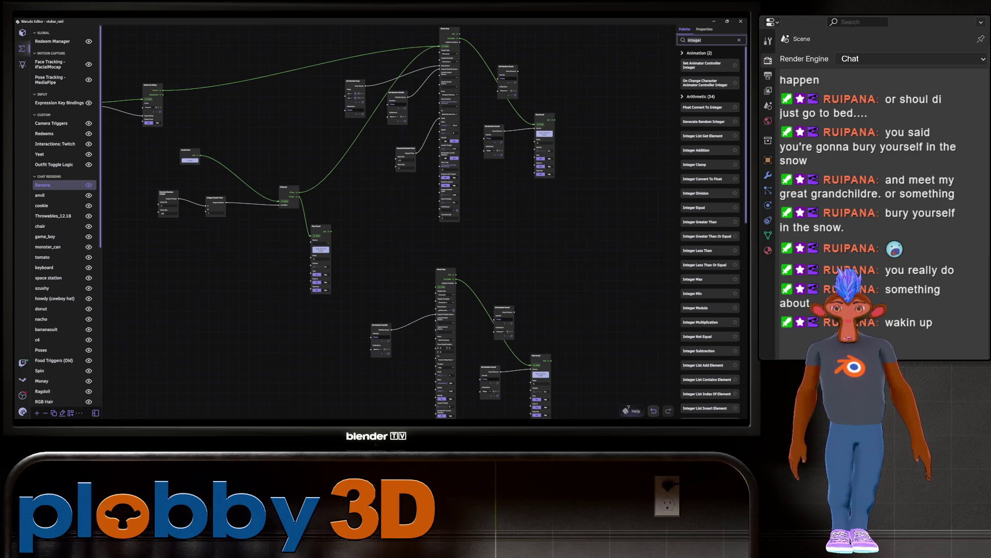
mouse_move(698, 64)
mouse_down()
mouse_move(477, 177)
mouse_move(361, 254)
mouse_up()
scroll(368, 289, up, 4)
Step: Wire Play Sound into the Delay node and Delay's Exit into Throw Prop's Enter
click(356, 262)
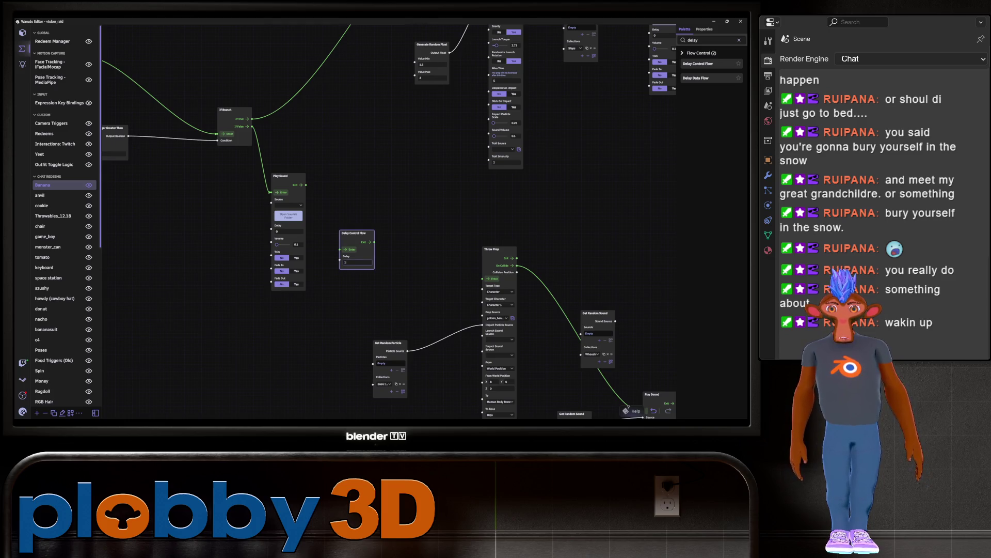
drag(306, 183, 339, 247)
middle_drag(339, 247, 273, 194)
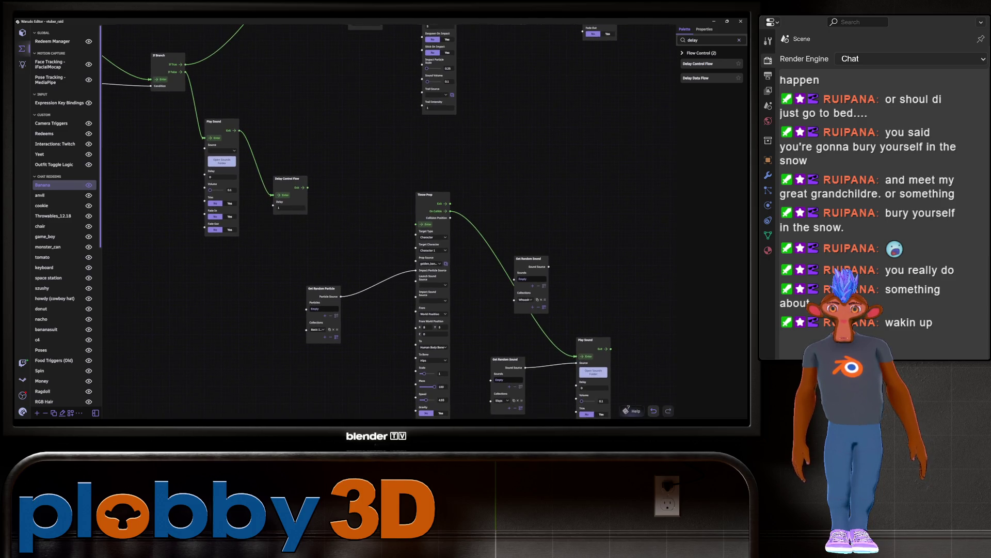
drag(307, 187, 415, 224)
scroll(416, 224, down, 2)
scroll(432, 222, down, 5)
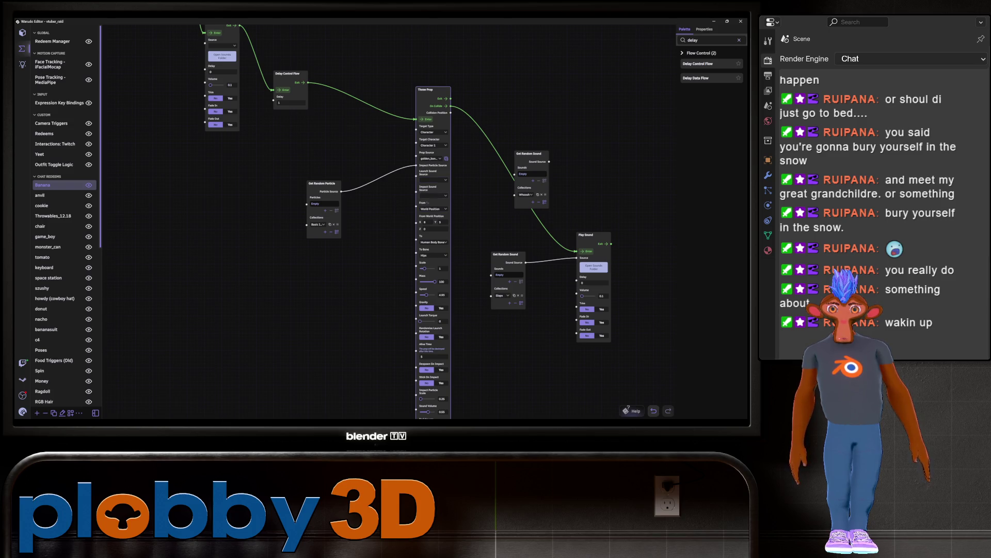
scroll(433, 222, down, 4)
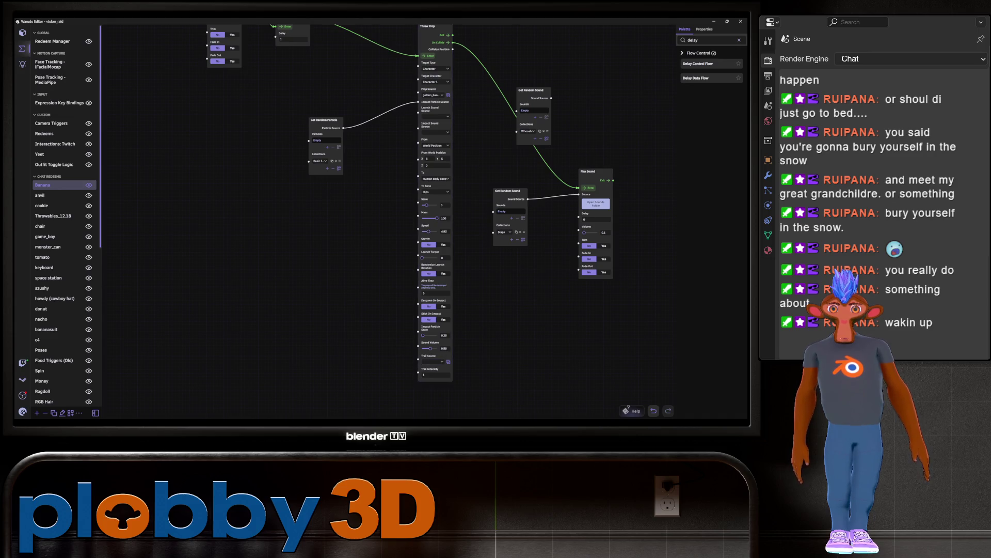
click(432, 361)
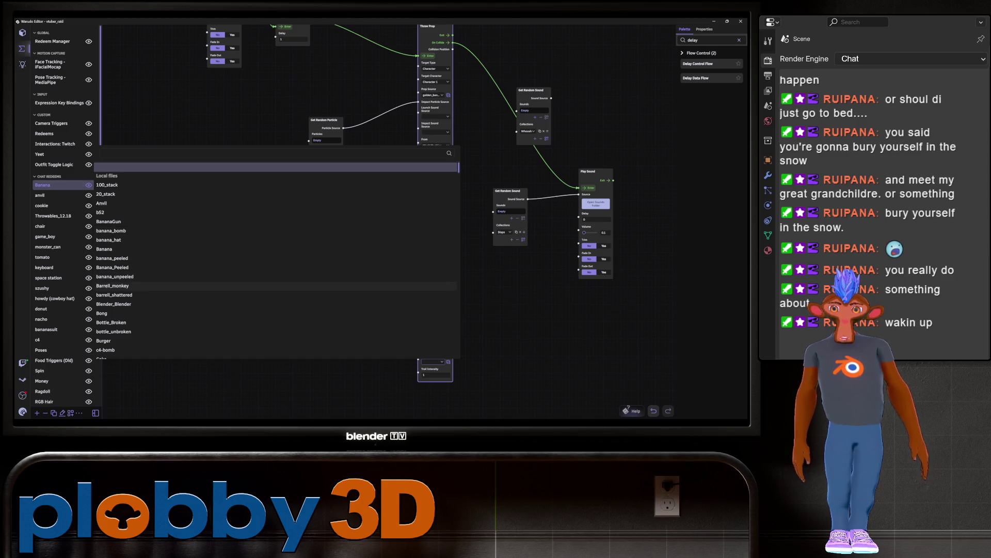
Step: Choose golden_banana from the local files as the Throw Prop's trail source
scroll(155, 315, down, 5)
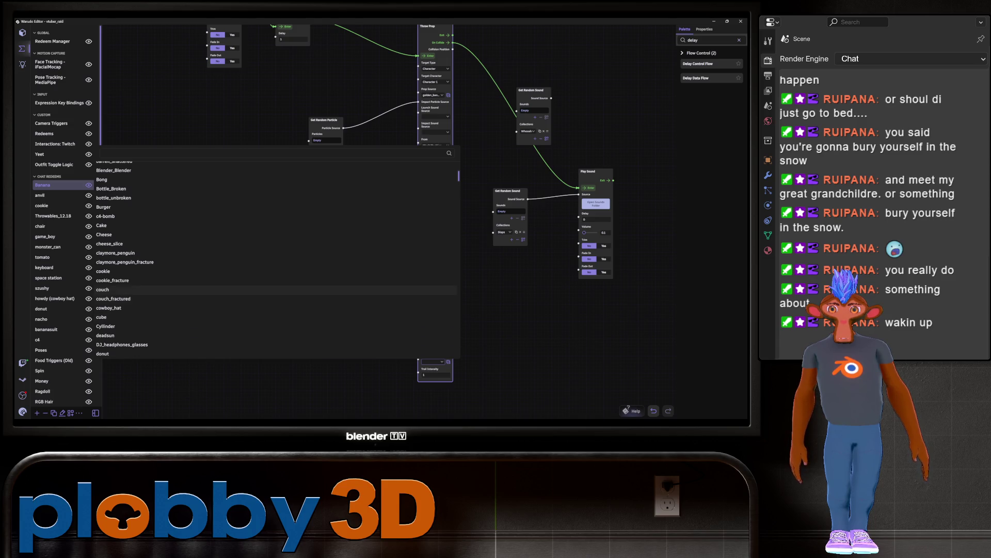
scroll(155, 186, down, 3)
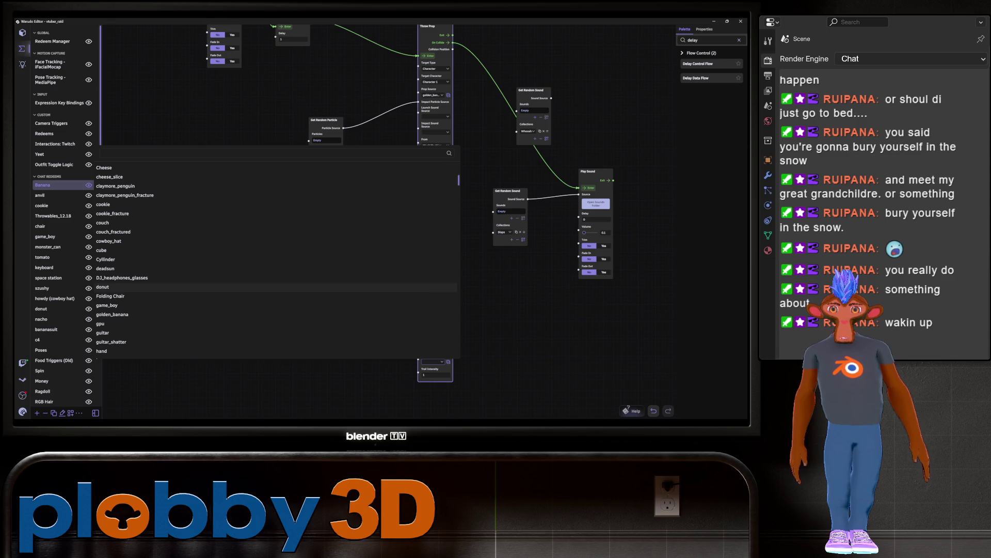
scroll(207, 285, down, 2)
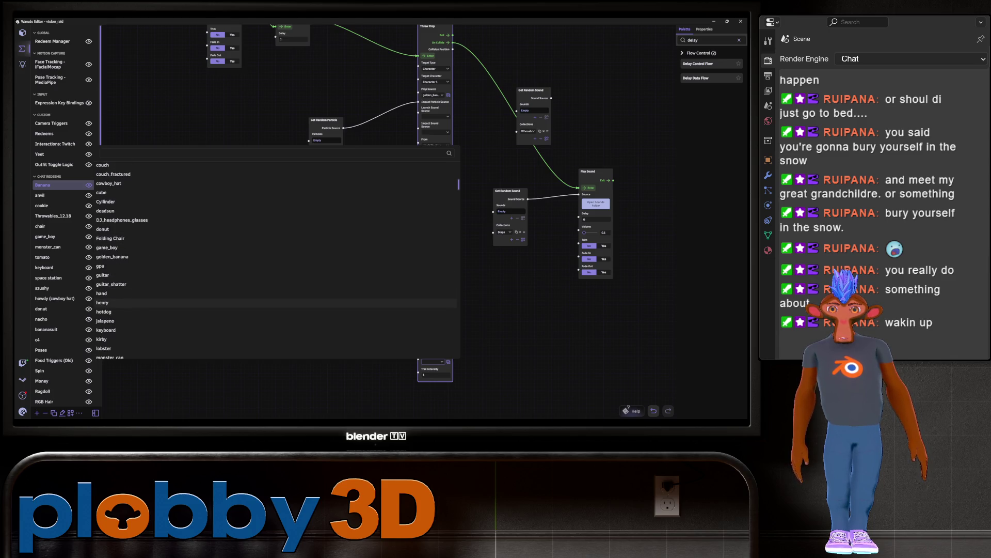
click(112, 257)
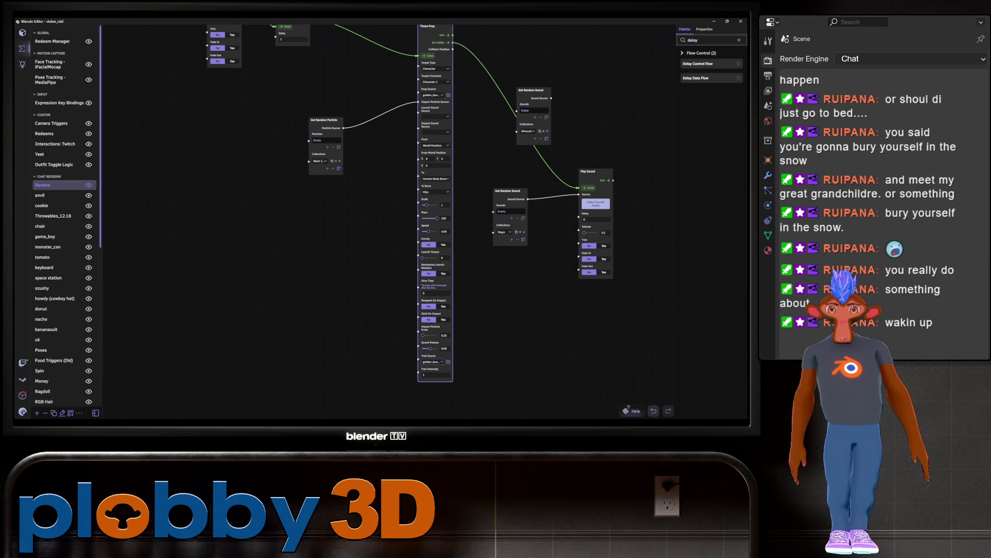
scroll(404, 349, up, 2)
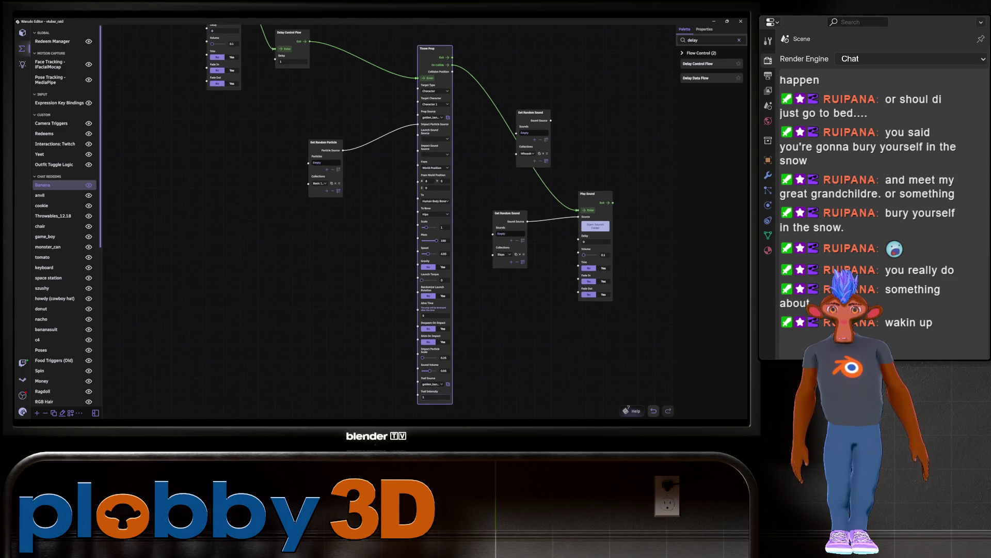
scroll(386, 244, down, 1)
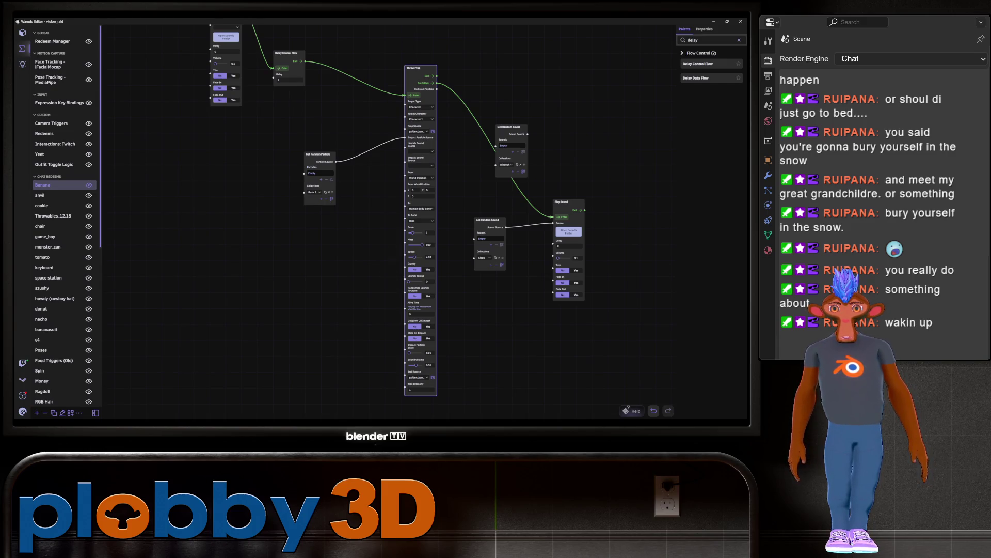
Step: Try sparks_impact as the trail source, then settle on Star (Orange)
click(418, 377)
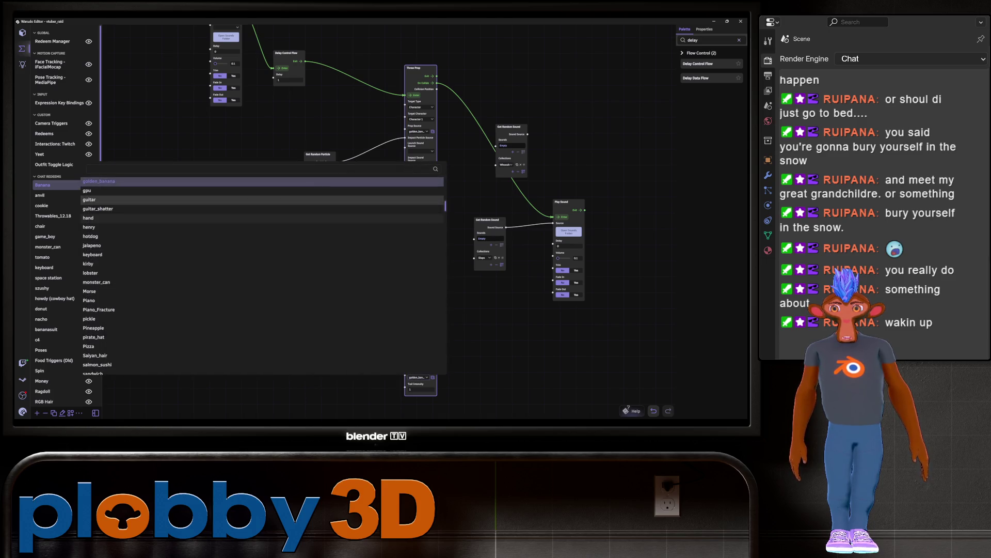
scroll(264, 273, down, 3)
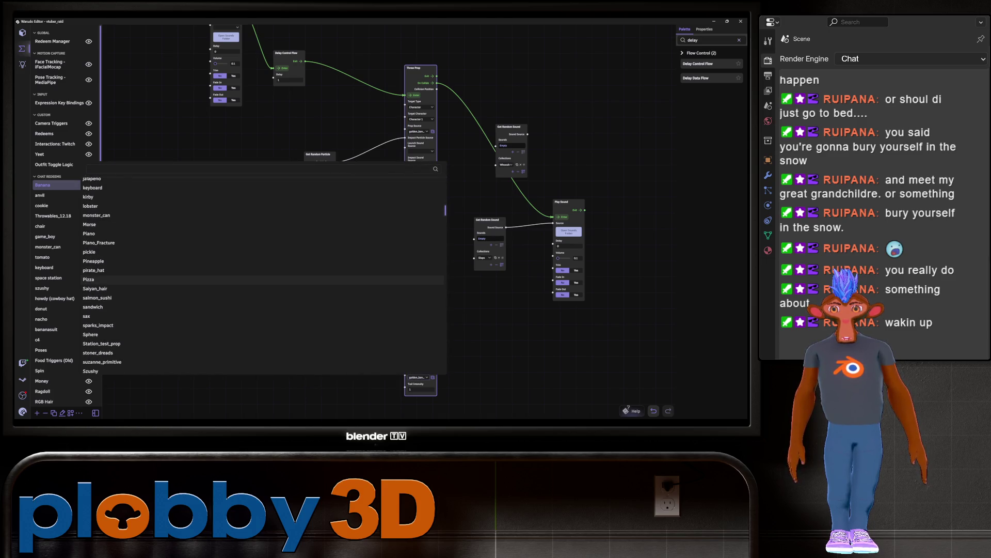
click(98, 326)
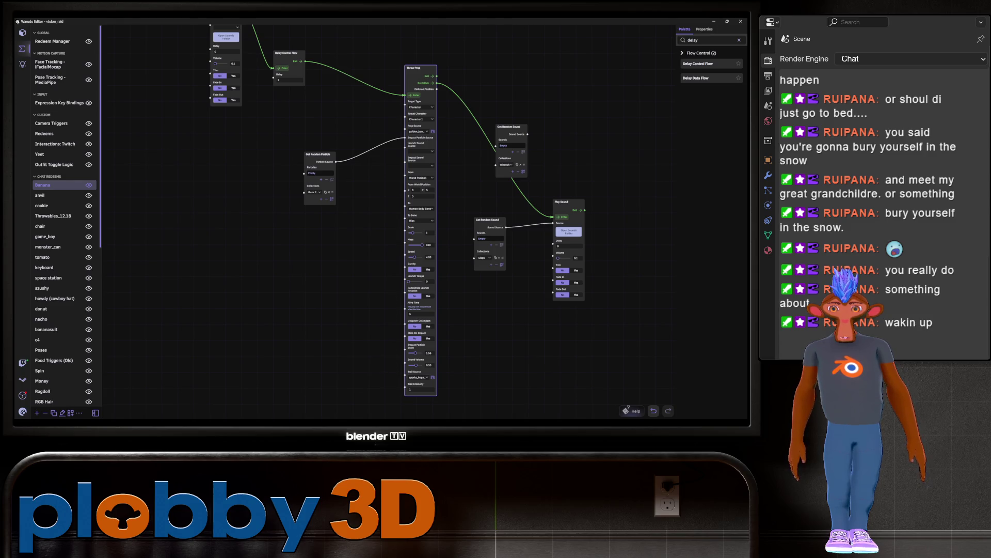
click(420, 377)
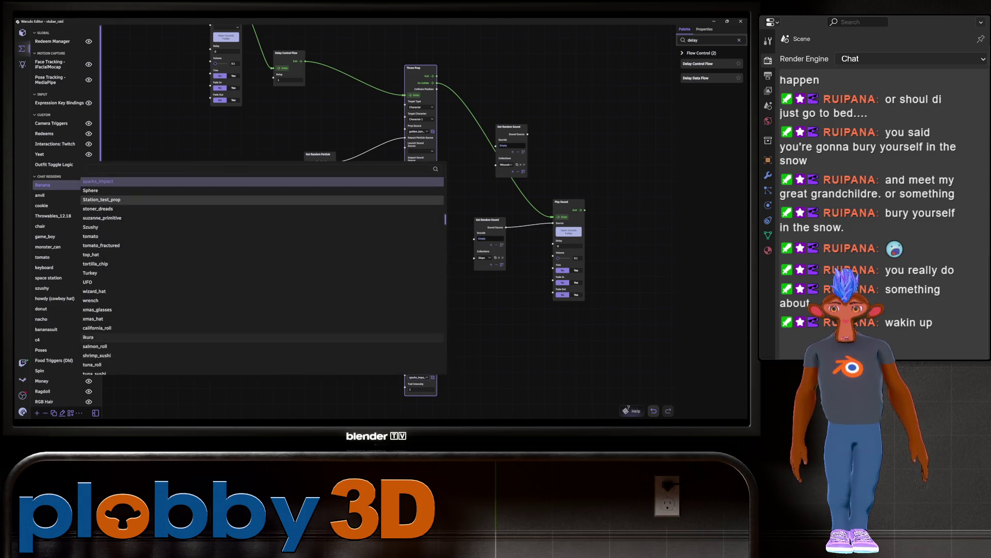
scroll(258, 307, down, 5)
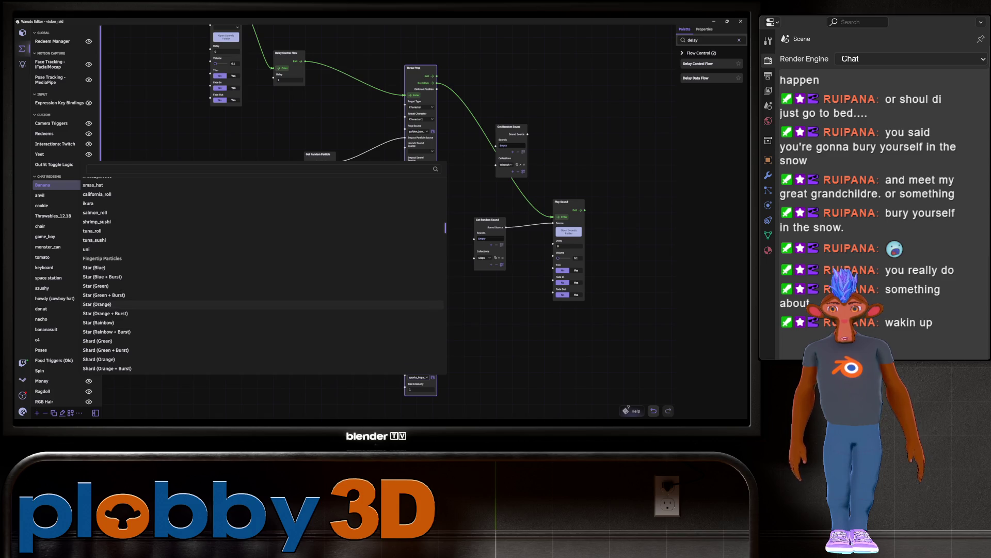
click(97, 304)
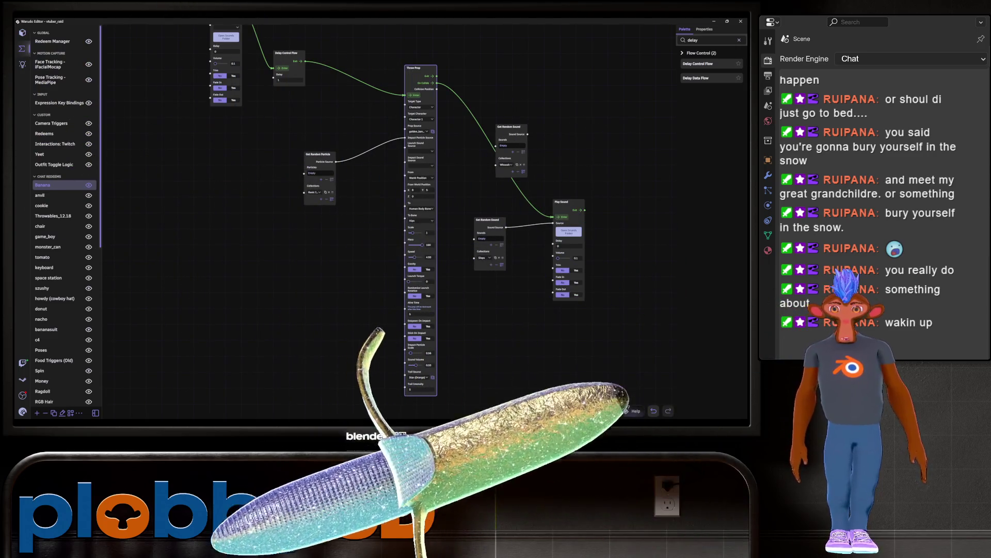
click(418, 377)
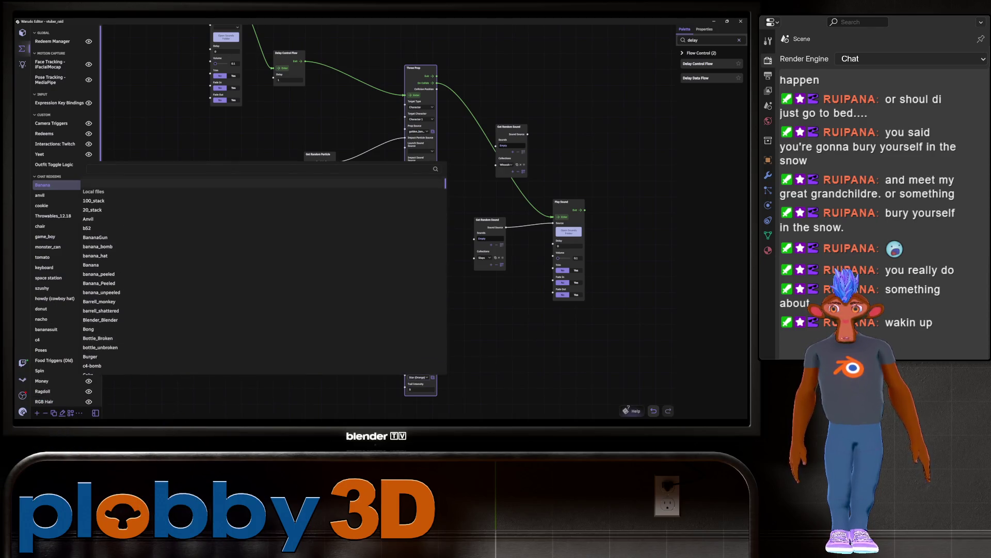
key(Escape)
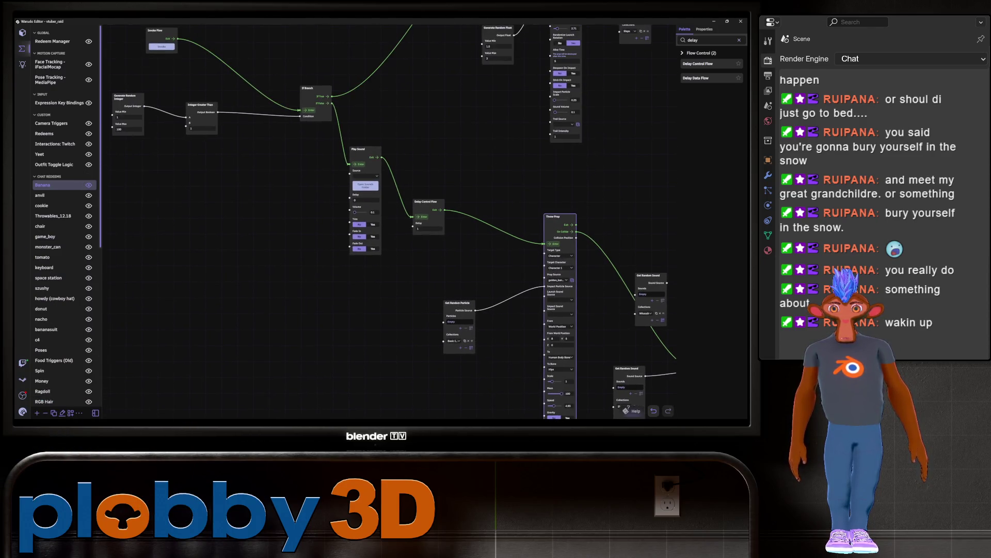
Step: Set the upper Play Sound node's source to donkey-kong-64-oh-banana.wav
drag(365, 214, 297, 217)
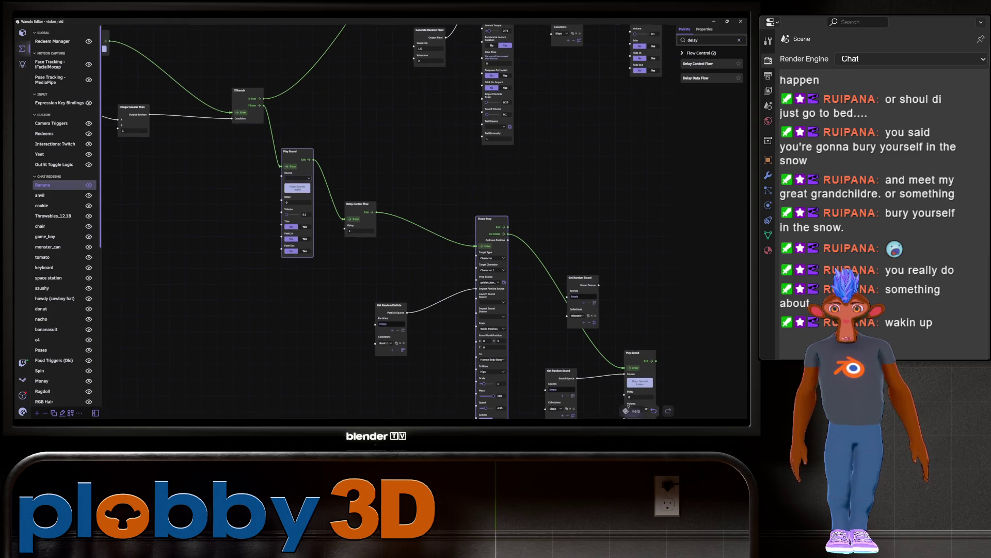
click(298, 187)
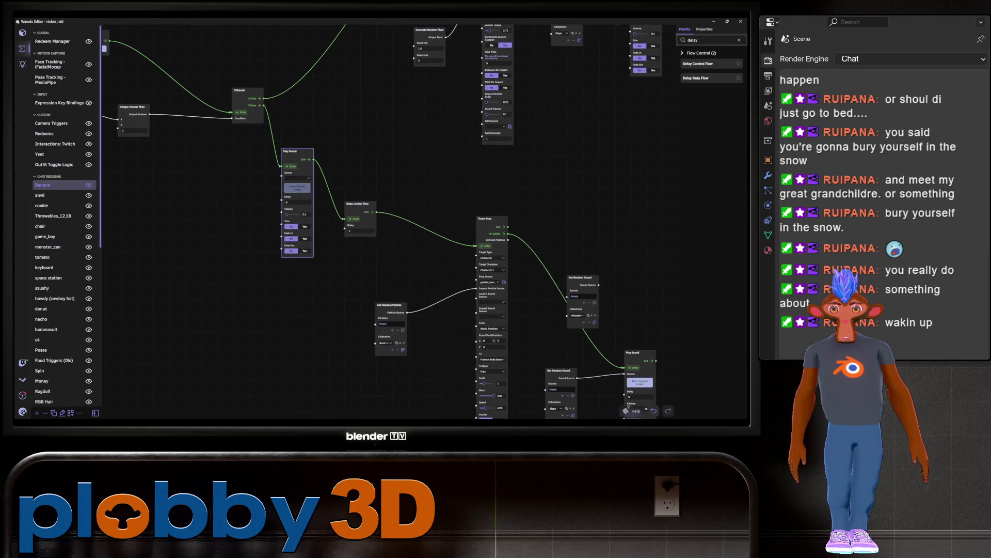
click(298, 178)
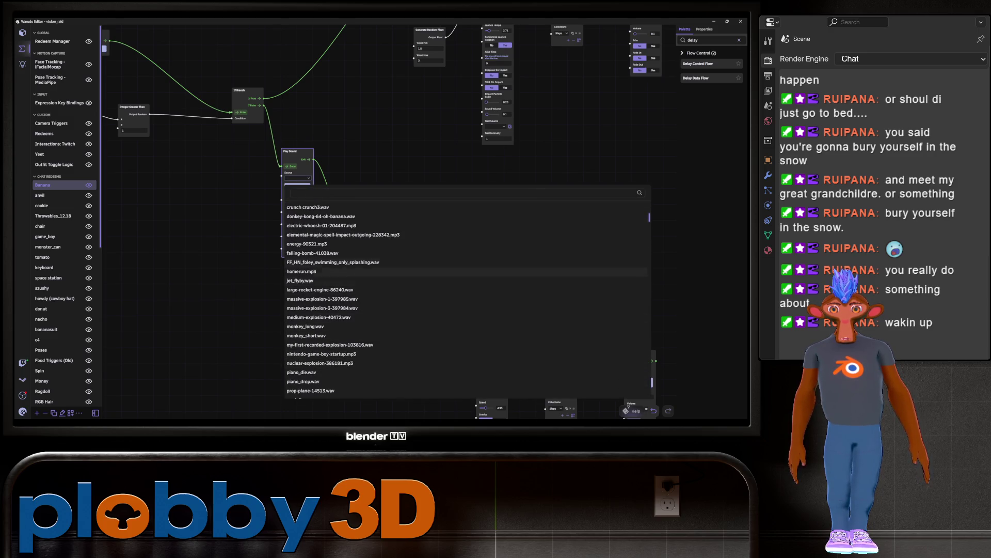
click(321, 216)
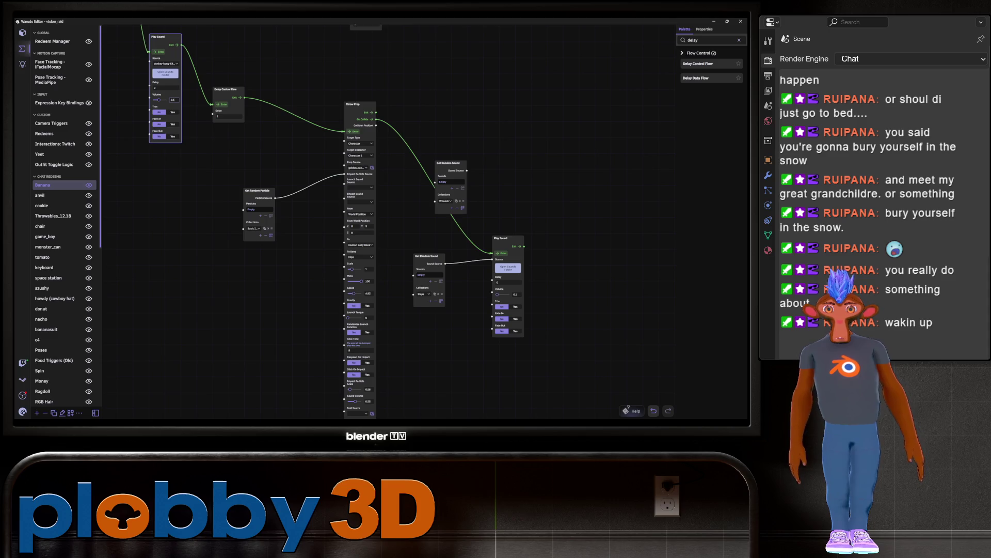
scroll(345, 116, up, 5)
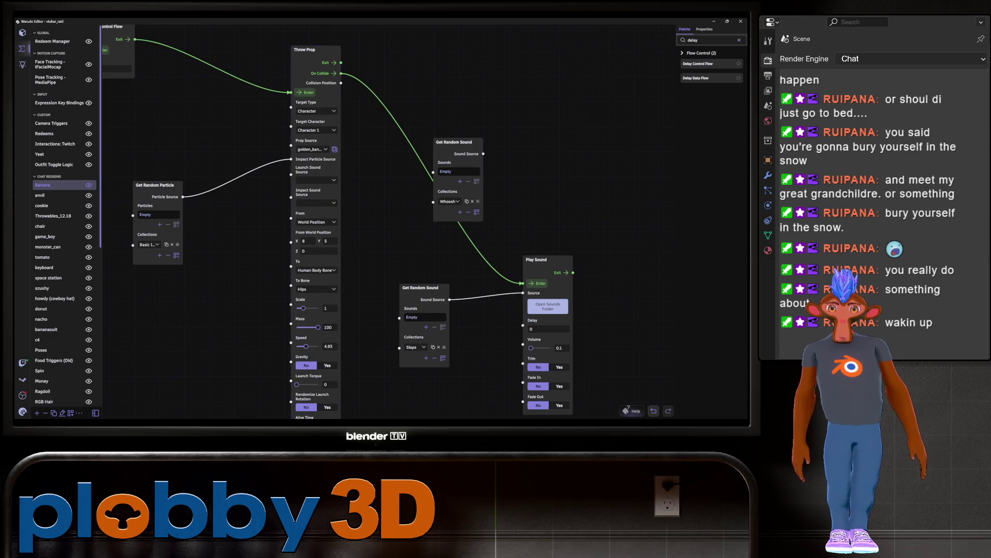
Step: Remove Slaps from Get Random Sound's collections and detach it from Play Sound's source
middle_drag(382, 350, 269, 279)
click(303, 275)
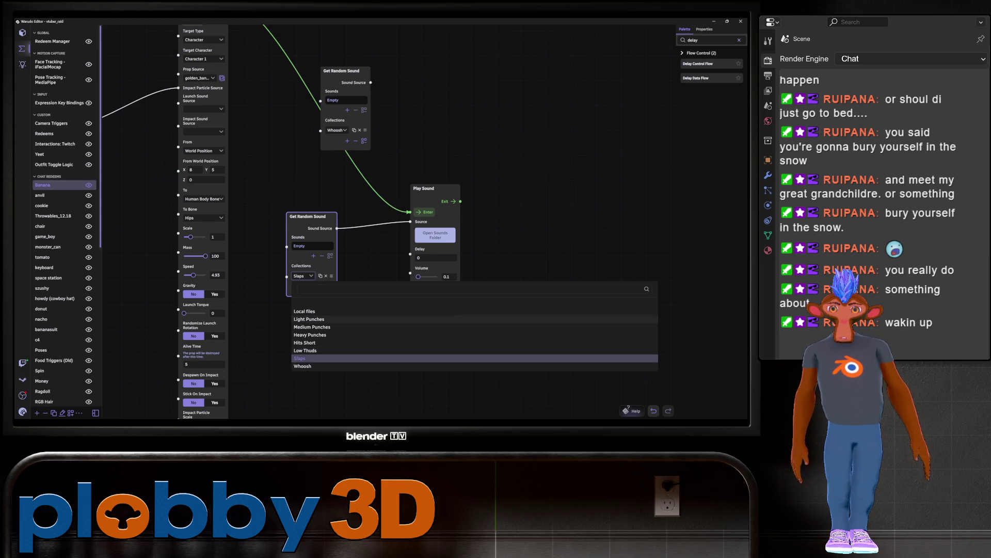
key(Escape)
click(326, 275)
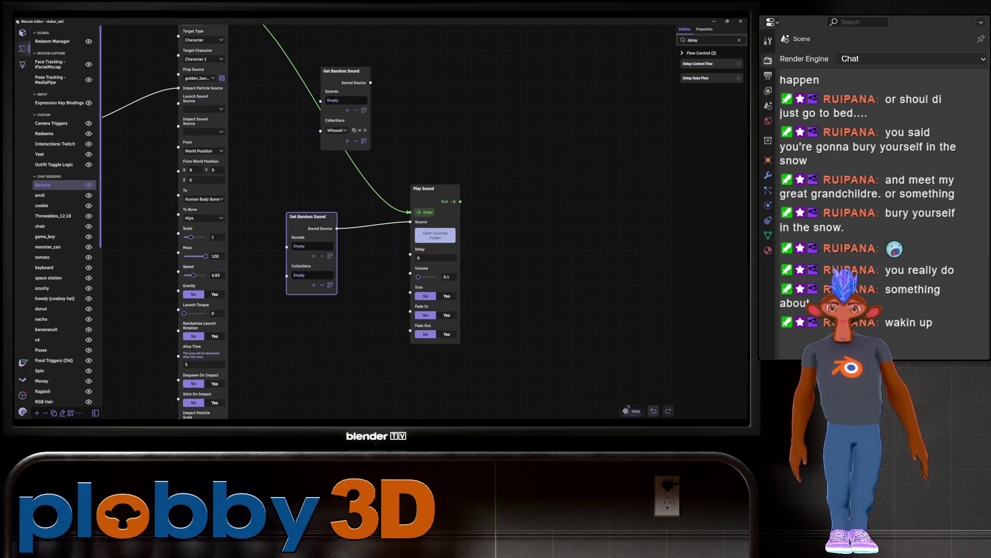
click(435, 221)
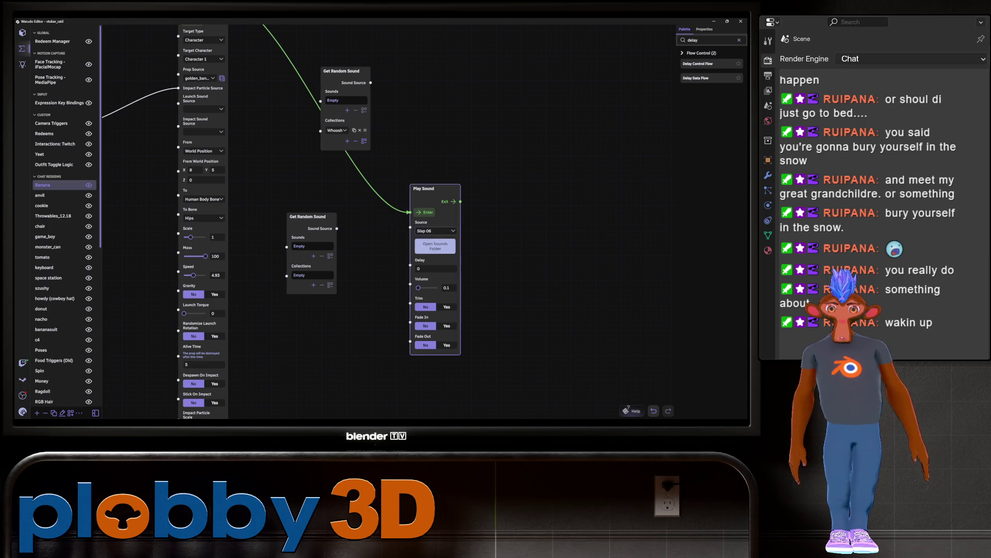
click(435, 233)
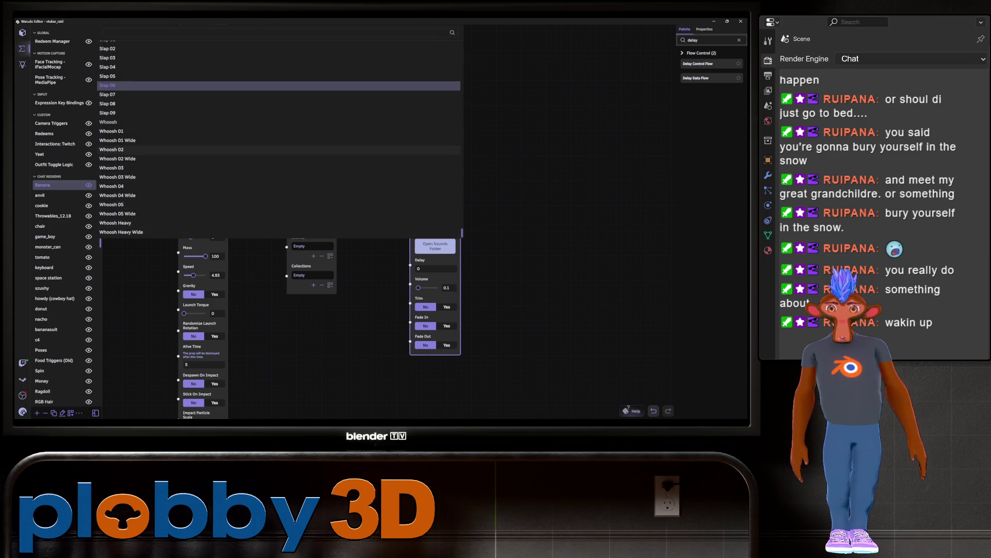
scroll(278, 139, up, 10)
scroll(279, 139, up, 15)
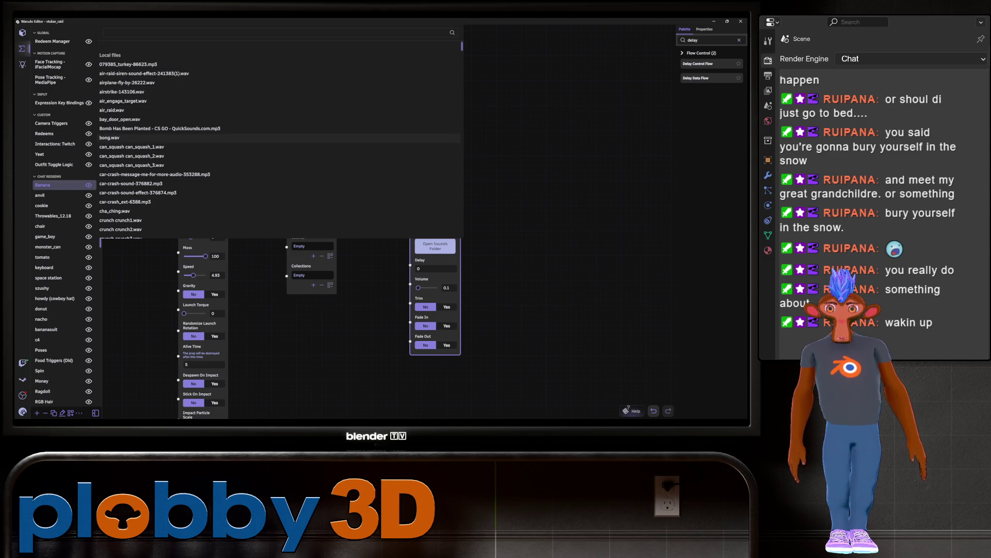
scroll(279, 137, down, 10)
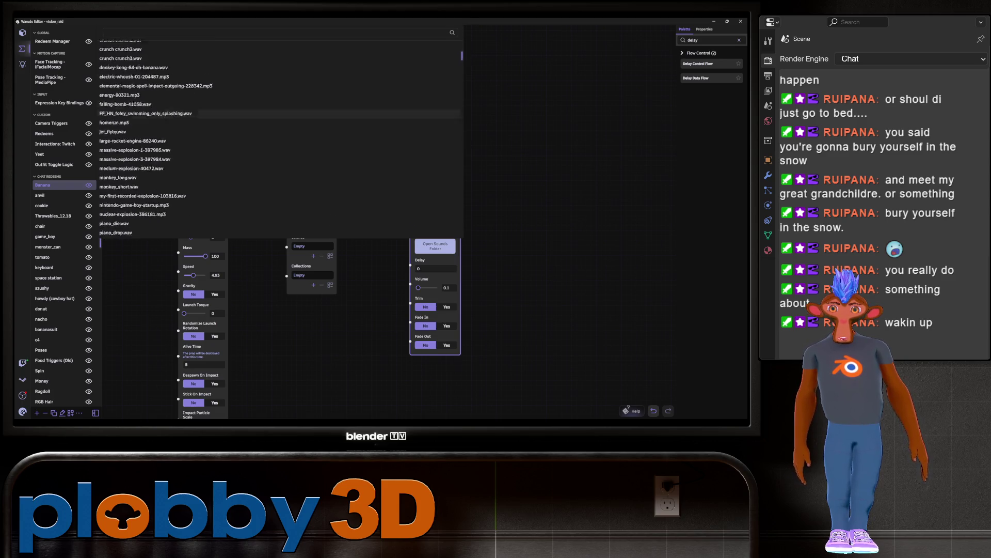
scroll(279, 138, down, 3)
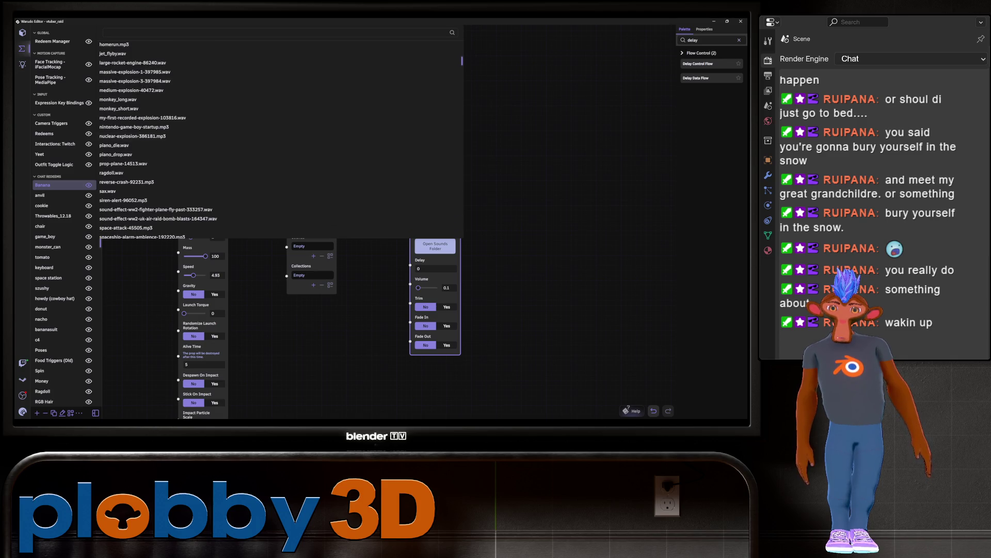
key(Escape)
Step: Fill three Get Random Sound slots with hitminus1.wav, hitminus2.wav and hitplus2.wav
click(314, 253)
click(314, 256)
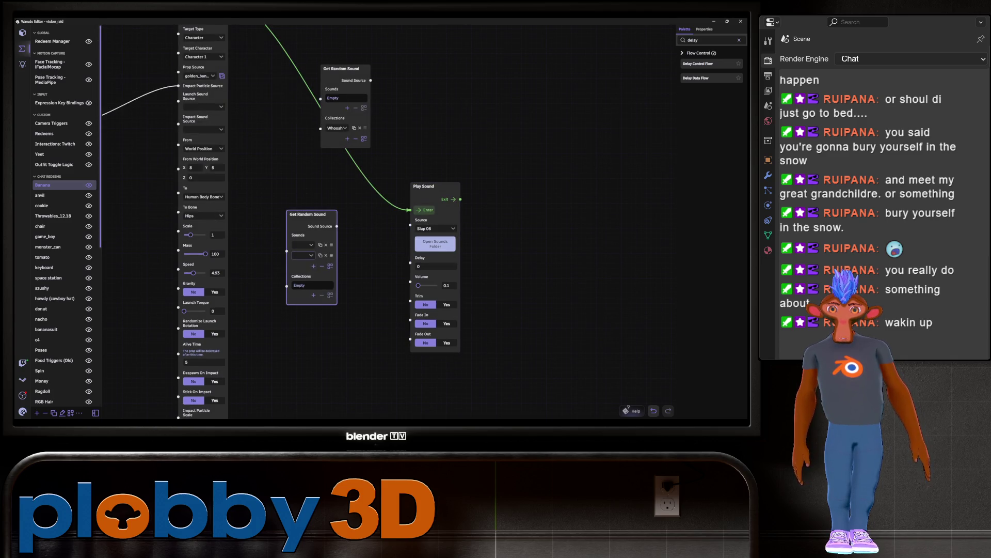
click(313, 266)
click(303, 245)
scroll(362, 134, down, 8)
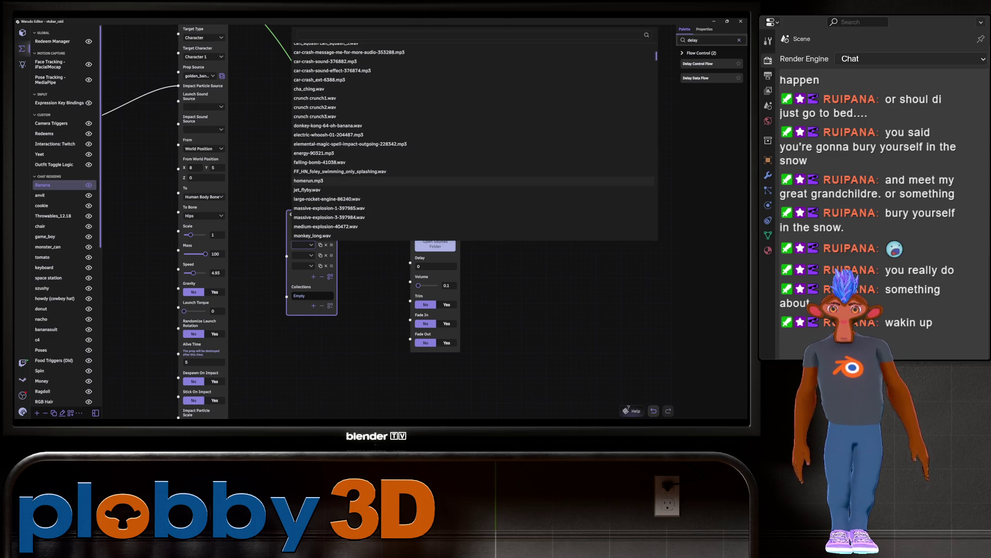
scroll(362, 140, down, 3)
scroll(362, 144, down, 3)
scroll(362, 145, down, 5)
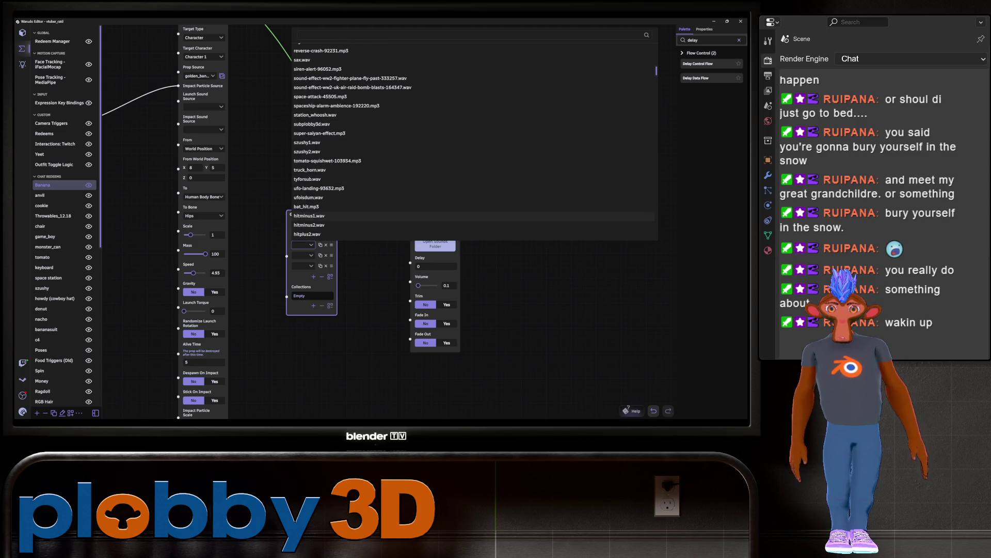
click(310, 216)
click(303, 255)
scroll(362, 155, down, 10)
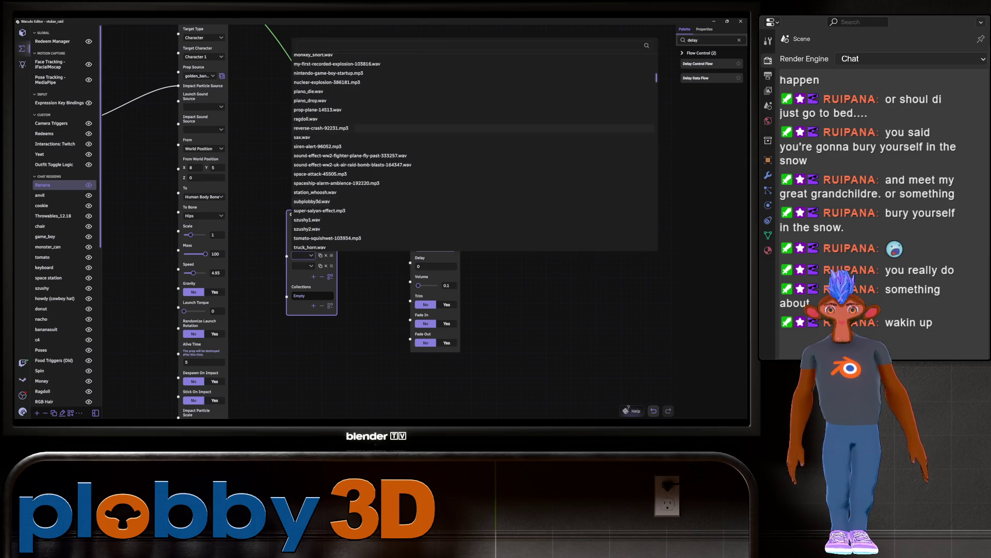
scroll(361, 155, down, 8)
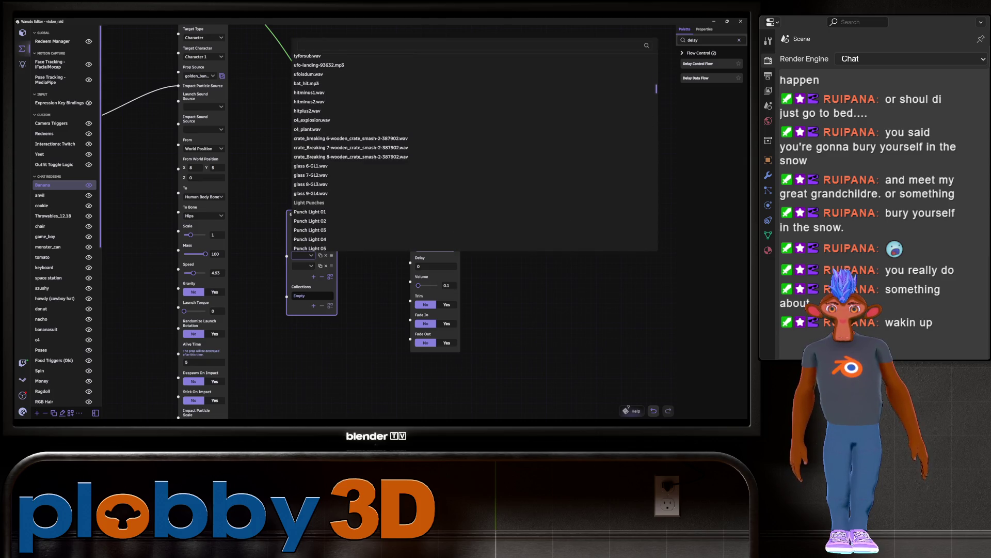
click(310, 102)
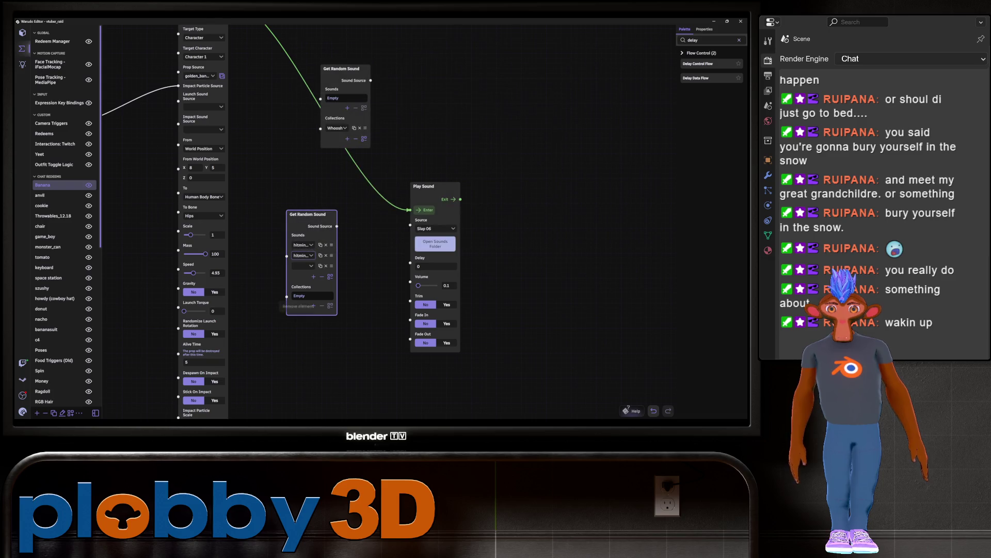
click(304, 266)
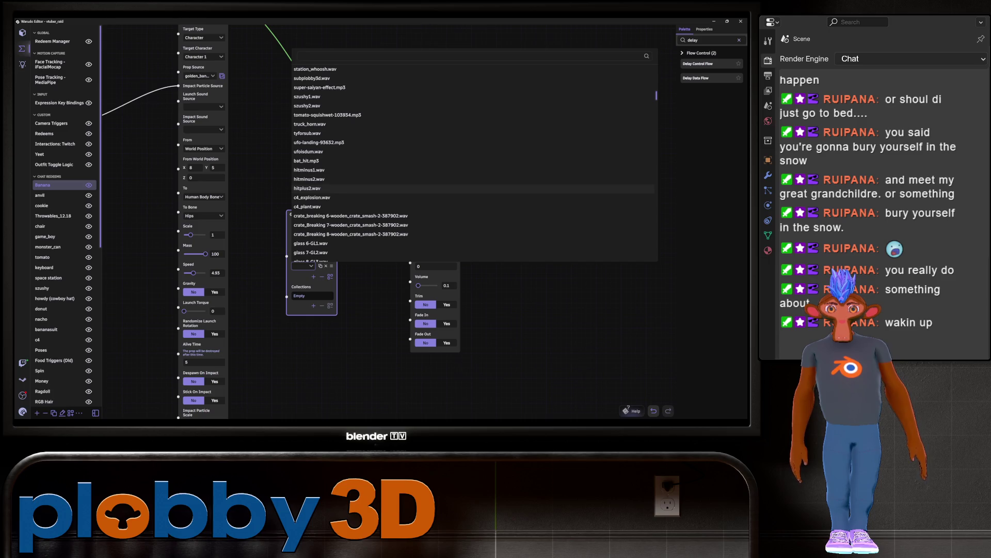
click(307, 188)
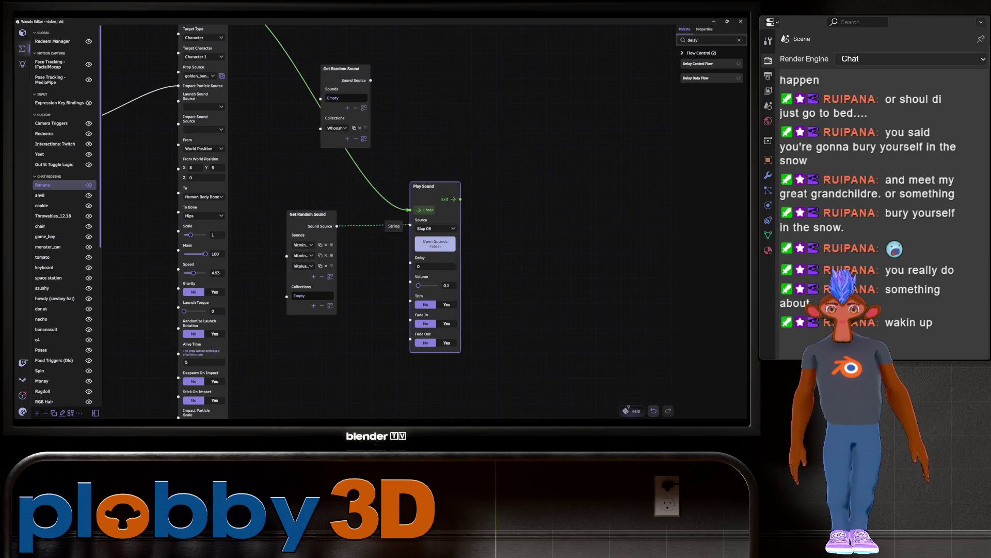
Step: Connect Get Random Sound's Sound Source output into Play Sound's Source
drag(408, 225, 411, 225)
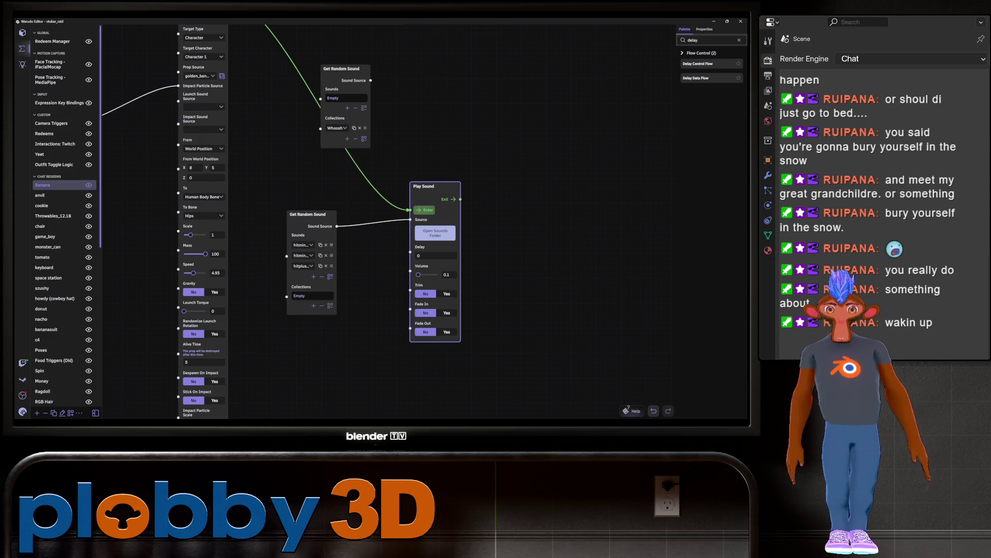
scroll(279, 161, down, 3)
scroll(310, 222, up, 2)
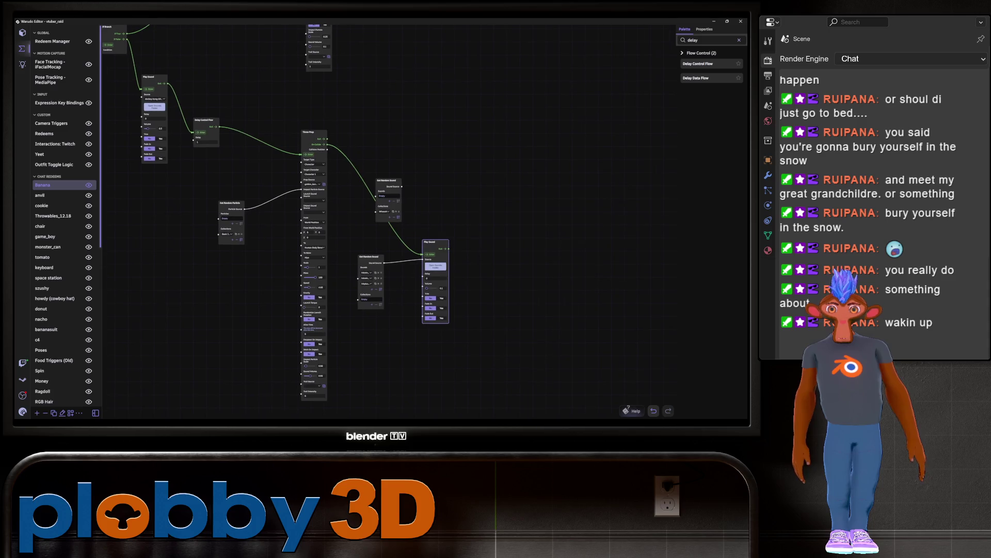
Step: In the Yeet blueprint, move the three leftmost nodes further left and up
scroll(593, 310, down, 2)
scroll(593, 310, up, 3)
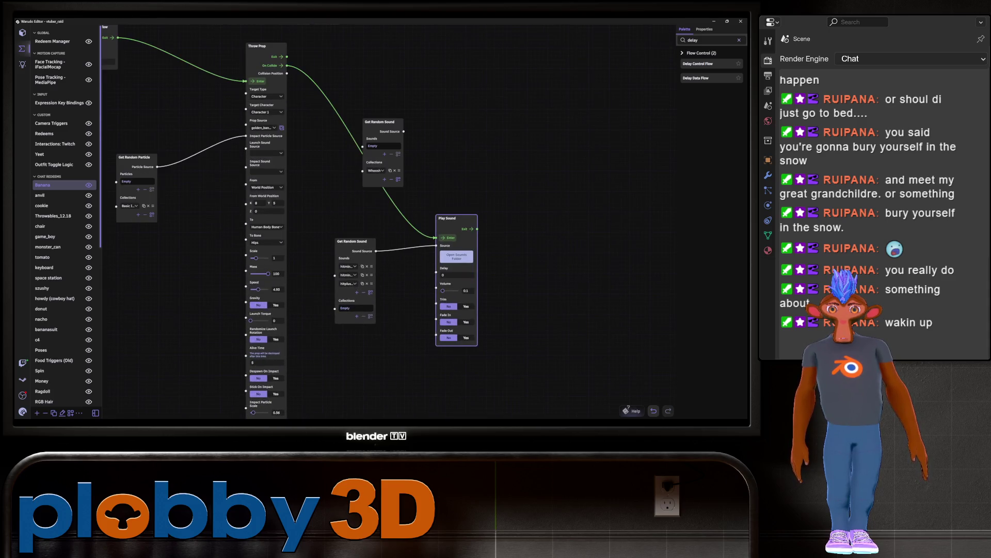
scroll(323, 342, down, 1)
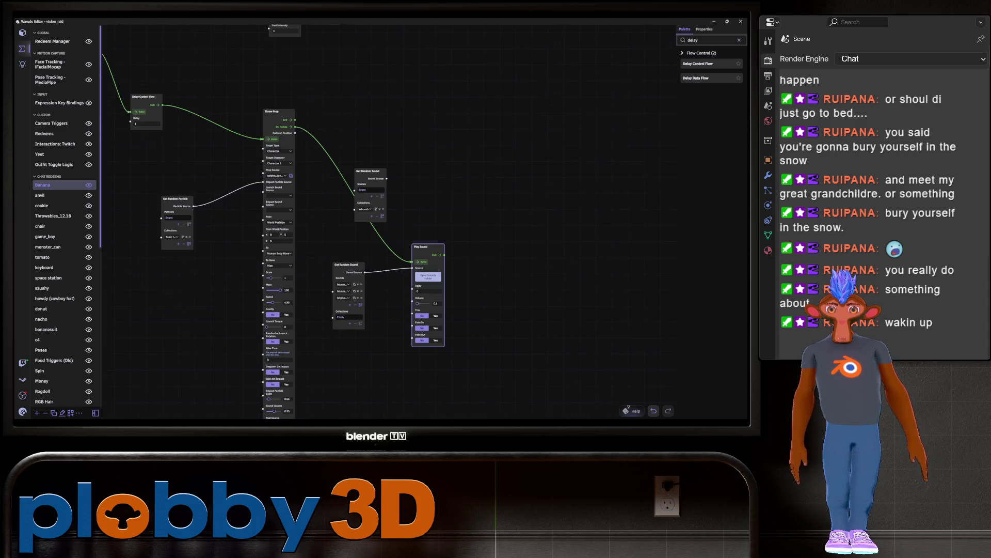
scroll(528, 362, down, 1)
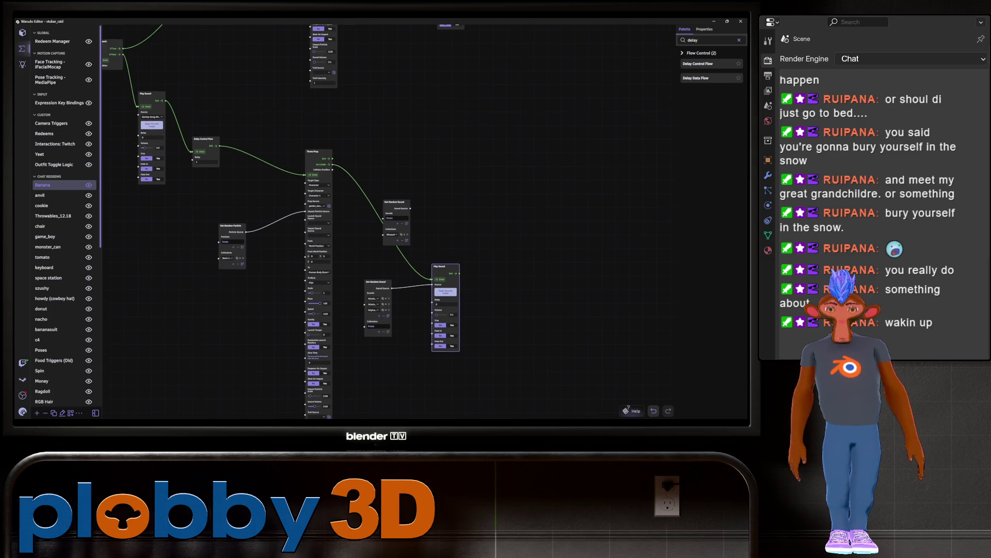
middle_drag(517, 258, 489, 308)
mouse_move(496, 232)
middle_down()
mouse_move(516, 181)
mouse_move(537, 170)
middle_up()
scroll(496, 233, up, 1)
middle_drag(496, 233, 594, 223)
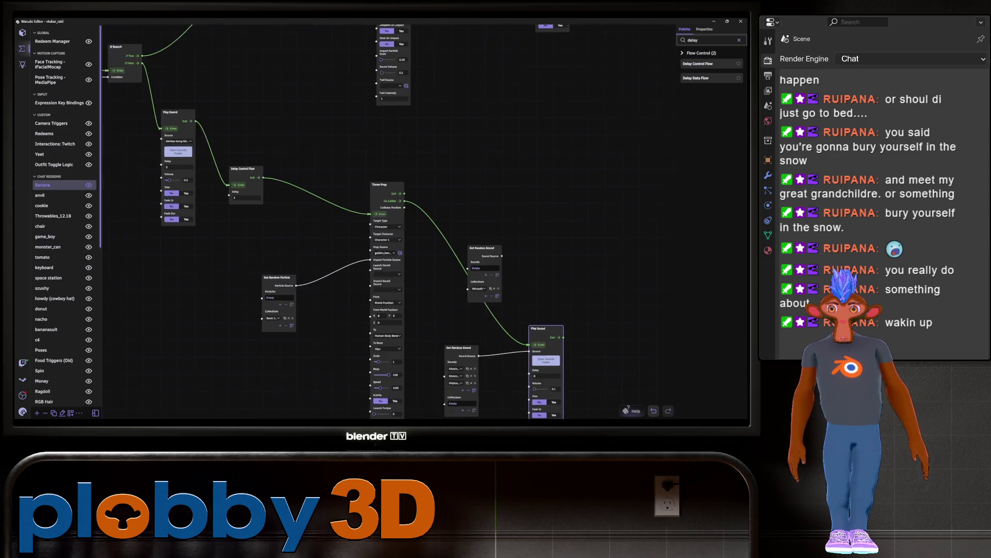
click(39, 154)
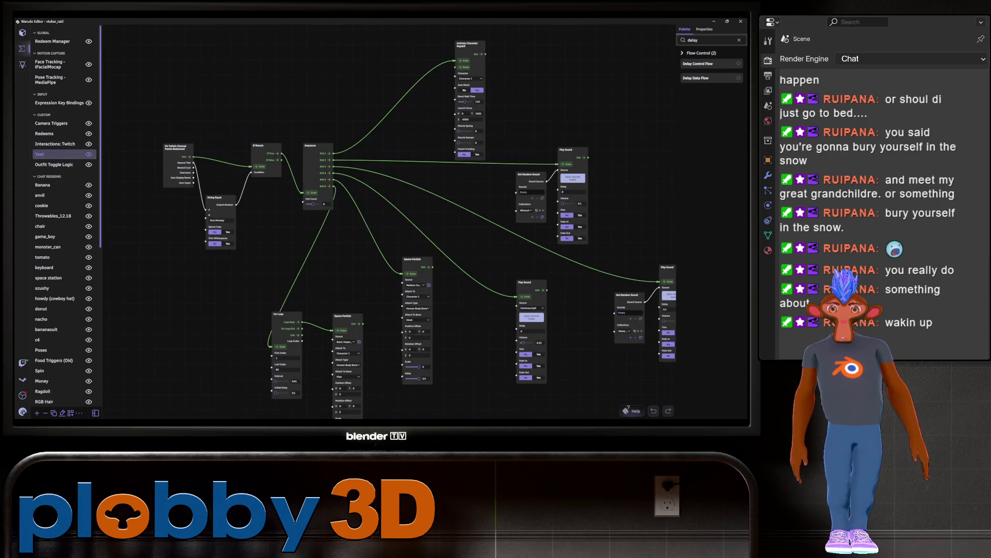
click(318, 181)
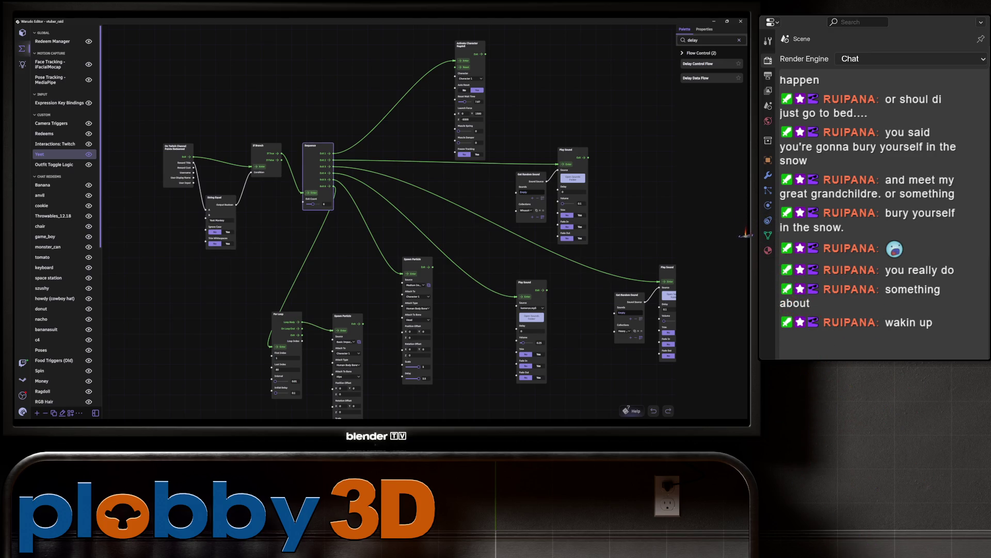
mouse_move(145, 110)
mouse_down()
mouse_move(150, 150)
mouse_move(276, 302)
mouse_up()
drag(258, 146, 202, 125)
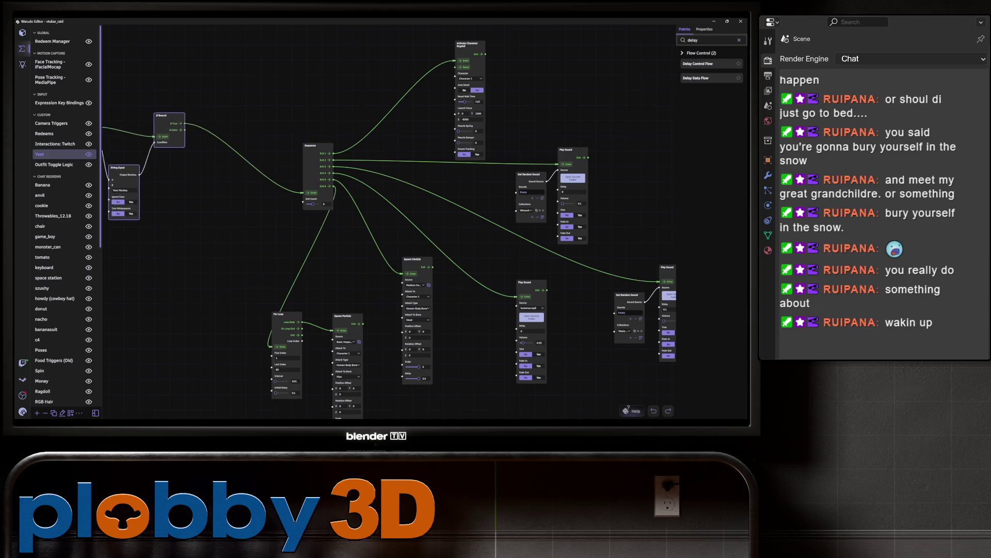
Step: Box-select a group of Yeet nodes, then return to the Banana blueprint
scroll(200, 228, down, 2)
scroll(221, 243, down, 2)
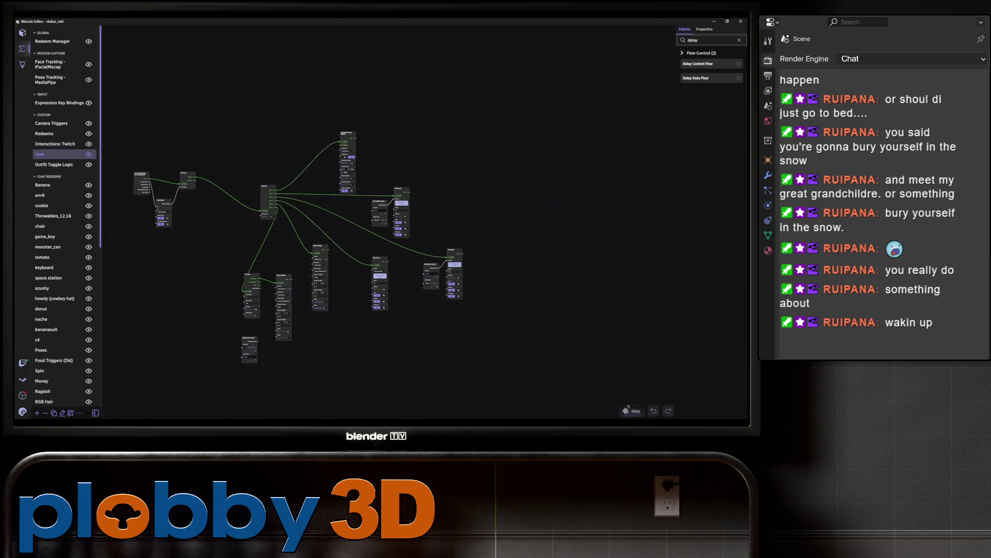
scroll(255, 390, up, 2)
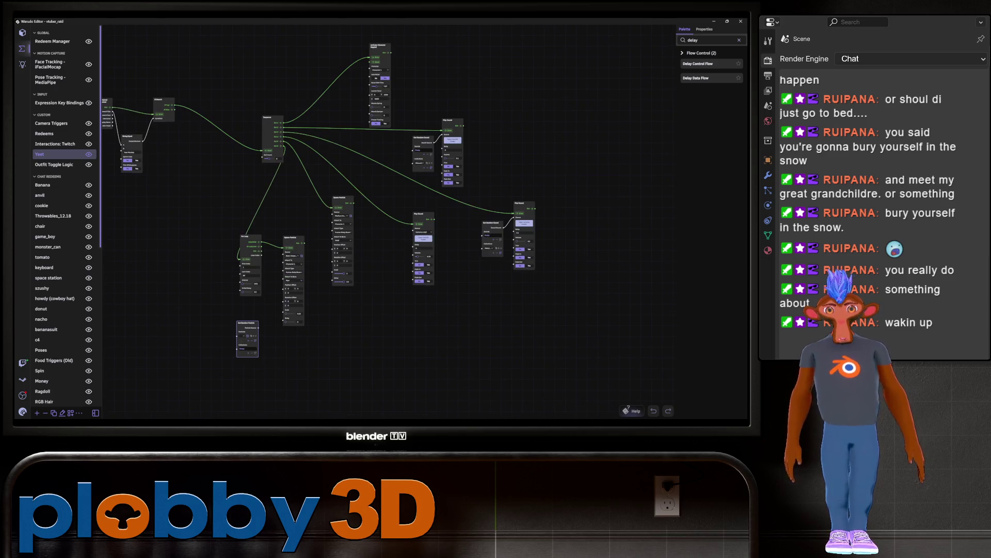
scroll(103, 242, down, 2)
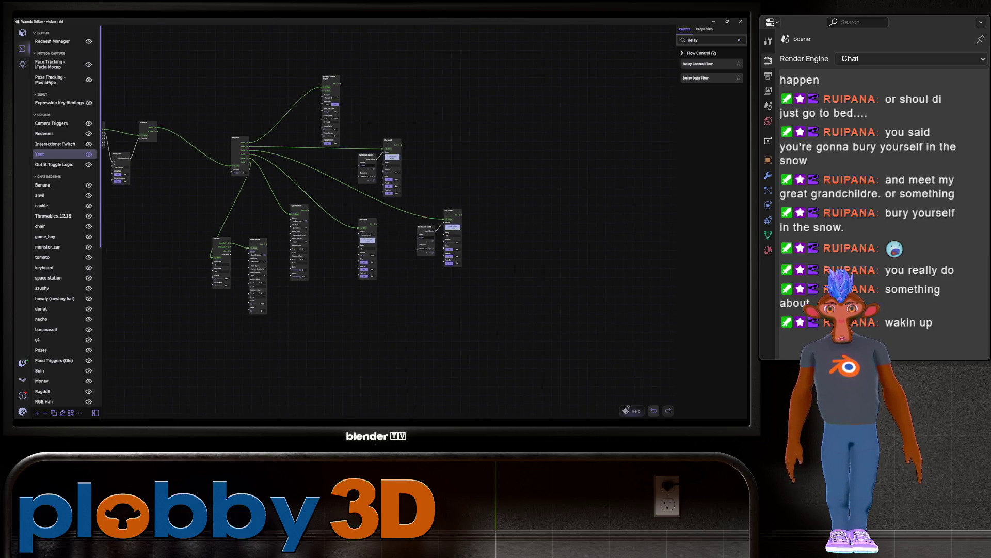
drag(194, 50, 508, 370)
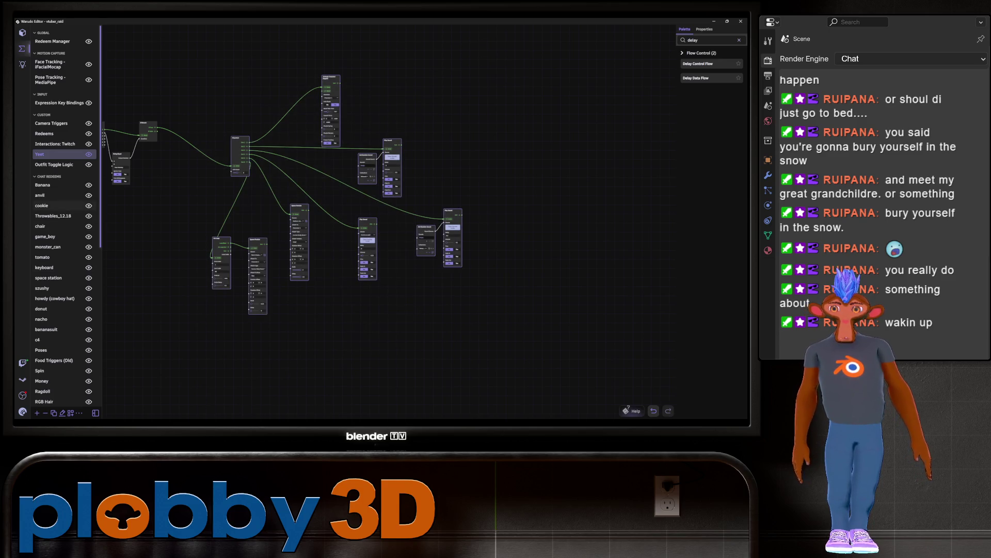
click(42, 185)
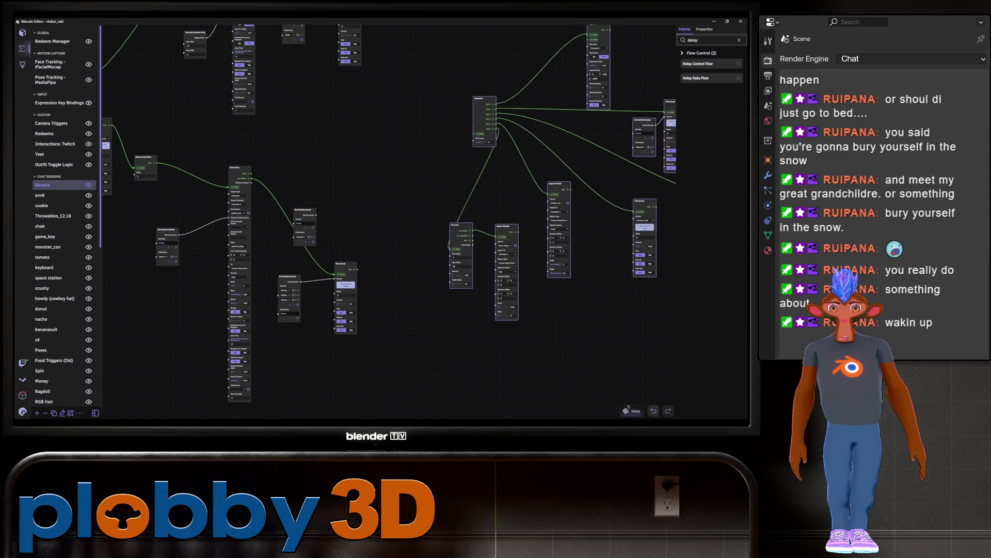
Step: Move Get Random Sound aside and route Throw Prop's Exit into Sequence, wiring Sequence to Play Sound
right_drag(375, 203, 325, 194)
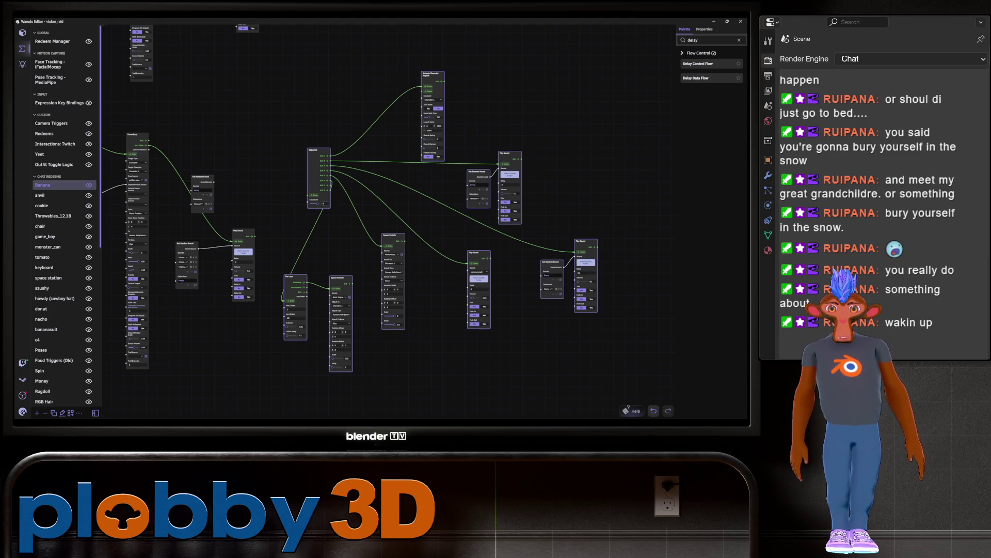
mouse_move(201, 177)
mouse_down()
mouse_move(228, 163)
mouse_move(160, 325)
mouse_move(178, 350)
mouse_up()
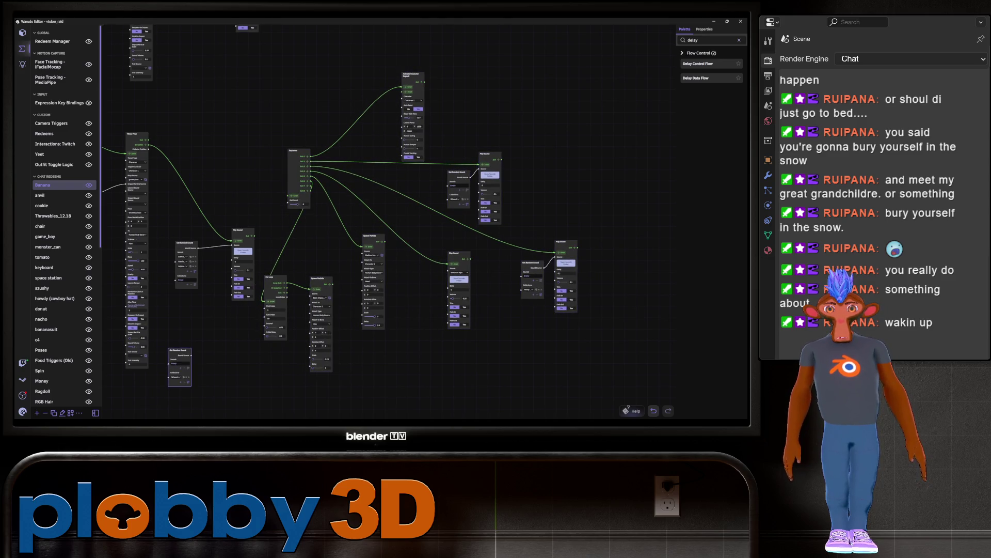
drag(297, 150, 245, 141)
mouse_move(233, 240)
mouse_down()
mouse_move(207, 170)
mouse_move(238, 186)
mouse_up()
drag(243, 141, 200, 132)
drag(218, 168, 225, 232)
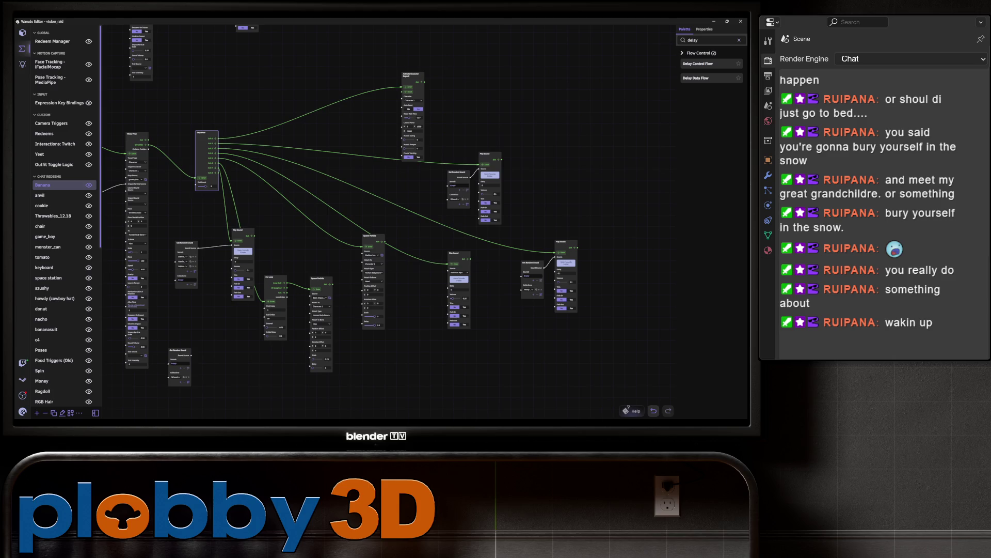
middle_drag(362, 233, 348, 206)
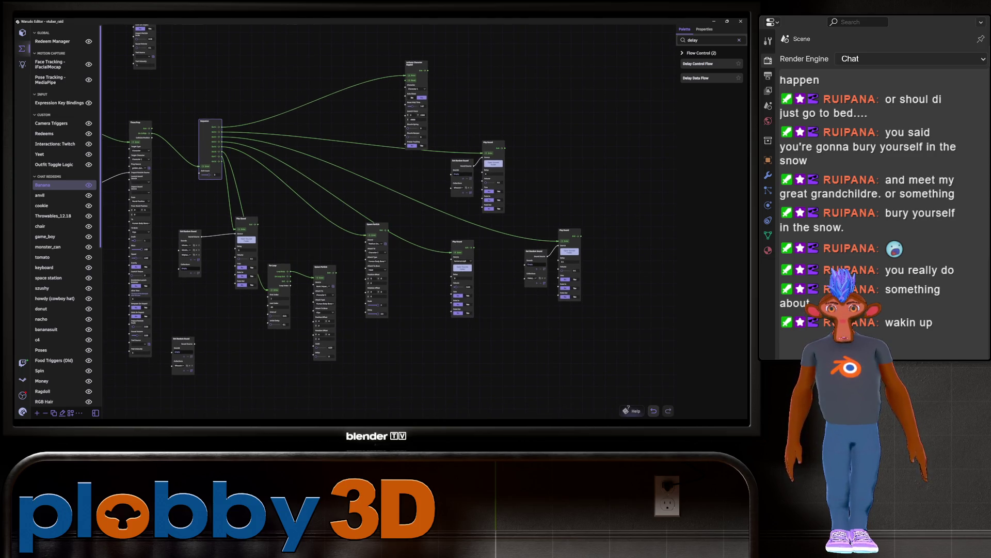
click(376, 225)
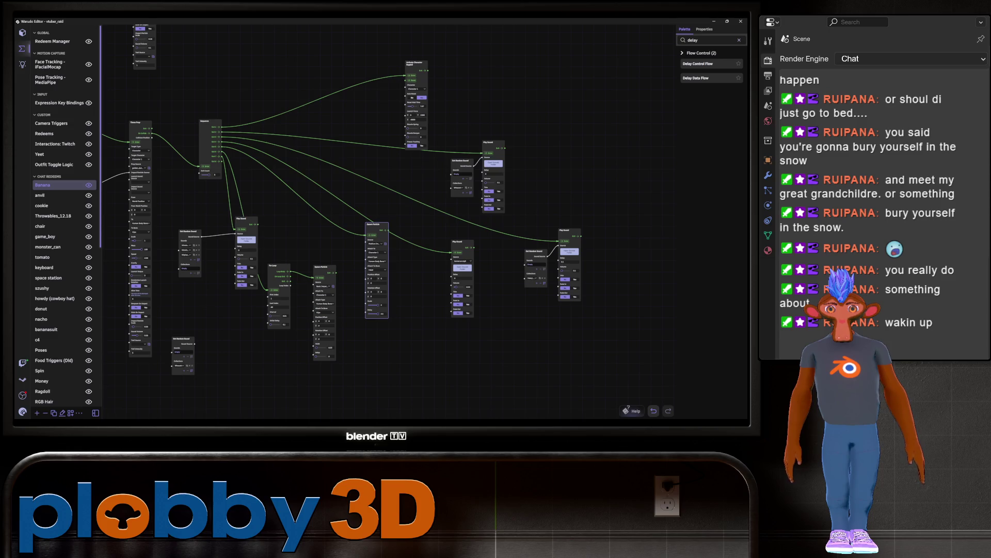
Step: Move one Play Sound node in the Banana graph up and to the left
scroll(396, 283, up, 2)
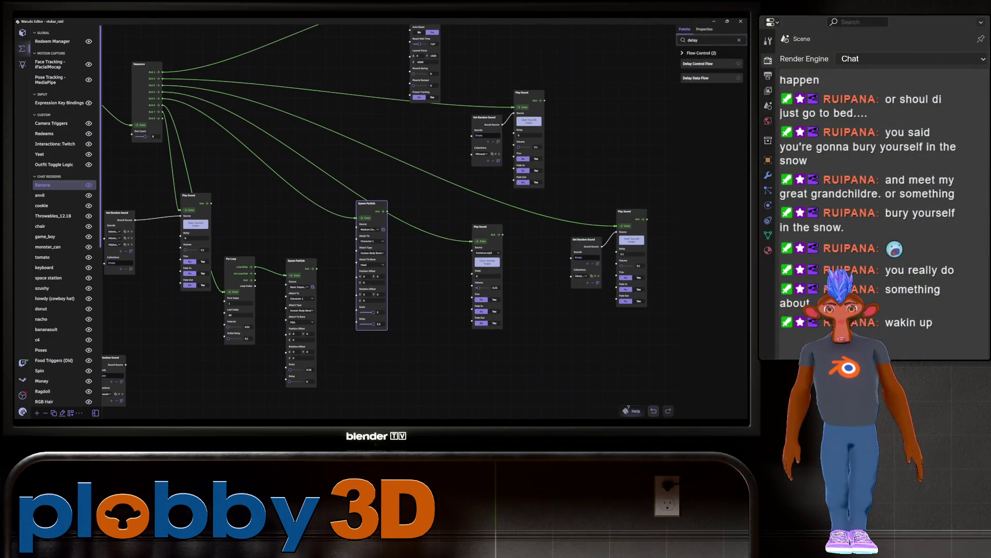
scroll(397, 305, down, 1)
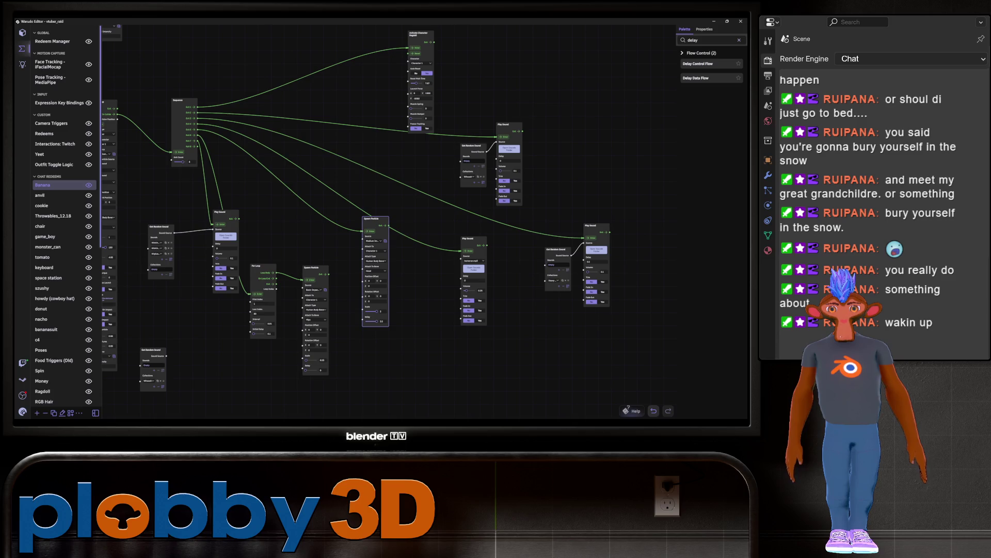
click(315, 267)
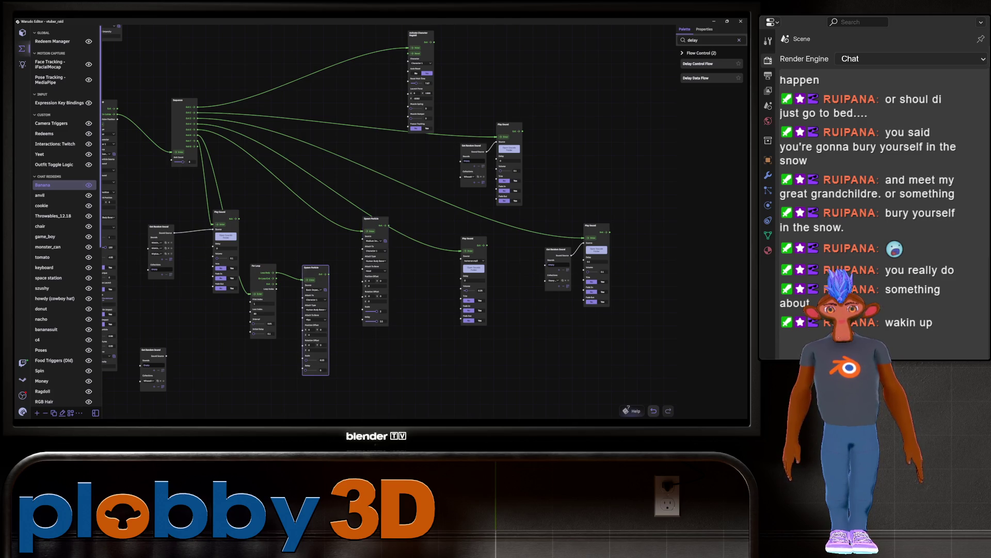
mouse_move(315, 267)
middle_down()
mouse_move(241, 271)
mouse_move(243, 300)
middle_up()
scroll(242, 300, up, 3)
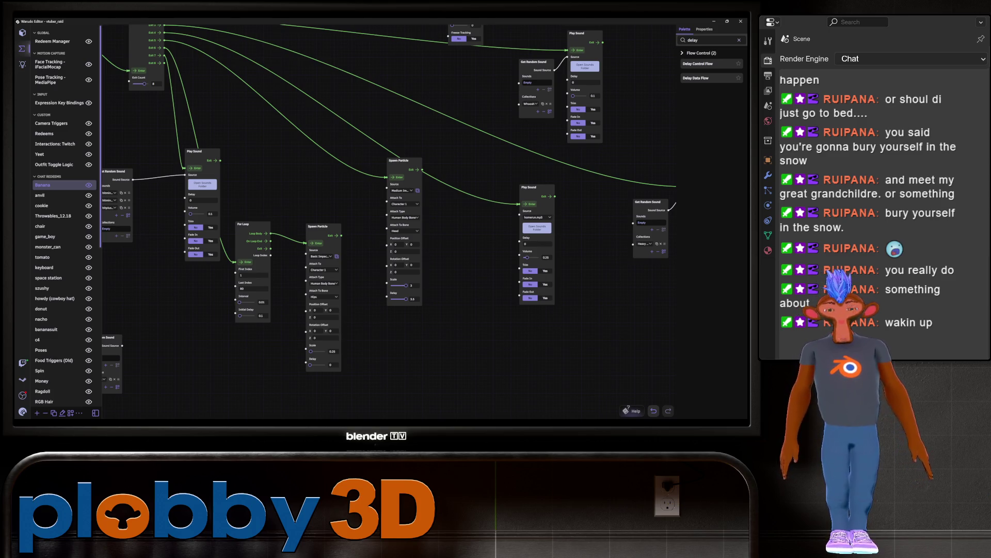
drag(361, 336, 396, 314)
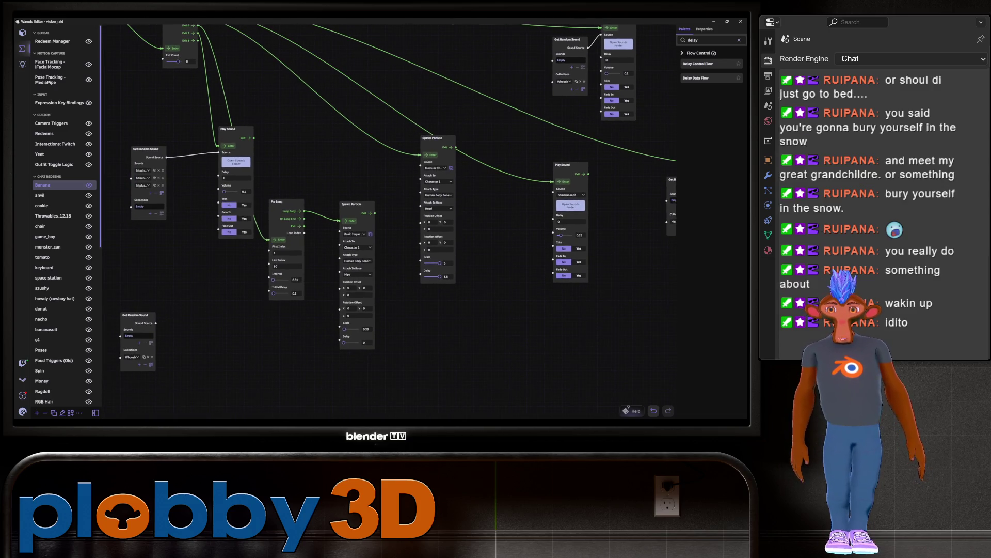
drag(362, 206, 242, 238)
mouse_move(450, 197)
mouse_down()
mouse_move(423, 164)
mouse_move(362, 178)
mouse_up()
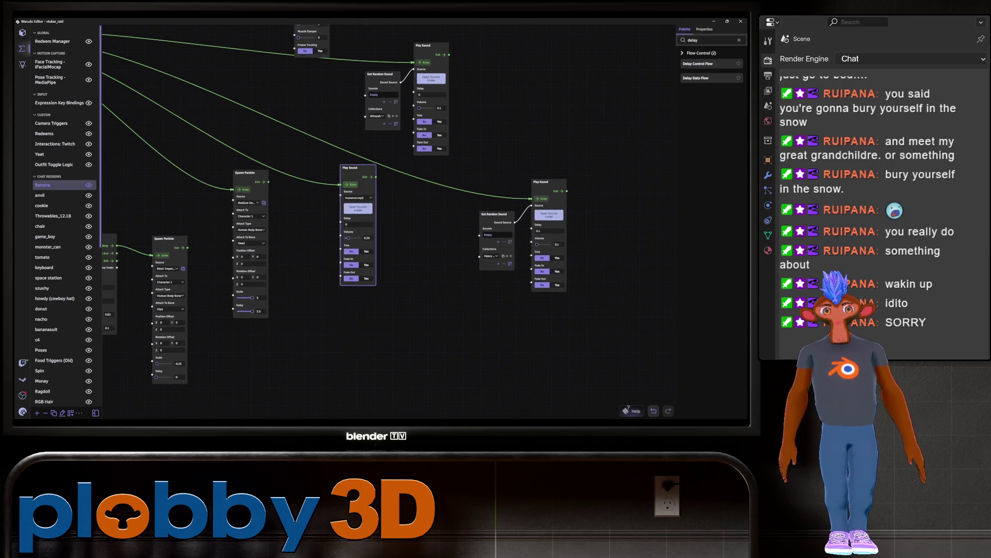
Step: Bring the upstream Invoke Flow chain into view and run the flow as a test
drag(464, 335, 668, 325)
click(247, 154)
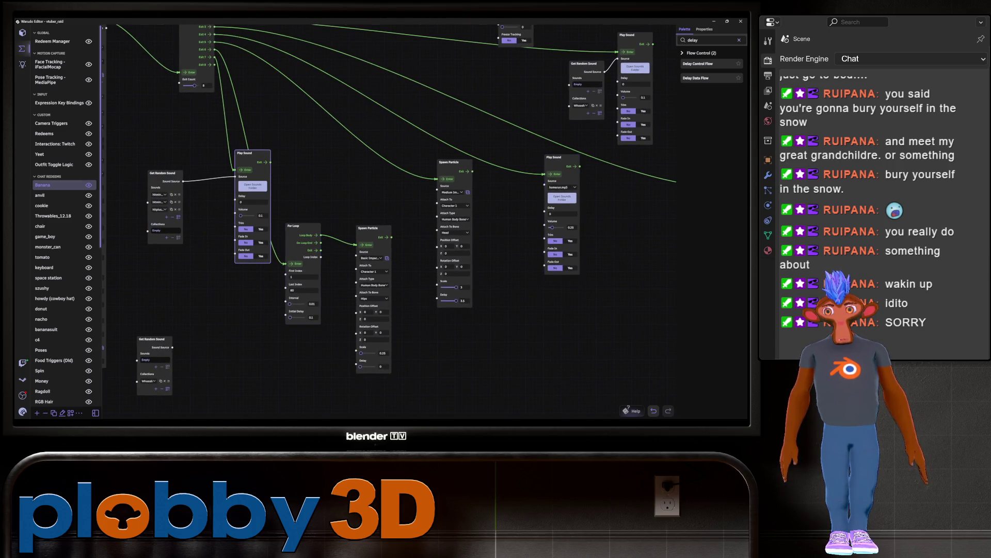
mouse_move(465, 258)
mouse_down()
mouse_move(229, 339)
mouse_move(307, 375)
mouse_move(385, 463)
mouse_move(398, 456)
mouse_up()
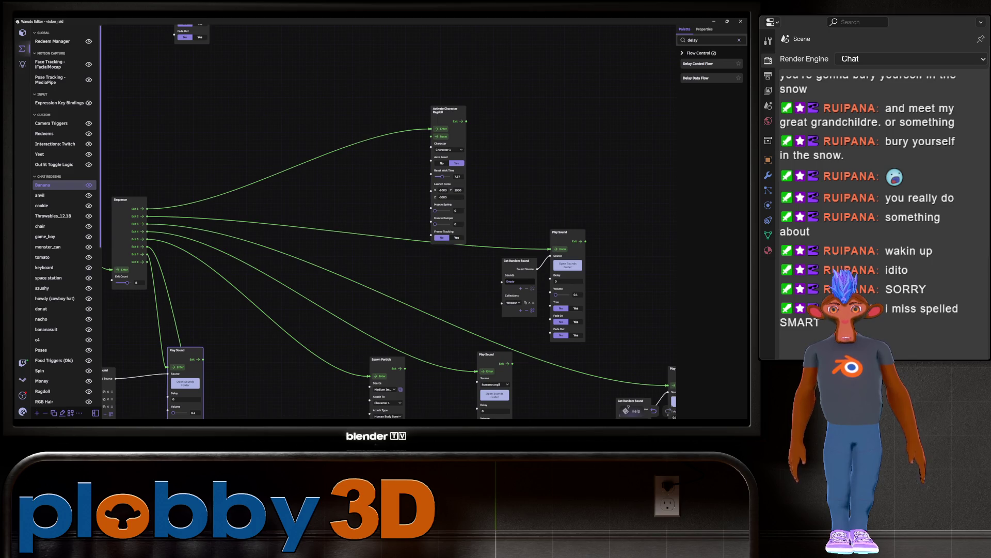
mouse_move(258, 310)
mouse_down()
mouse_move(310, 297)
mouse_move(461, 160)
mouse_move(404, 77)
mouse_up()
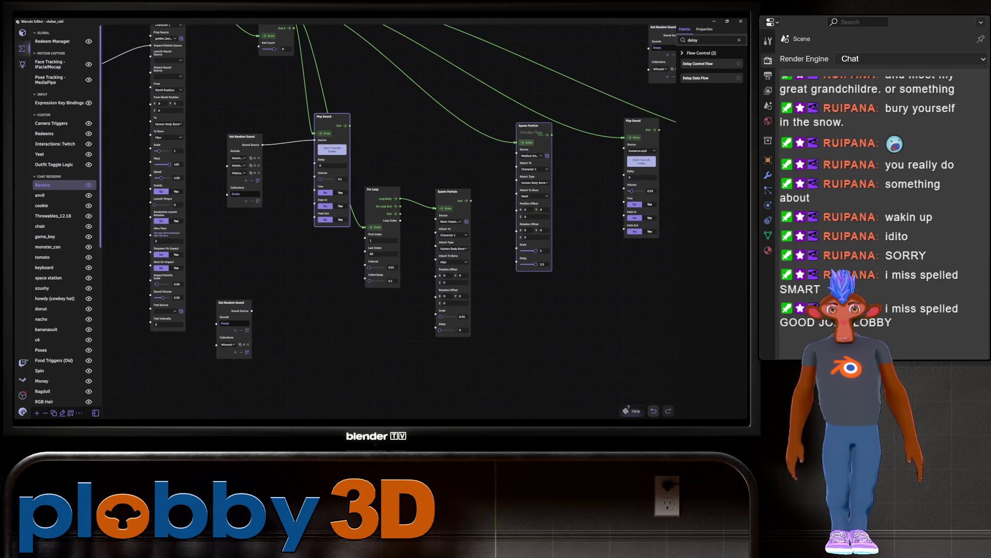
mouse_move(289, 361)
mouse_down()
mouse_move(371, 394)
mouse_move(305, 397)
mouse_move(276, 412)
mouse_up()
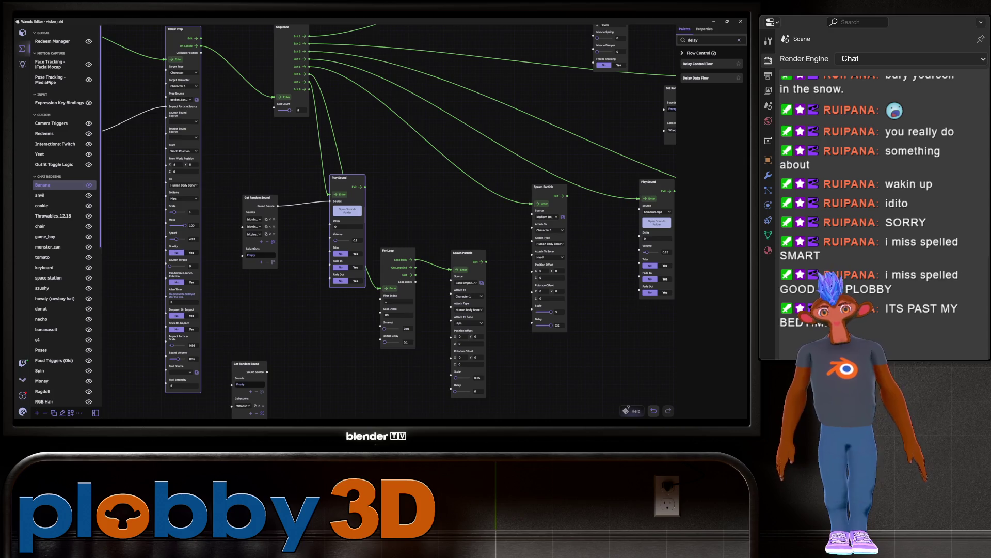
drag(279, 320, 329, 315)
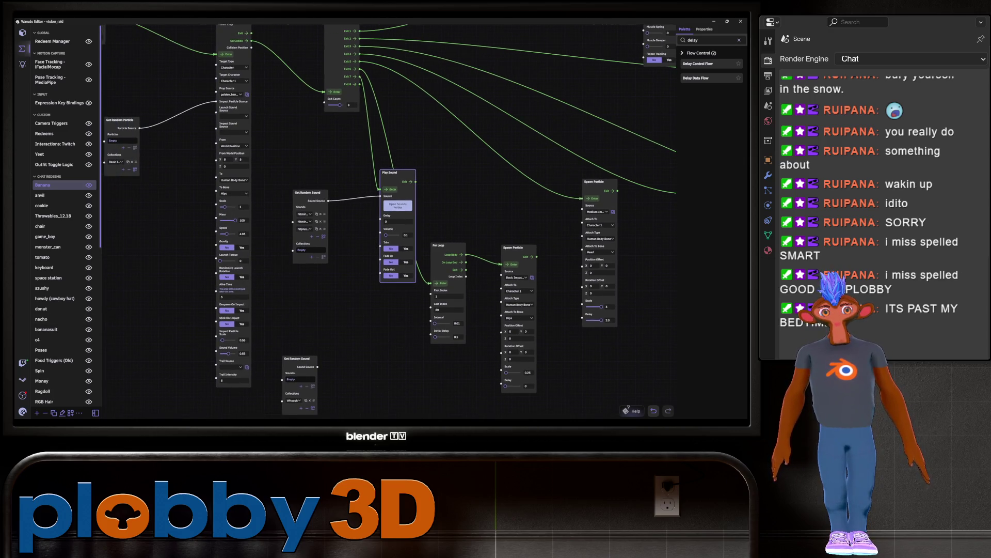
scroll(382, 222, down, 3)
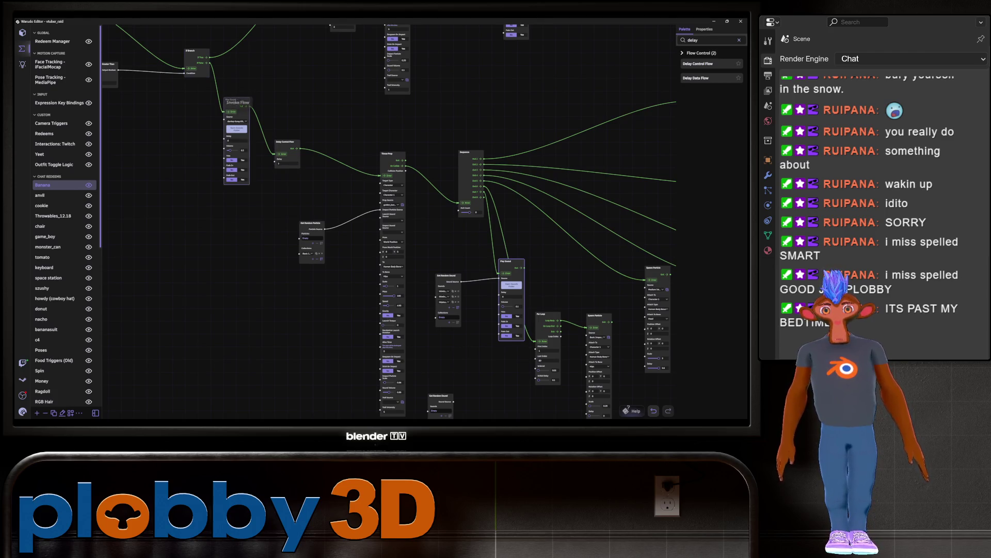
drag(330, 289, 419, 392)
click(161, 120)
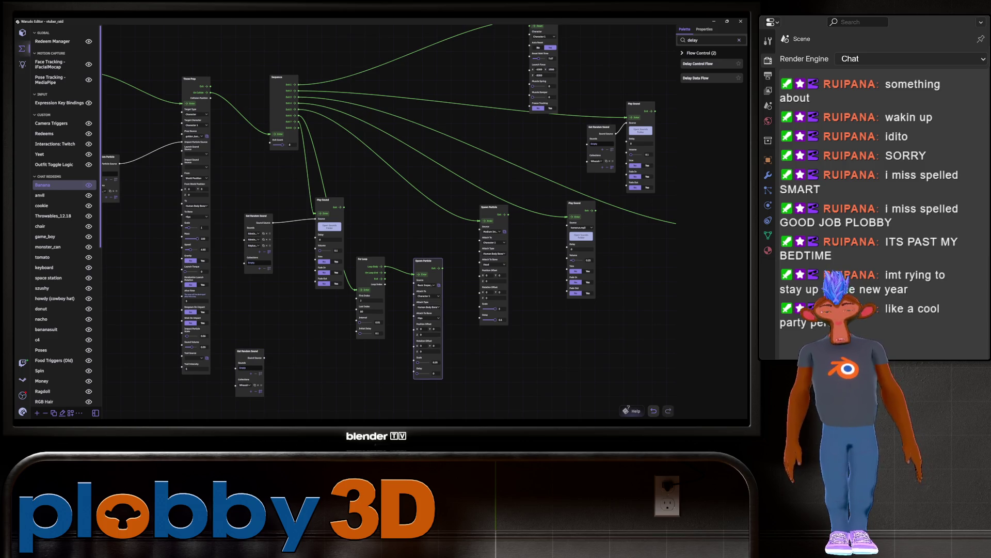
Step: Line up the For Loop, Spawn Particle and Play Sound nodes
click(365, 260)
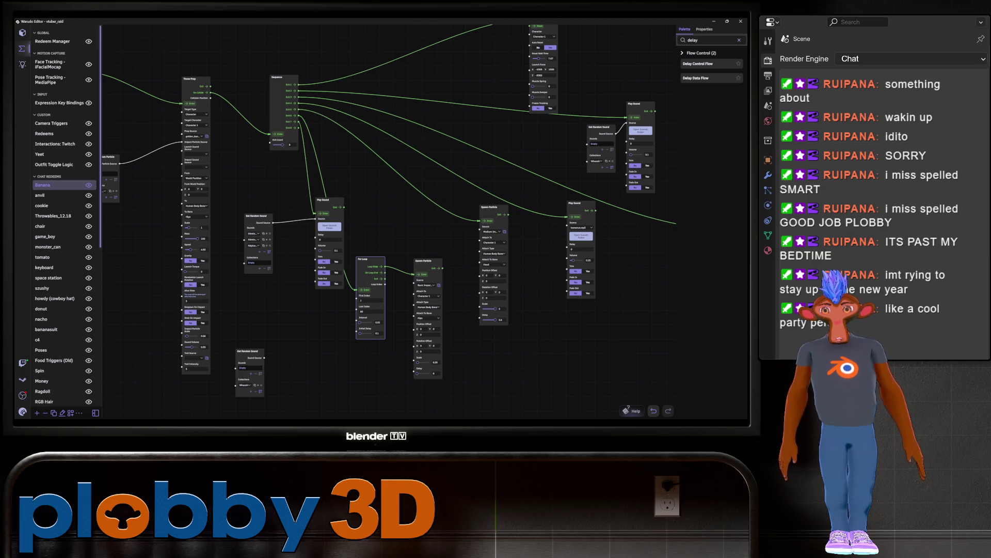
drag(367, 259, 371, 191)
drag(424, 261, 414, 210)
scroll(415, 210, down, 2)
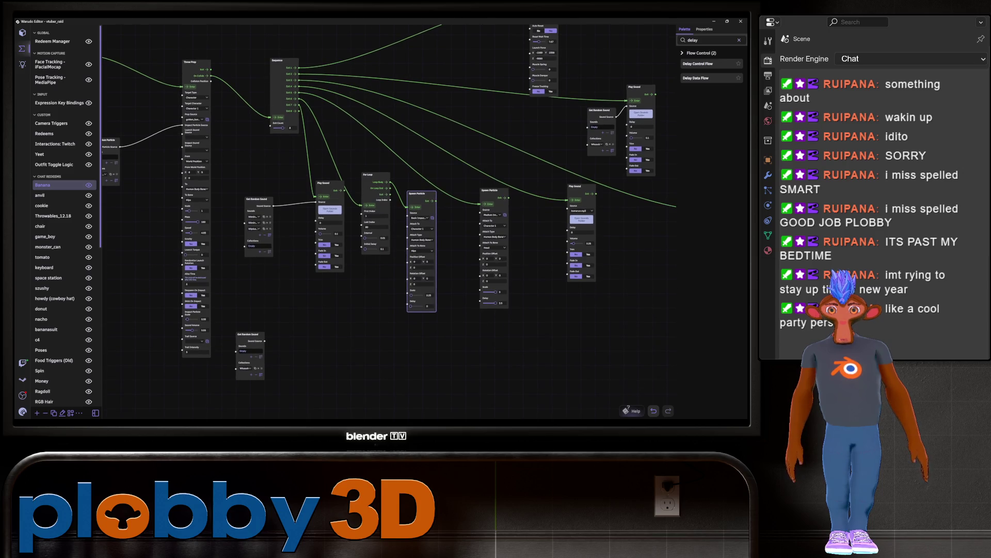
drag(328, 182, 307, 178)
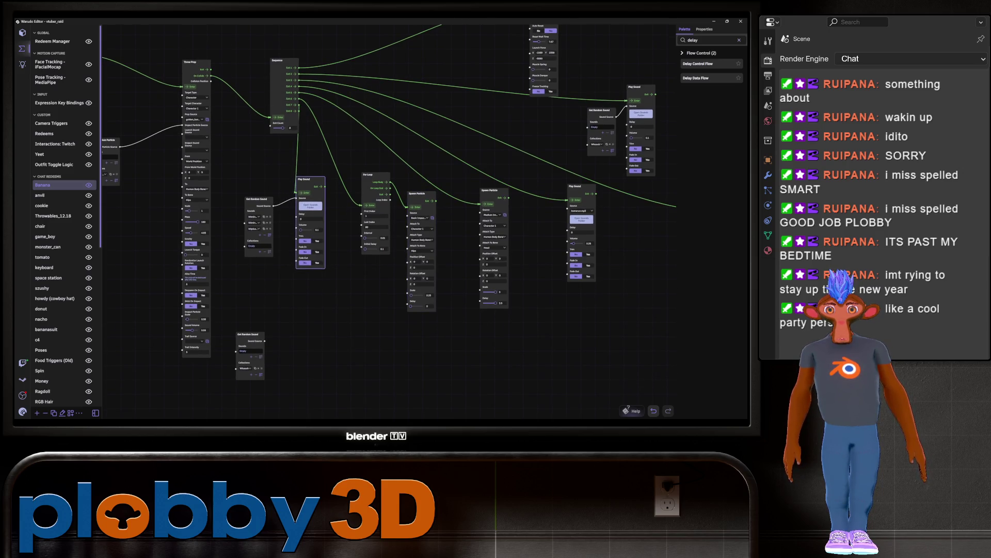
scroll(376, 279, up, 3)
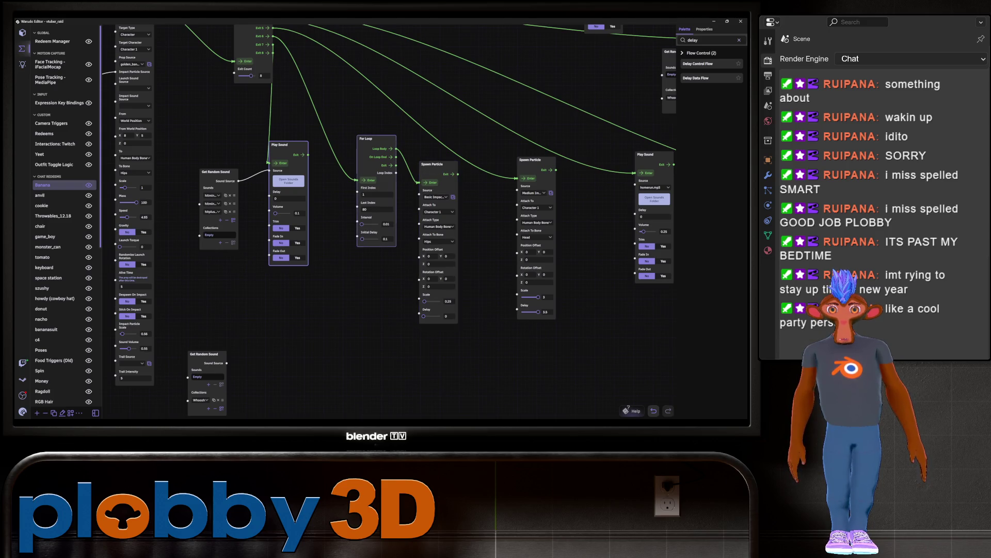
Step: Test-fire the particle effect on the avatar, then delete the For Loop node
click(367, 180)
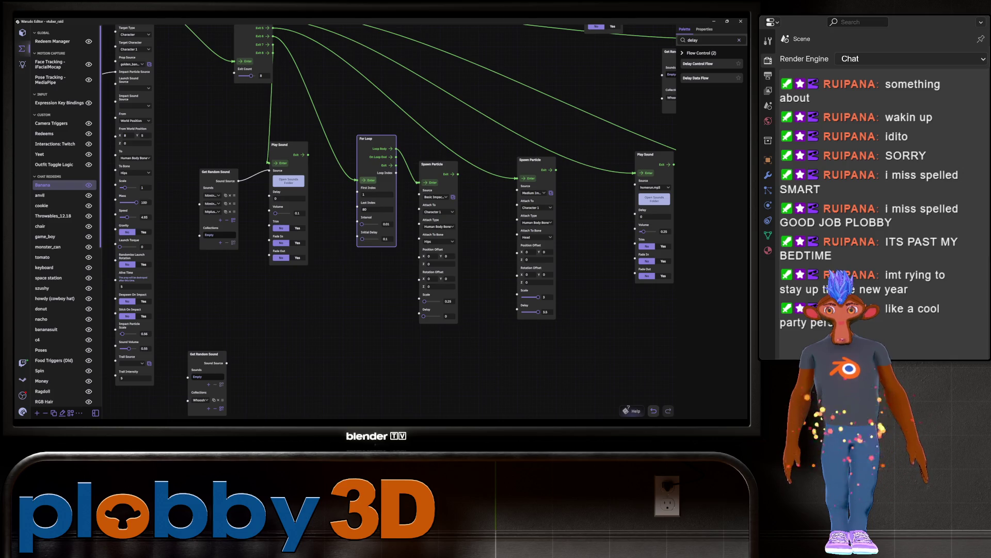
middle_drag(331, 310, 276, 356)
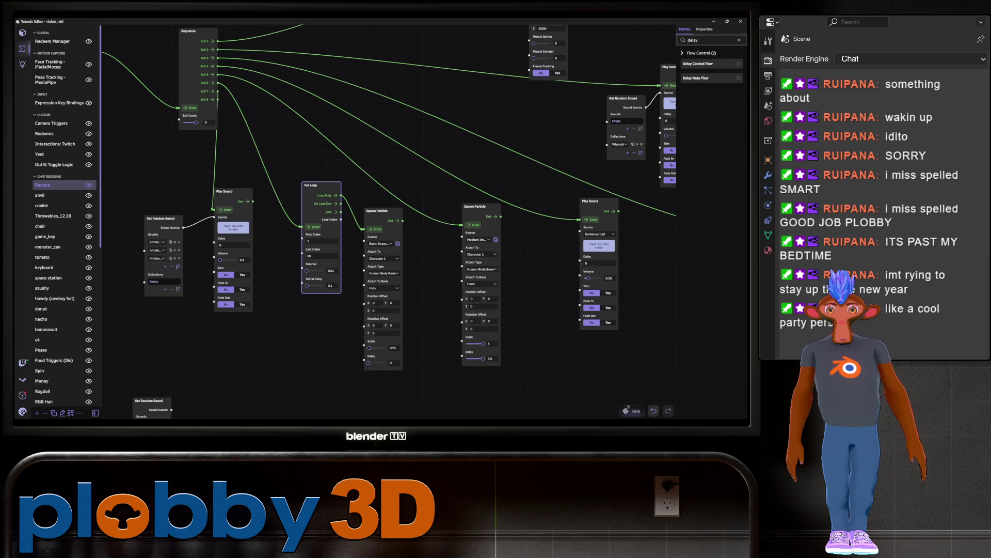
key(Delete)
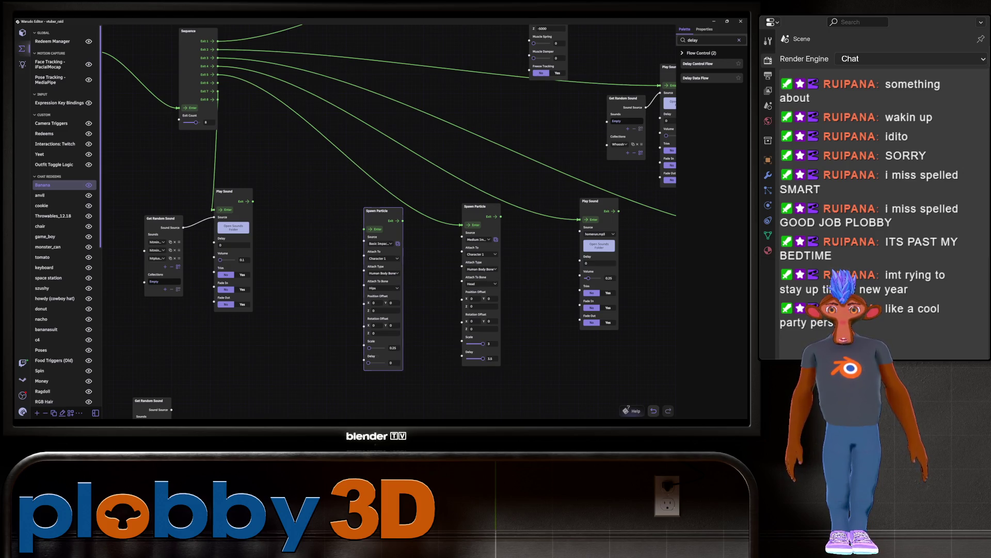
Step: Try electric_explosion, then a Saiyan aura as the Spawn Particle source, testing the aura on the avatar
click(382, 243)
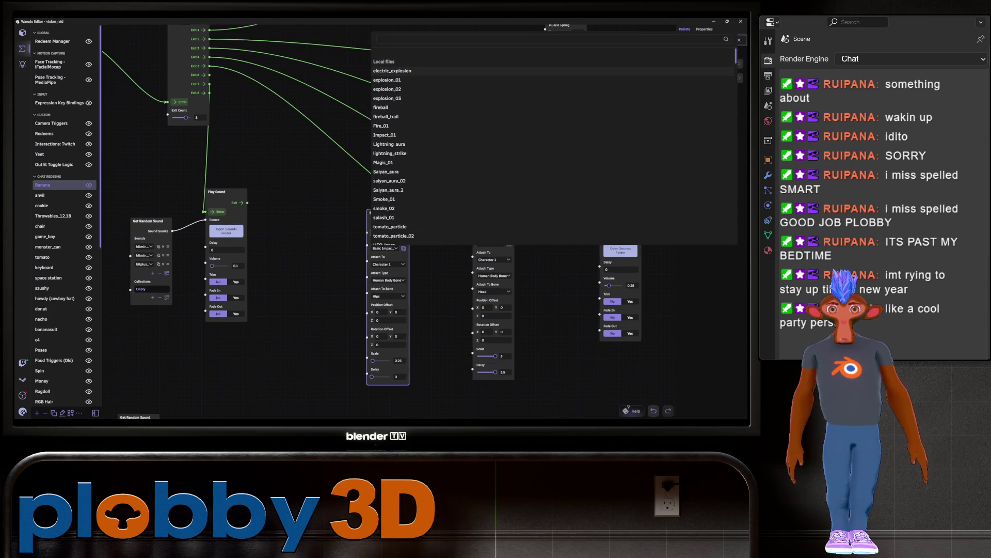
click(393, 71)
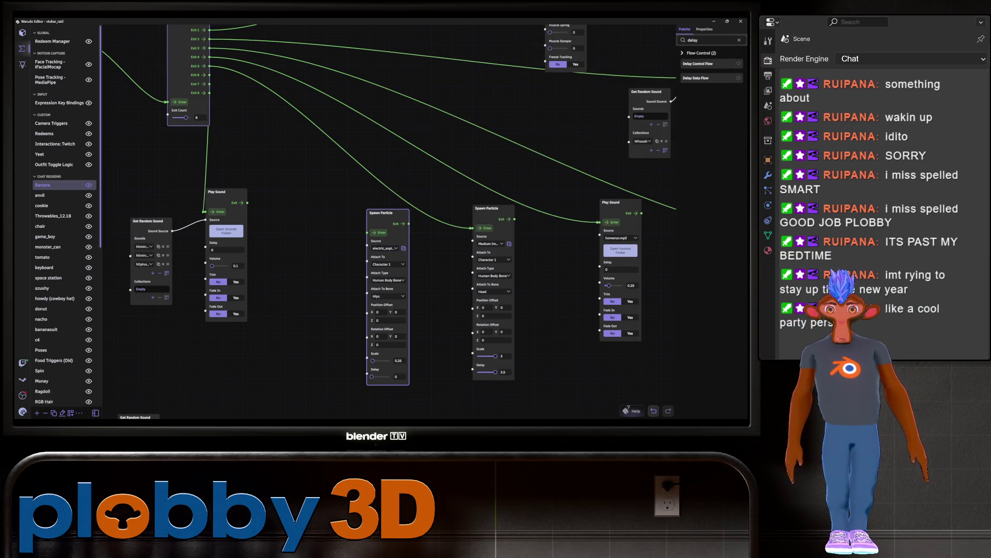
click(385, 248)
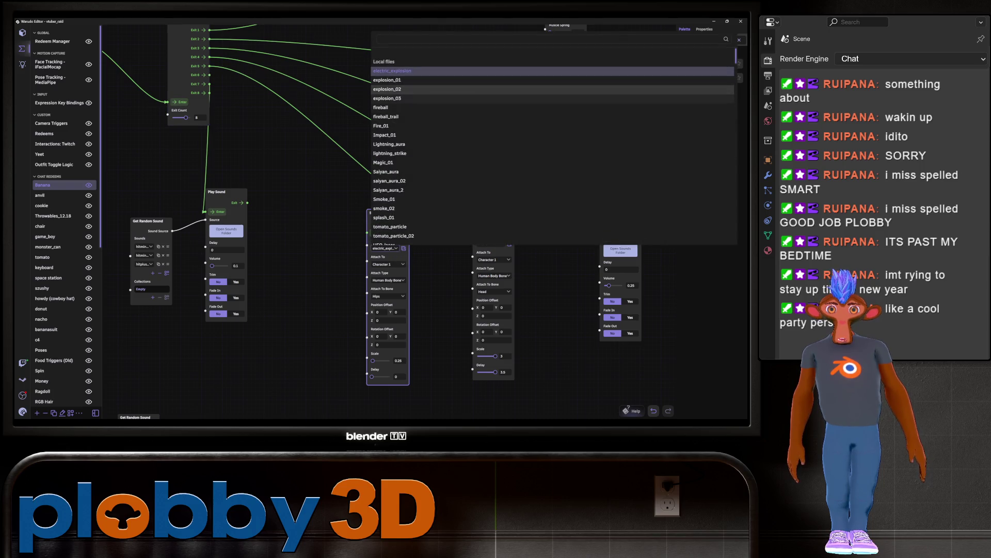
click(390, 181)
text(delay)
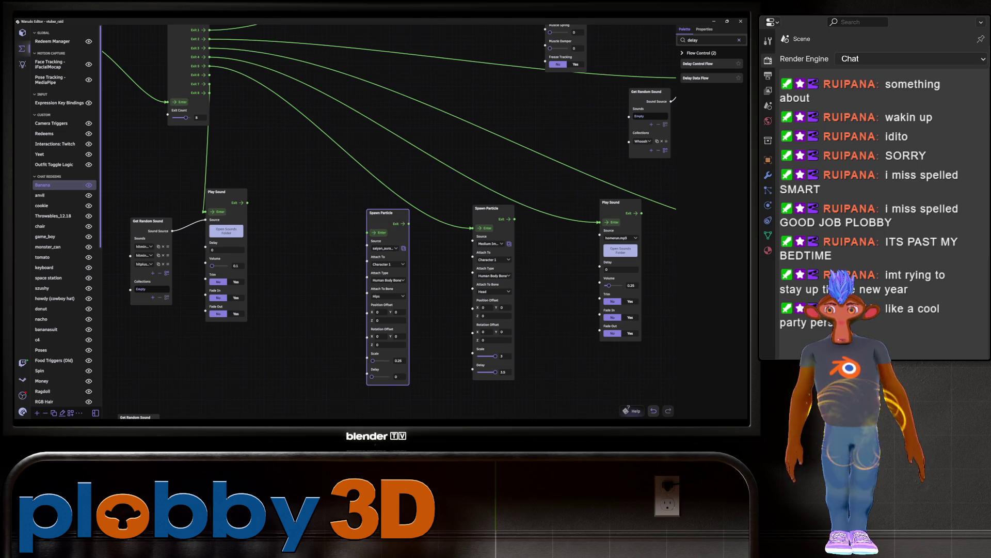
click(385, 248)
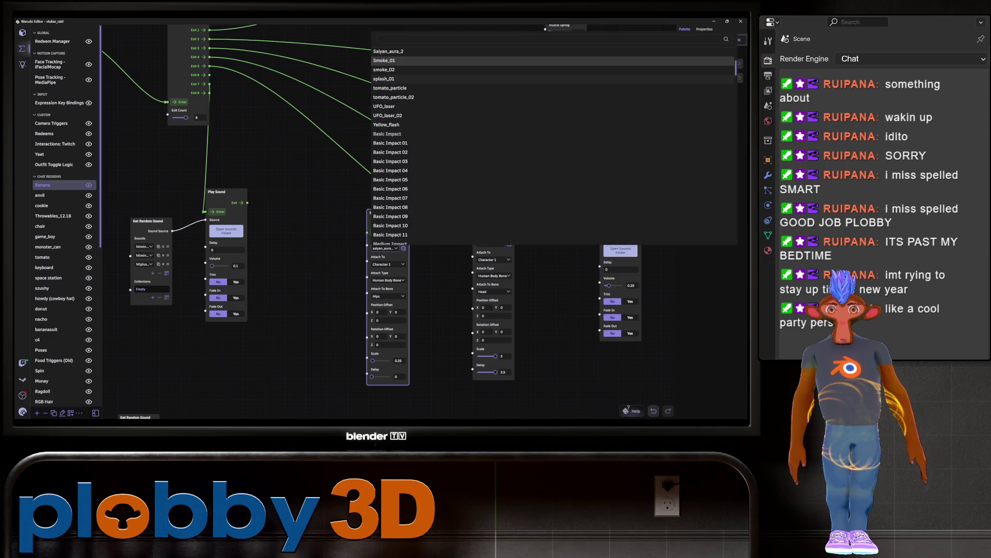
scroll(393, 119, up, 3)
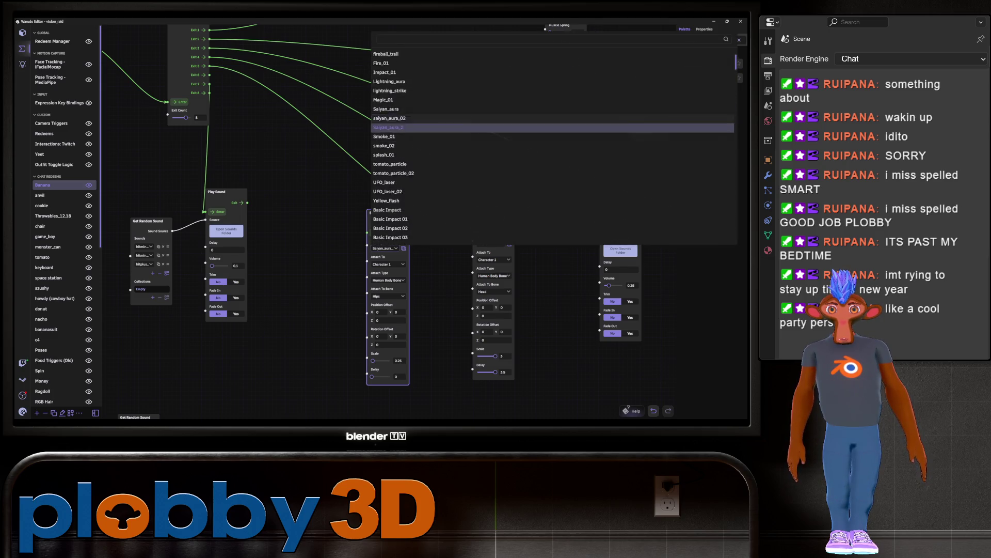
click(388, 127)
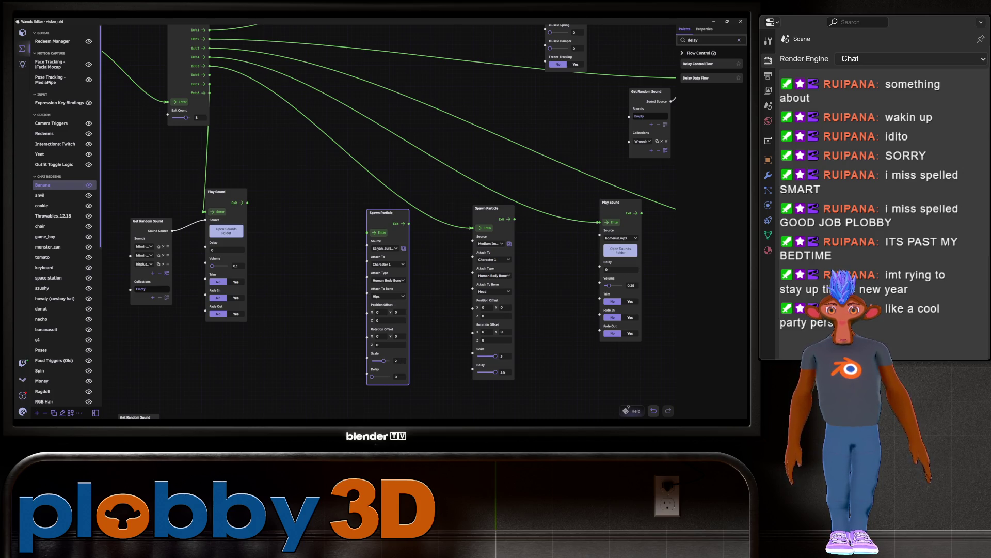
click(375, 233)
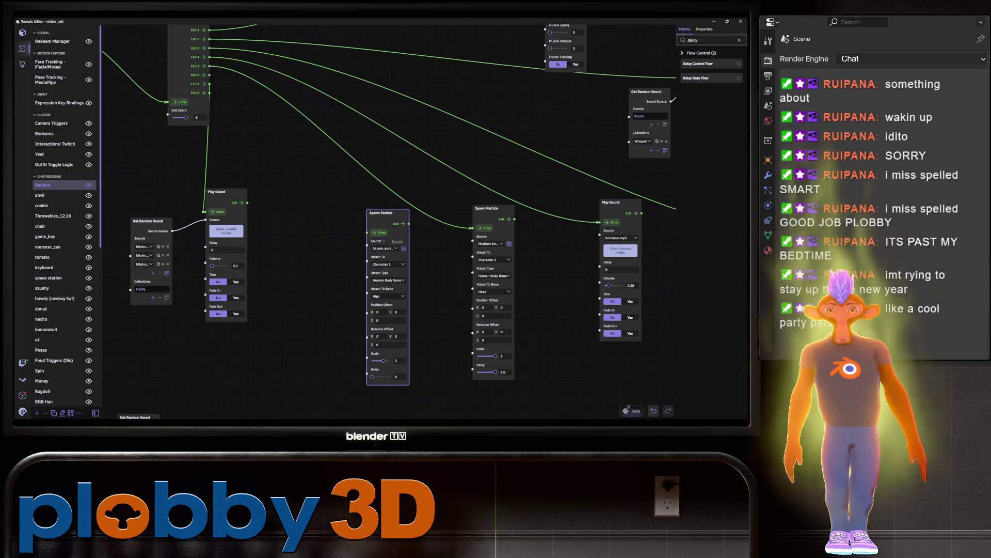
Step: Switch the source to Lightning_aura, test it, then pick lightning_strike
click(386, 248)
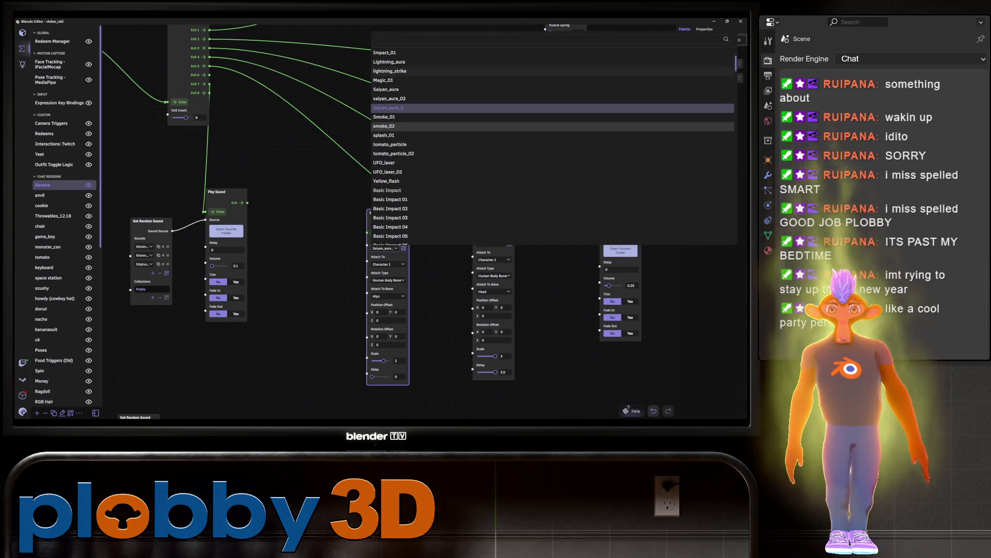
click(390, 63)
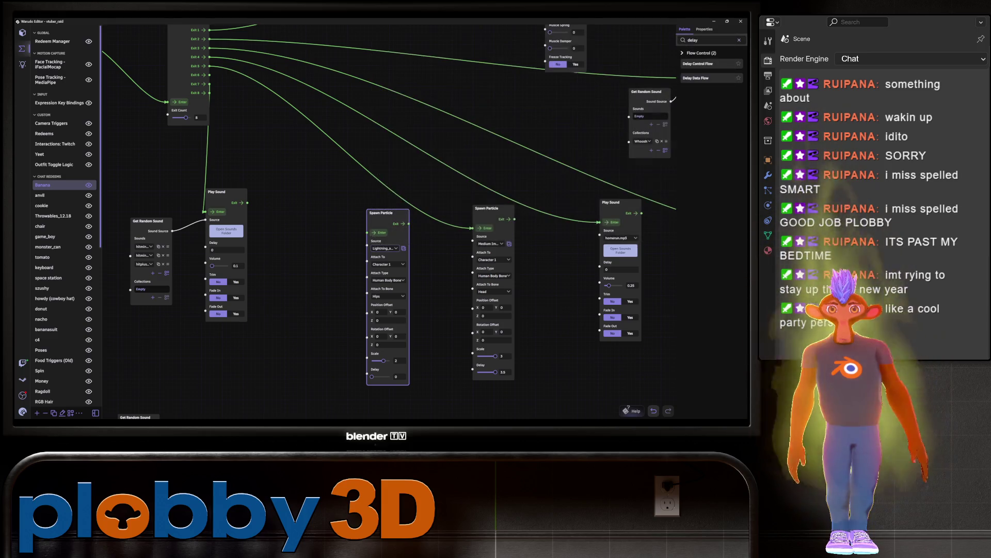
click(382, 222)
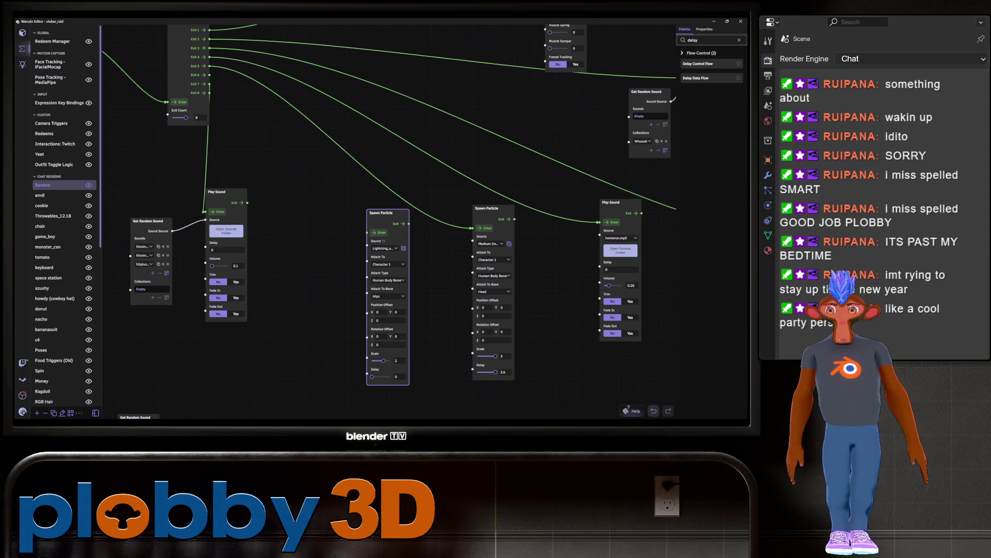
click(385, 248)
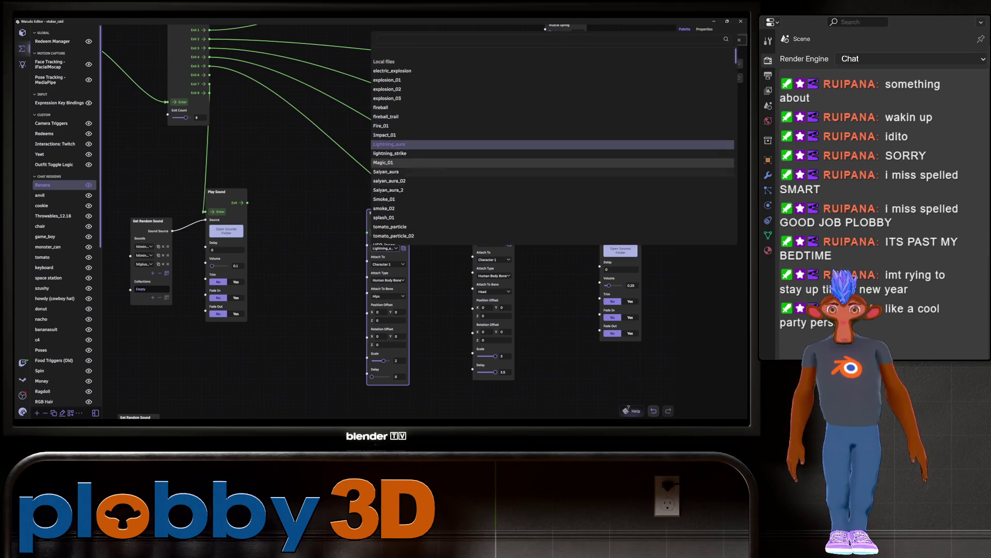
click(390, 153)
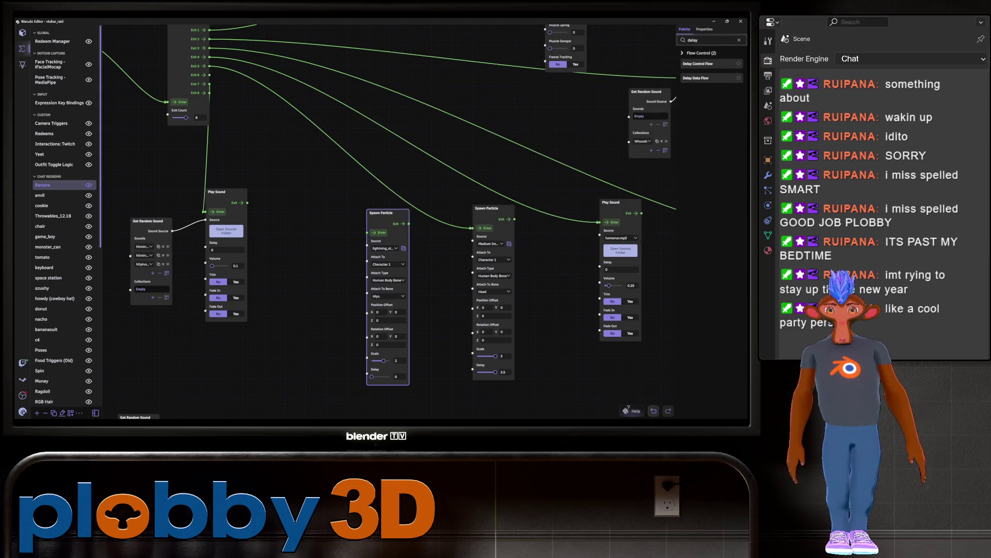
Step: After trying Magic_01, settle on electric_explosion and test-fire it three times
click(384, 248)
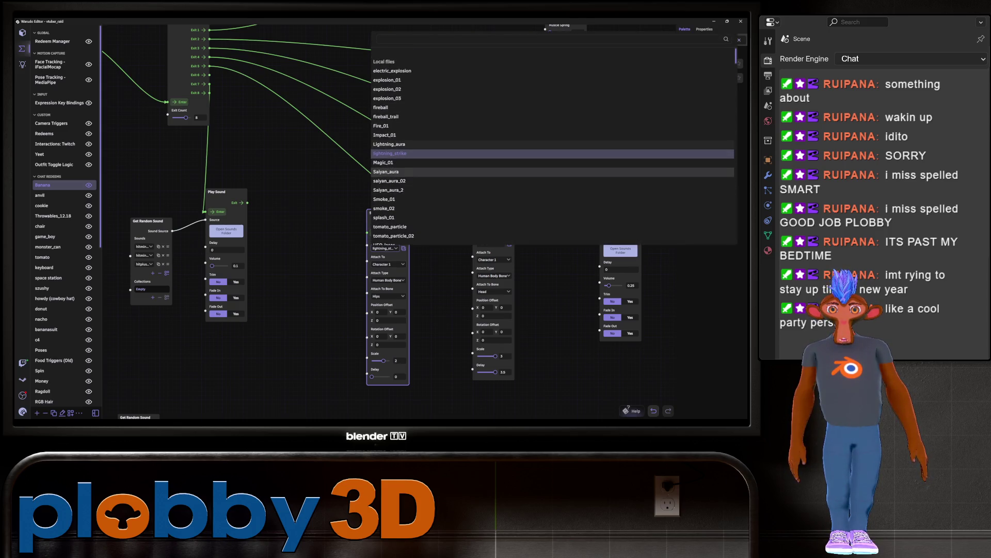
click(383, 163)
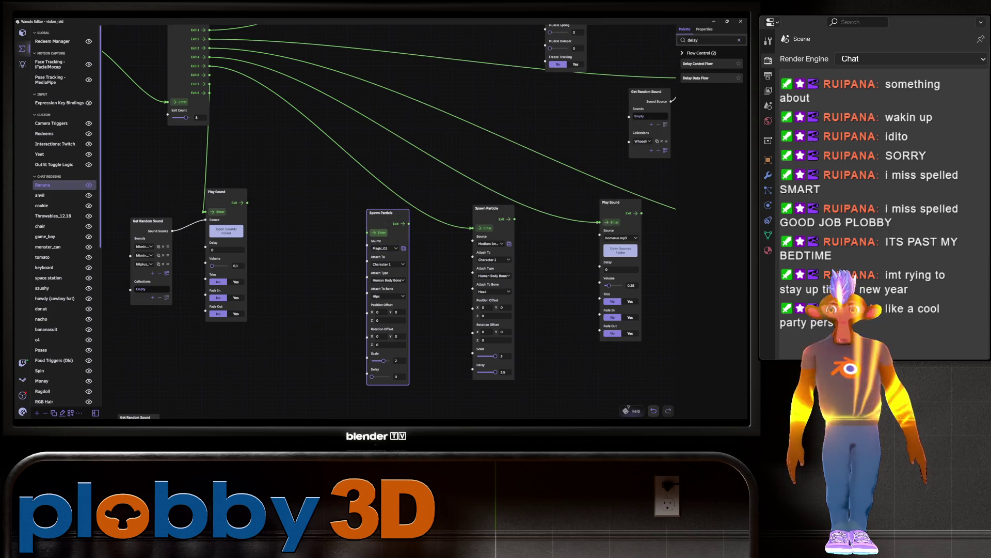
click(385, 248)
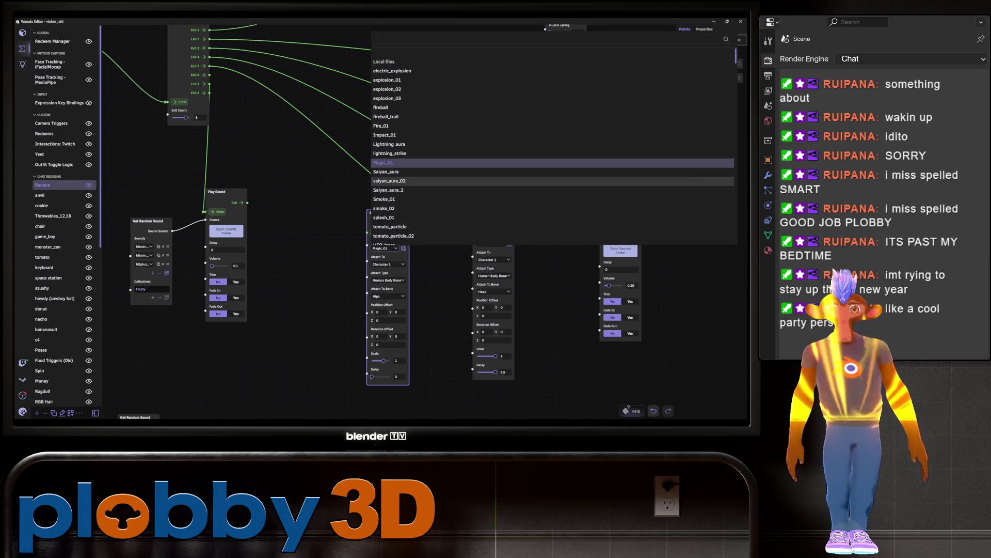
click(393, 71)
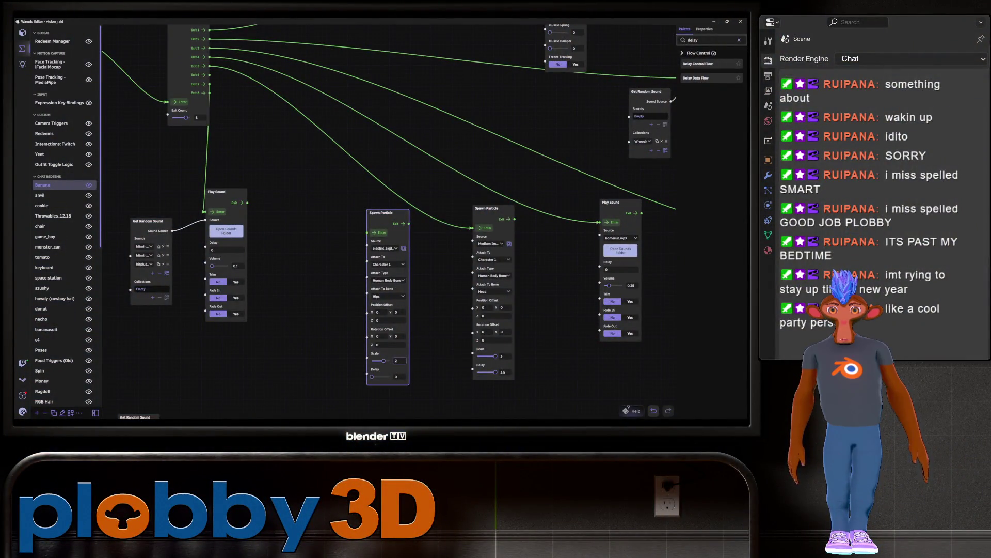
click(379, 232)
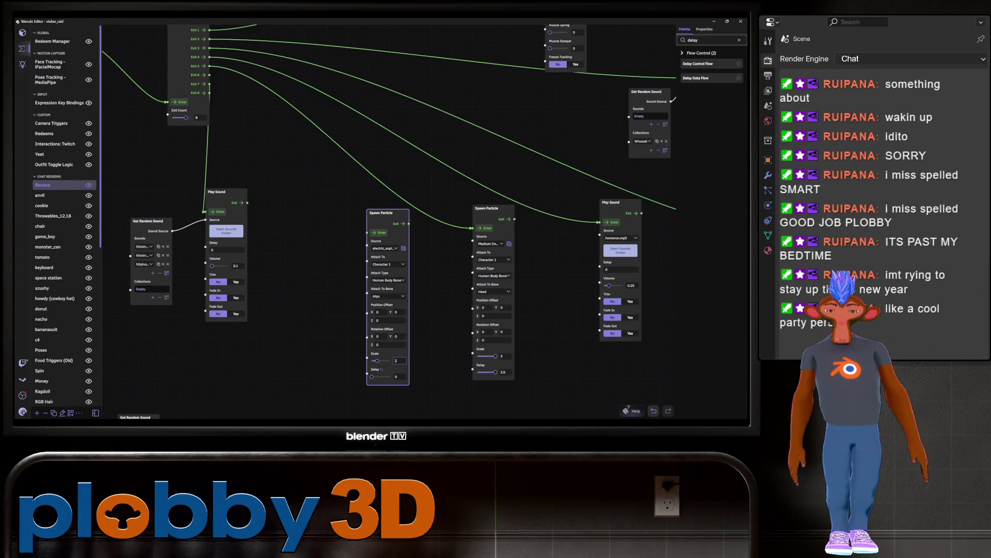
click(380, 233)
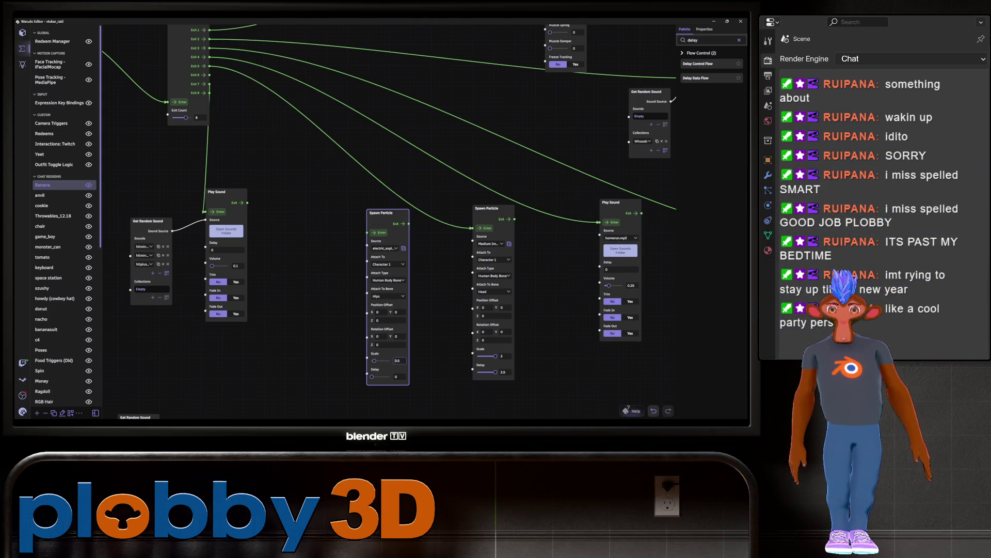
click(380, 232)
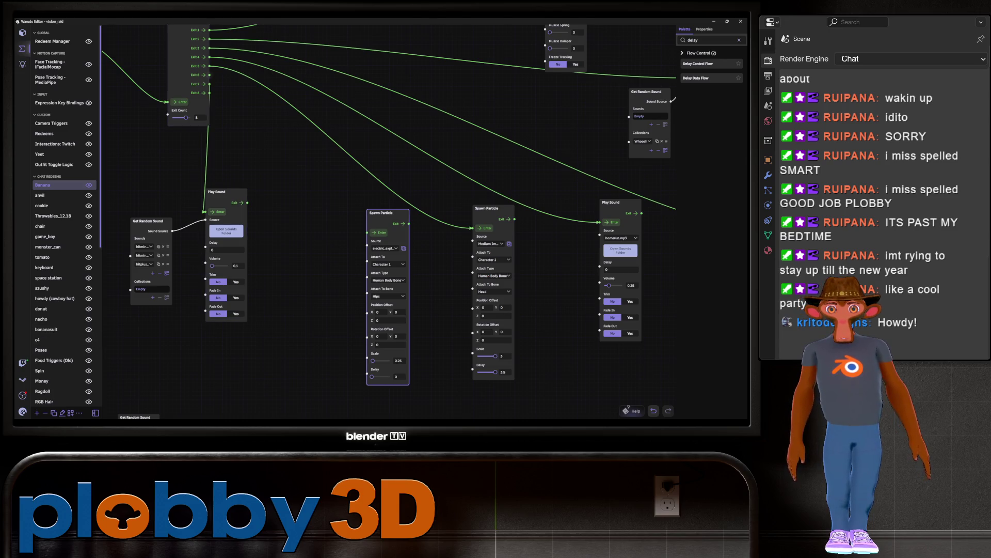
Step: Survey the Banana graph and inspect its Play Sound node, then switch to the Yeet blueprint
drag(413, 155, 523, 161)
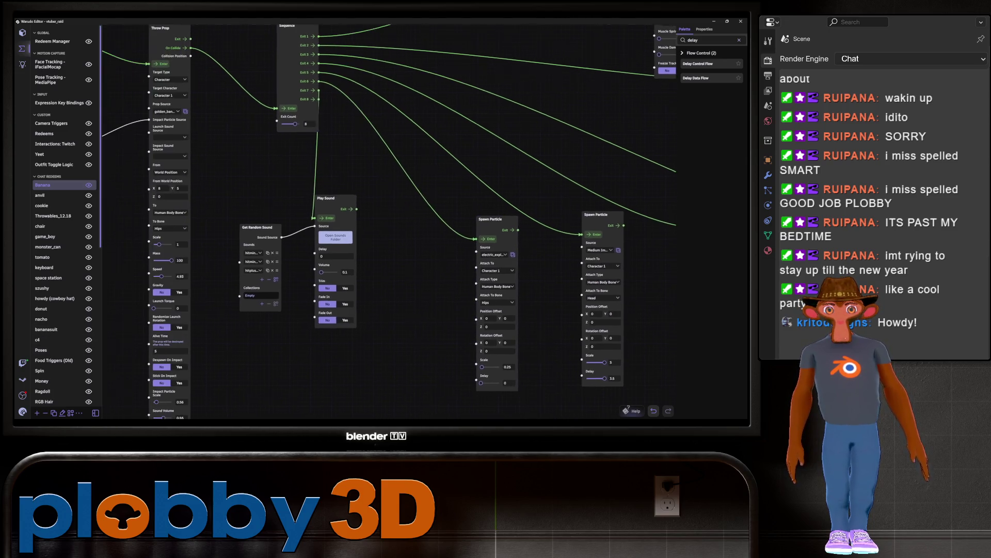
scroll(387, 222, down, 3)
drag(413, 155, 534, 320)
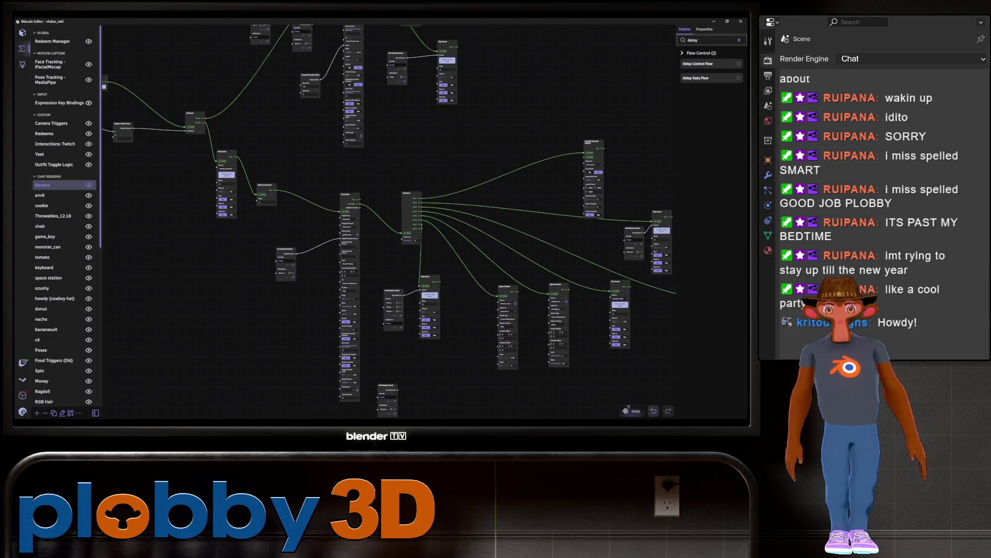
scroll(228, 186, up, 2)
click(231, 170)
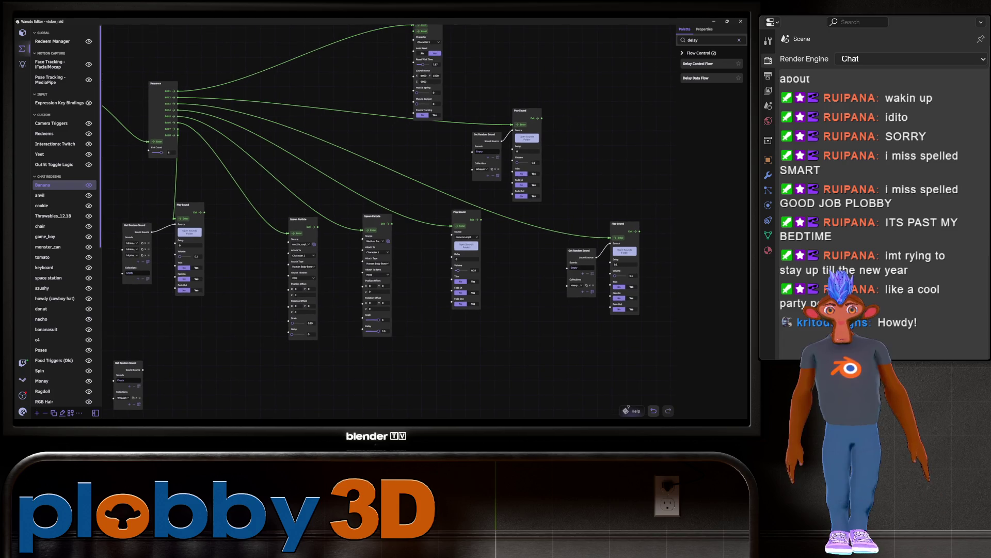
scroll(346, 267, up, 2)
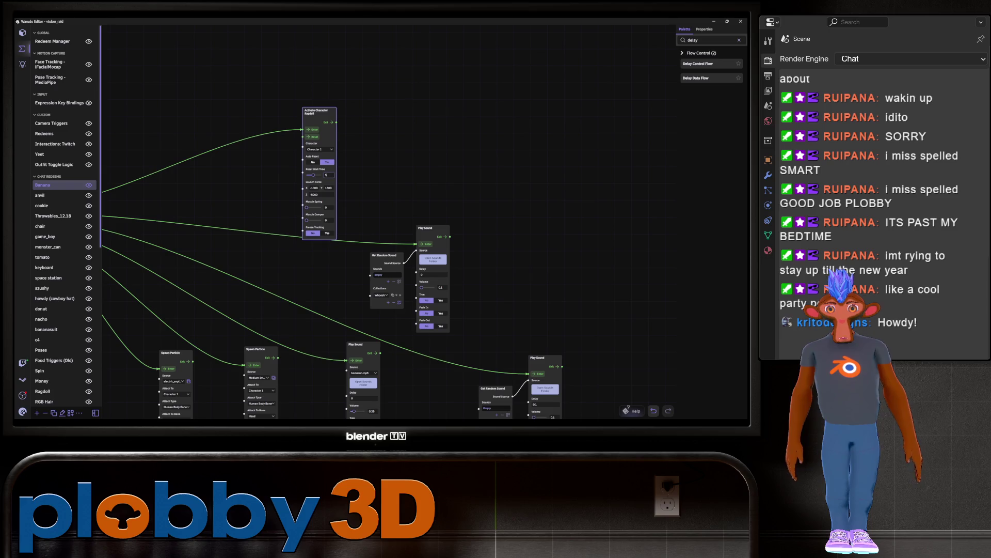
click(268, 101)
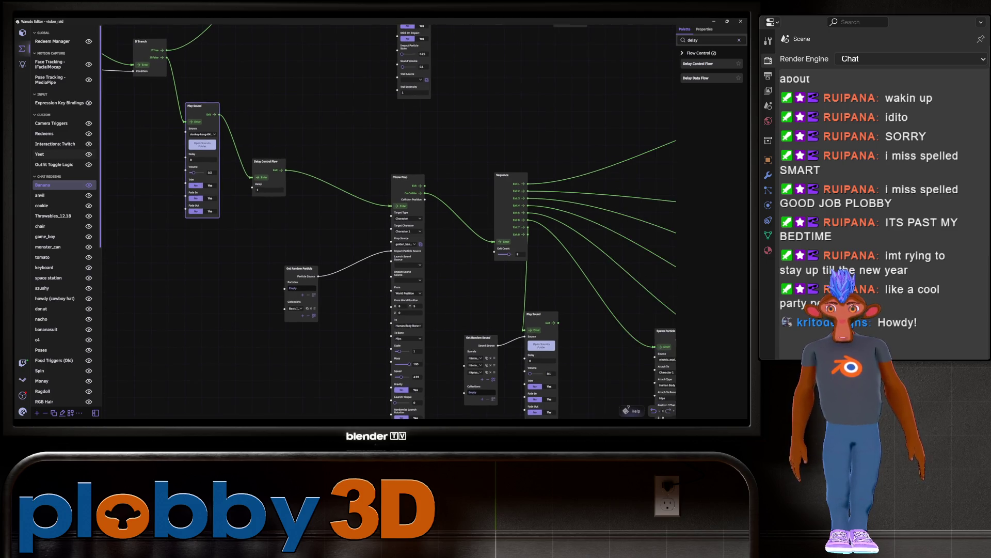
click(39, 154)
scroll(322, 212, up, 5)
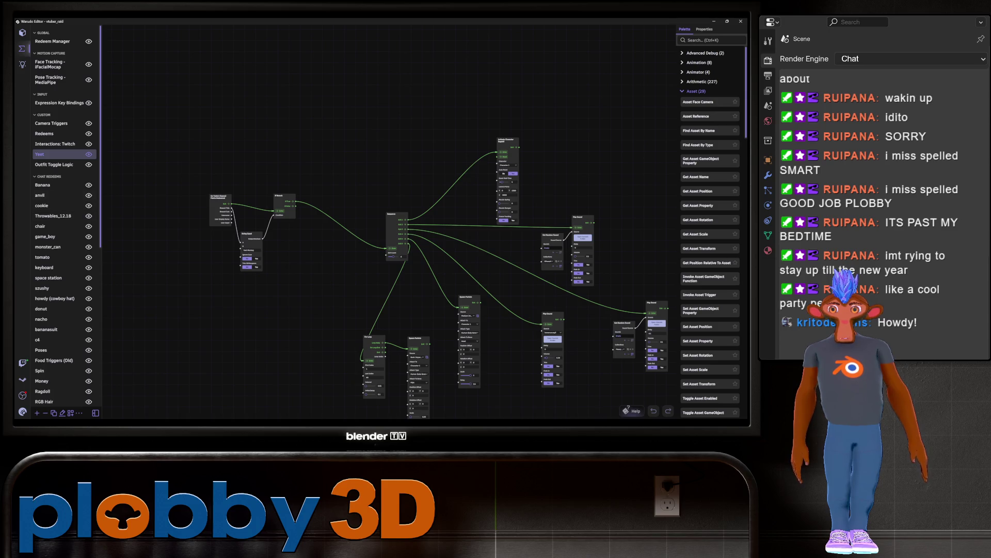
Step: In Banana, delete the Invoke Flow node and wire Switch On String into If Branch's Enter
click(43, 185)
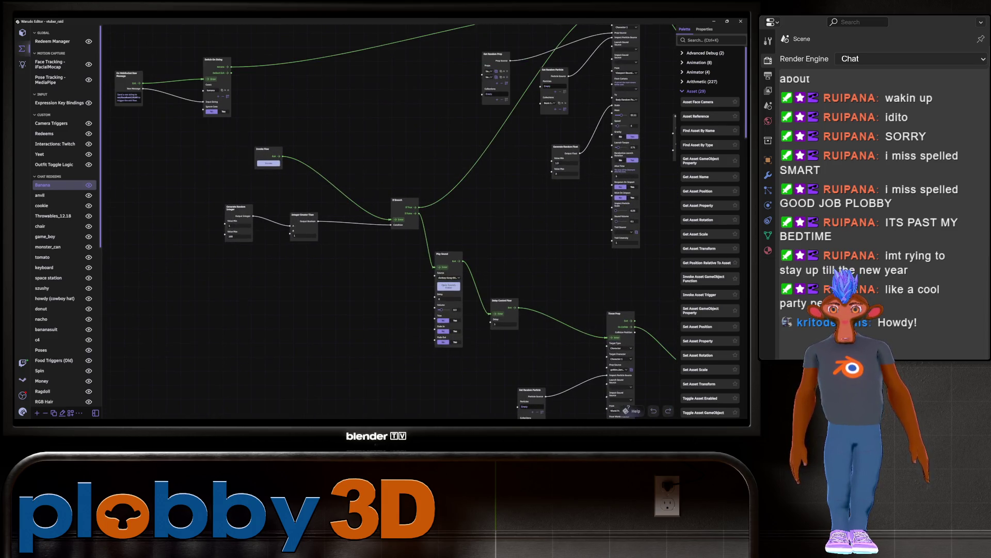
click(269, 157)
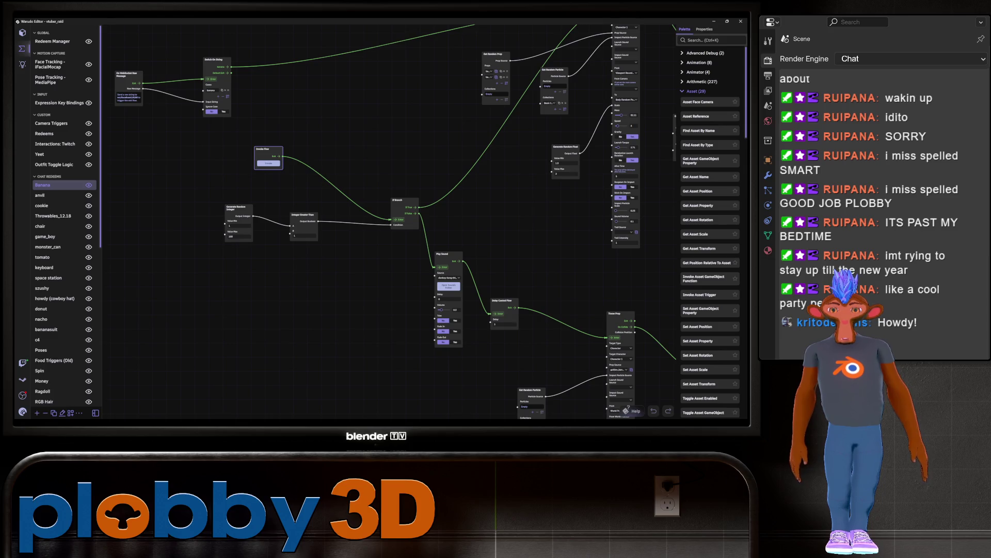
key(Delete)
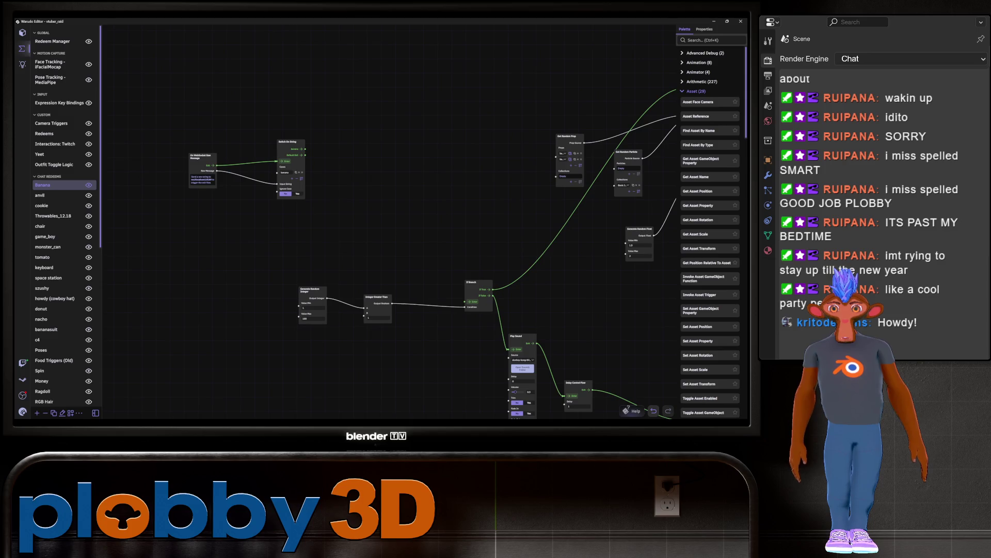
mouse_move(305, 149)
mouse_down()
mouse_move(406, 262)
mouse_move(469, 302)
mouse_up()
mouse_move(468, 301)
middle_down()
mouse_move(300, 235)
mouse_move(397, 271)
middle_up()
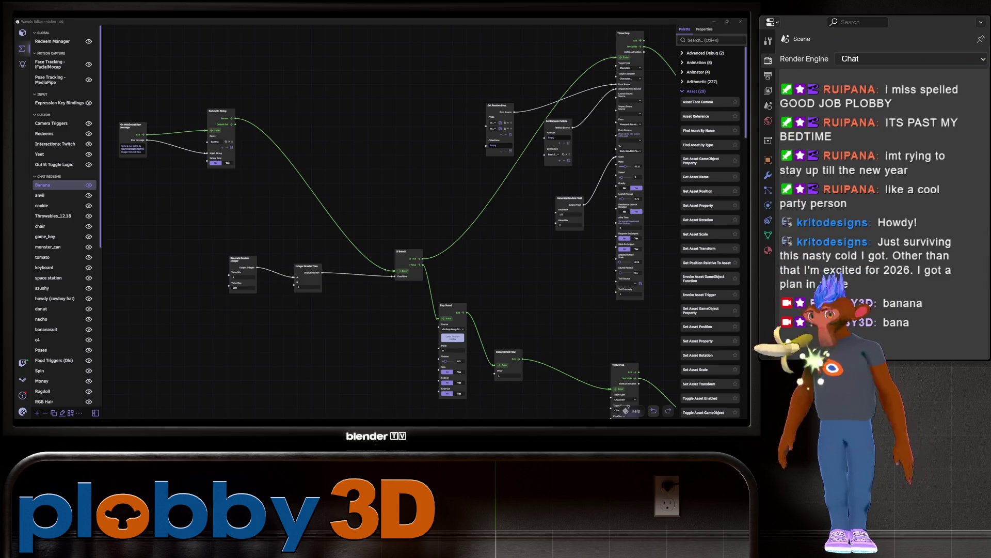
Step: Pan and zoom the Banana graph to frame Throw Prop and the nodes to its left
scroll(388, 222, down, 3)
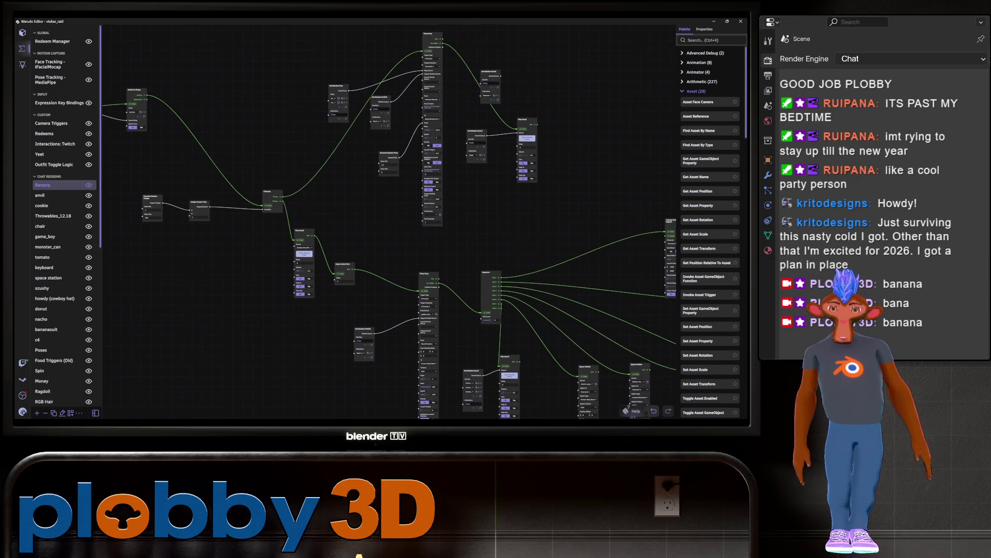
scroll(258, 201, down, 4)
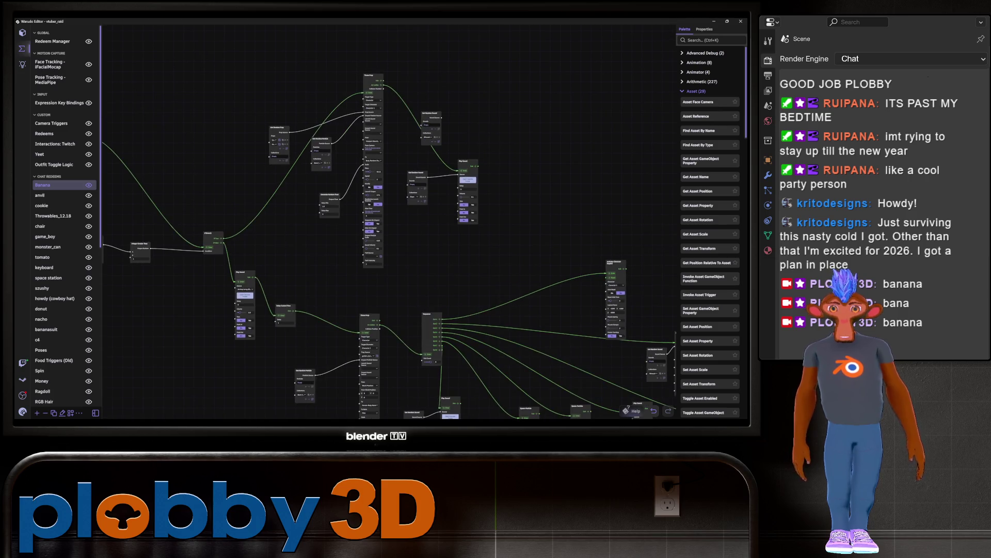
scroll(235, 208, up, 2)
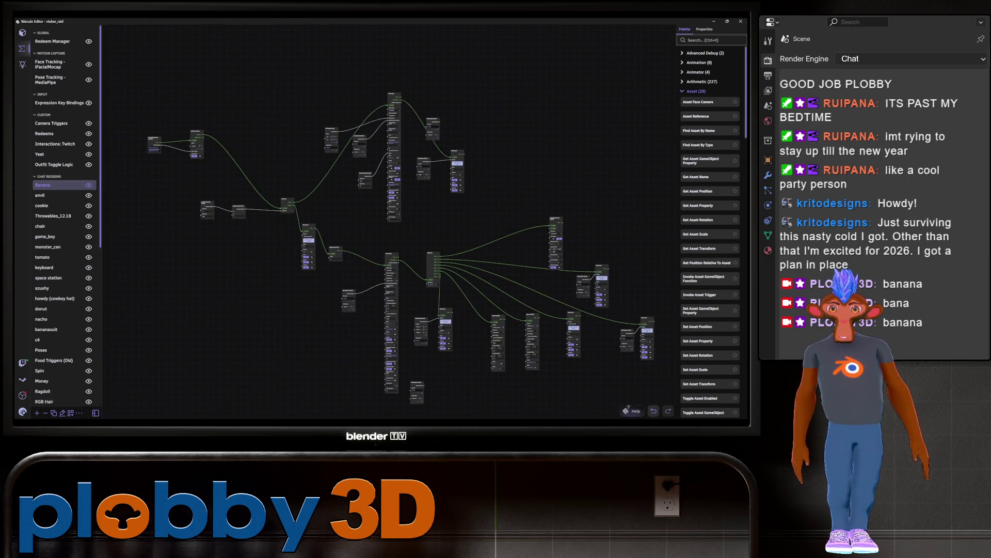
scroll(403, 248, up, 5)
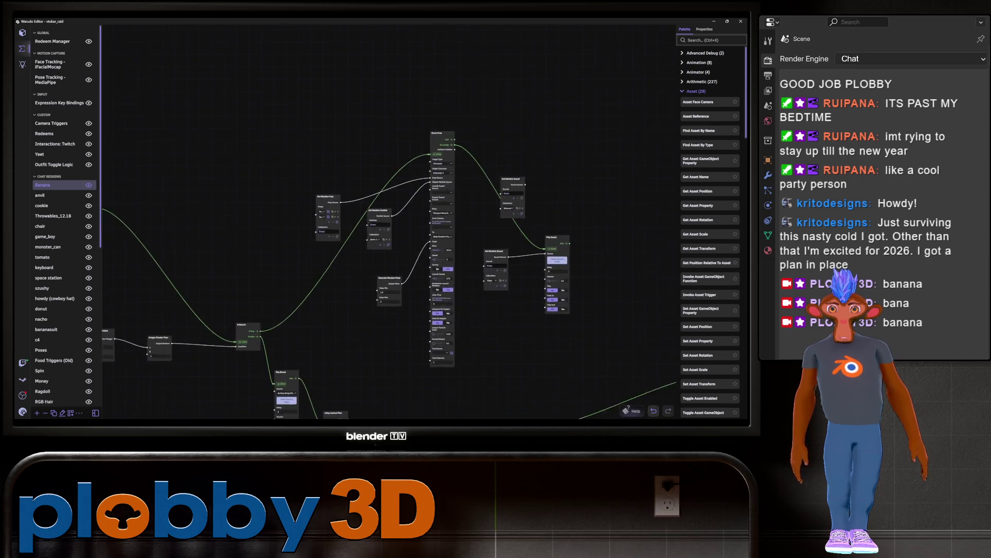
middle_drag(362, 247, 209, 212)
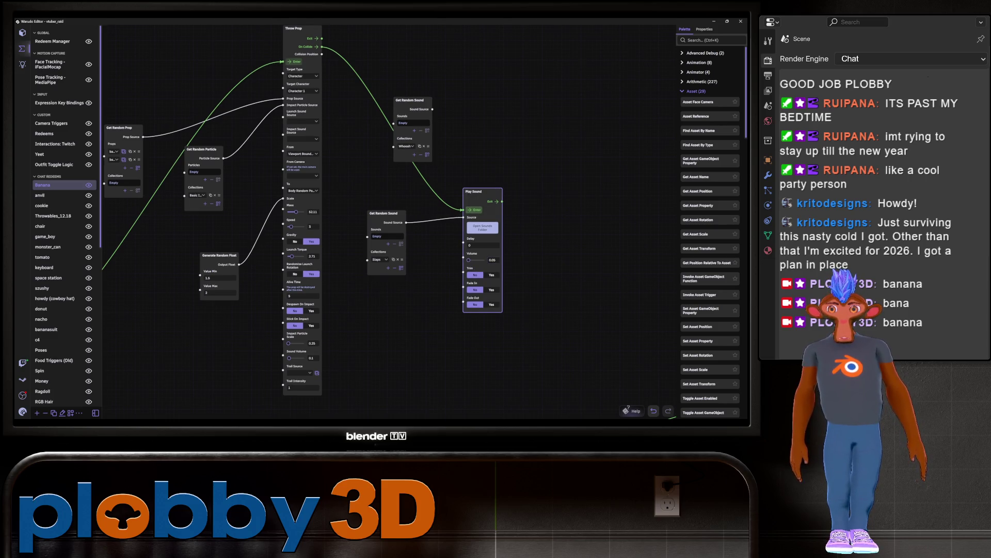
middle_drag(315, 46, 341, 73)
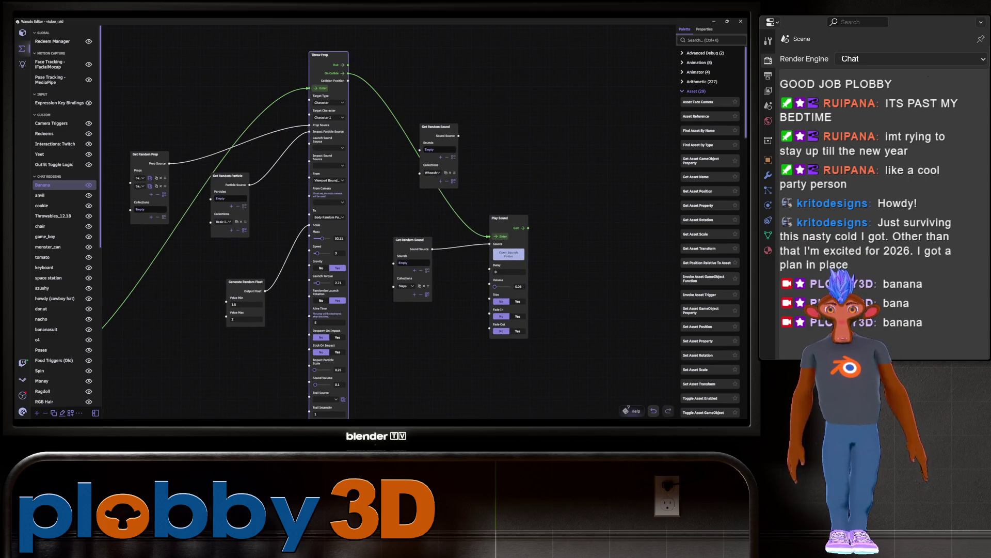
scroll(385, 138, down, 5)
scroll(343, 61, down, 3)
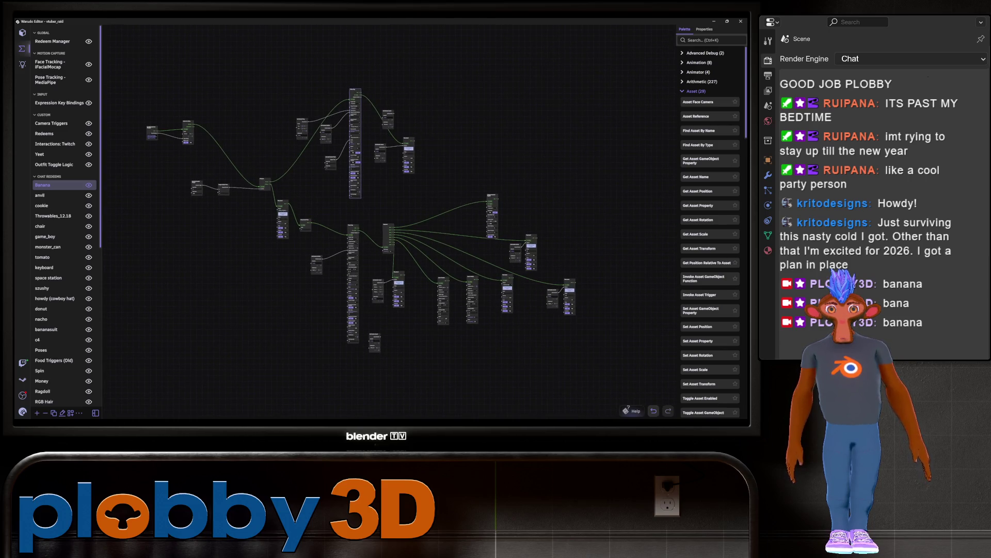
scroll(214, 240, up, 2)
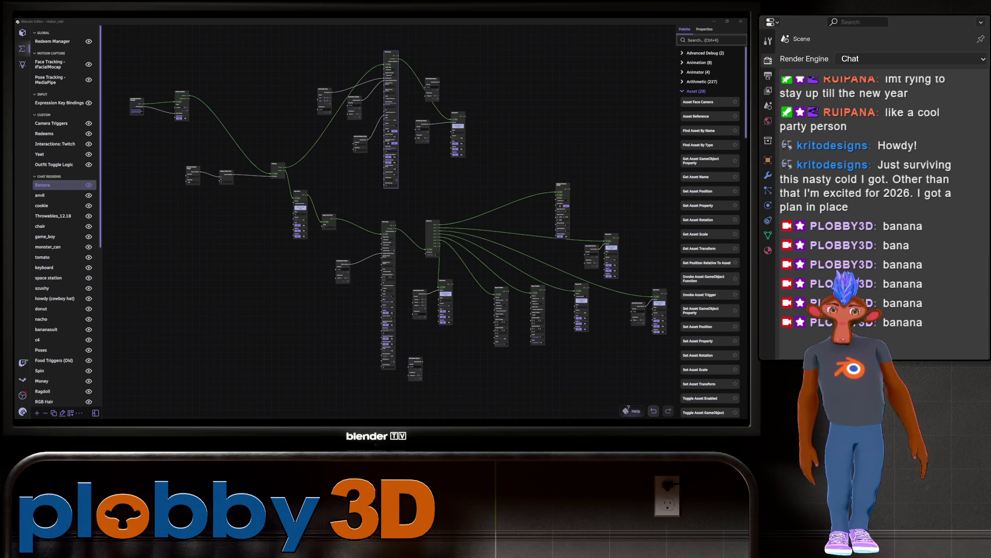
scroll(186, 135, up, 5)
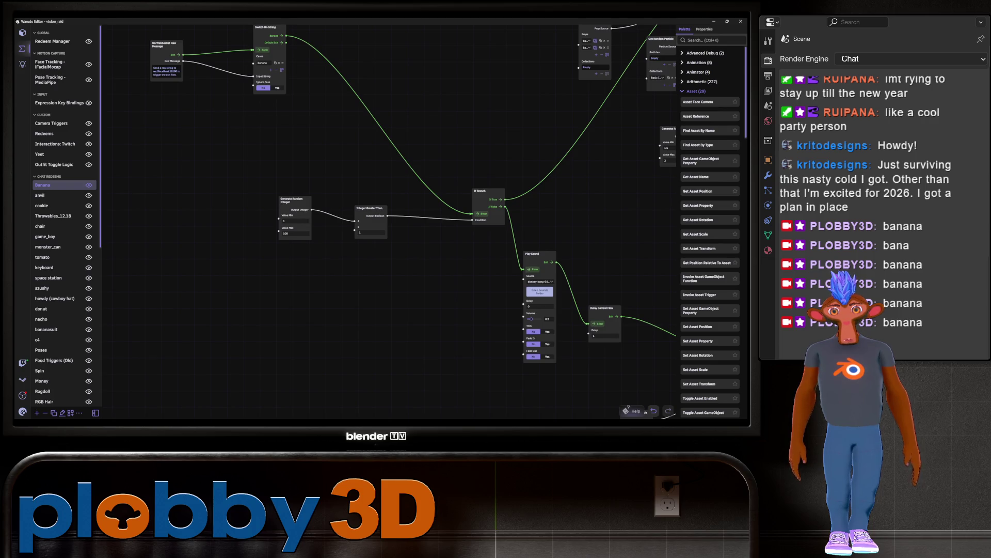
Step: Change the Integer Greater Than node's B value from 1 to 2
scroll(582, 162, up, 4)
scroll(103, 232, up, 2)
click(359, 274)
key(BackSpace)
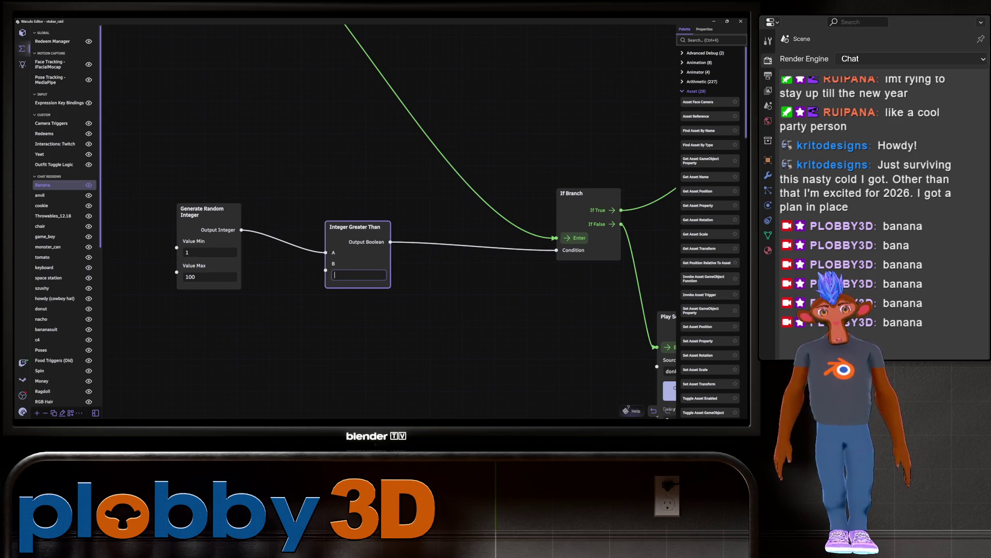
text(2)
key(Return)
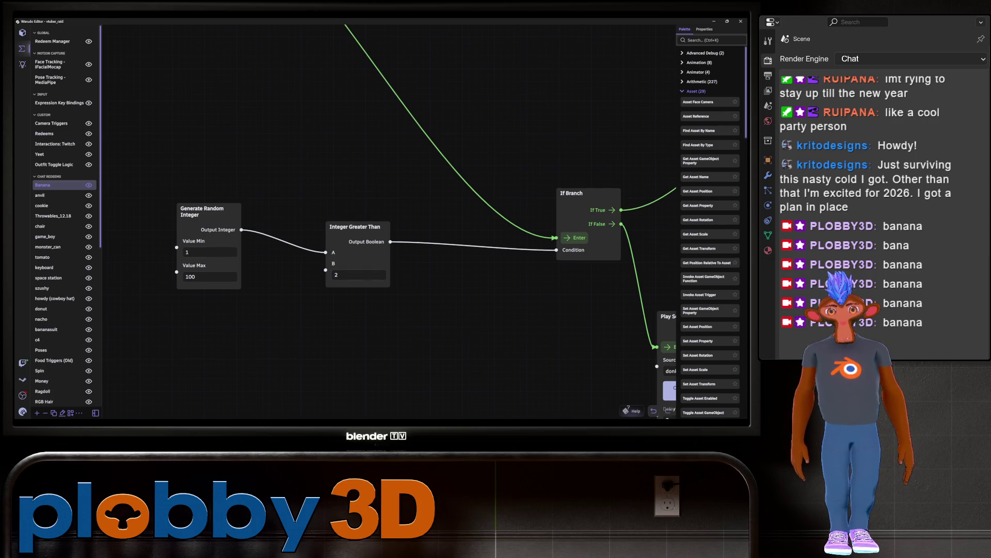
scroll(330, 258, down, 5)
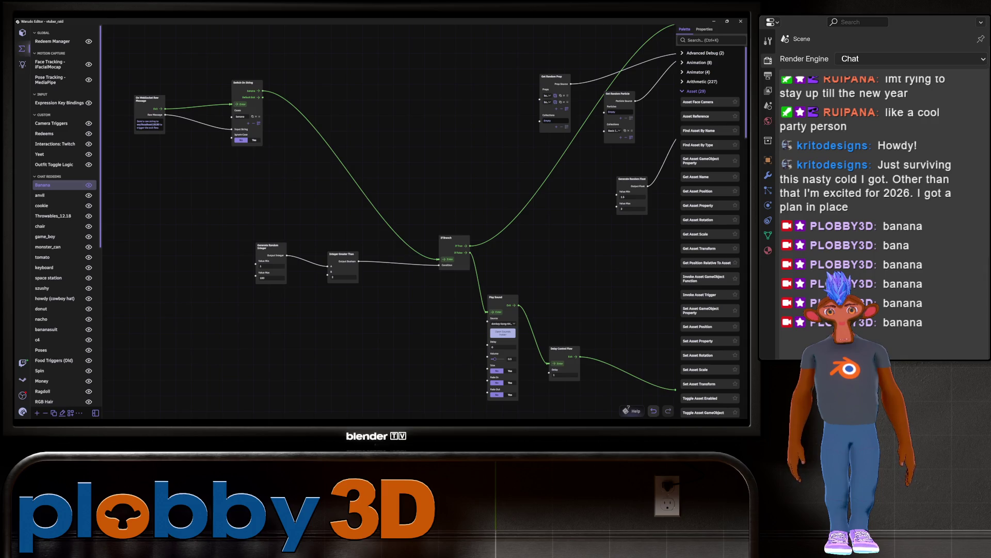
middle_drag(362, 259, 311, 237)
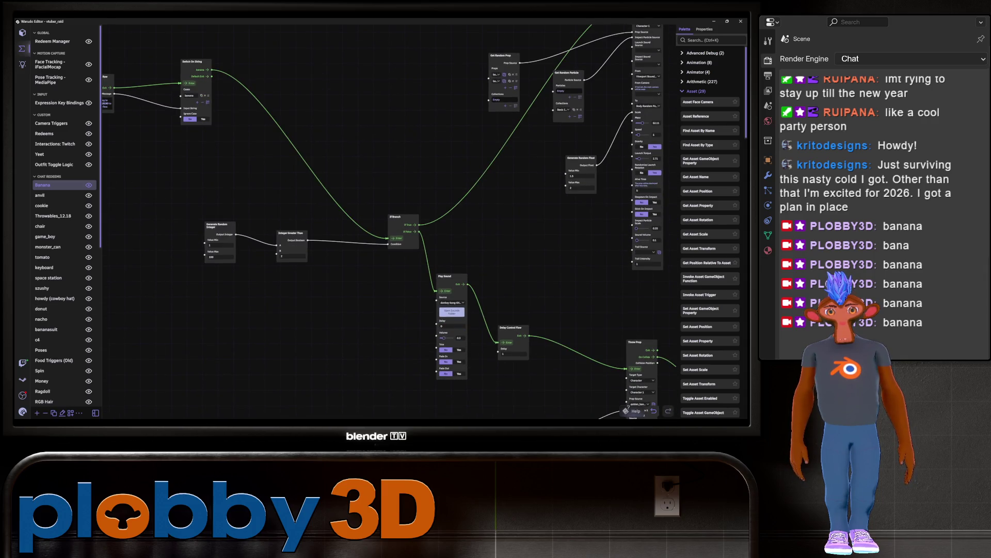
middle_drag(361, 259, 400, 295)
mouse_move(234, 124)
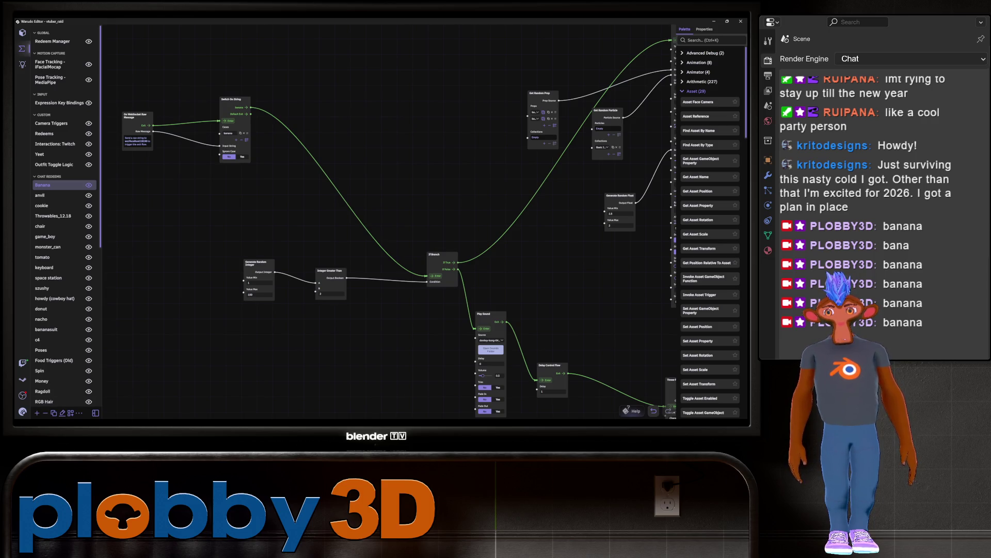
Step: Shift the Play Sound and Get Random Sound nodes up and to the right
scroll(104, 218, down, 5)
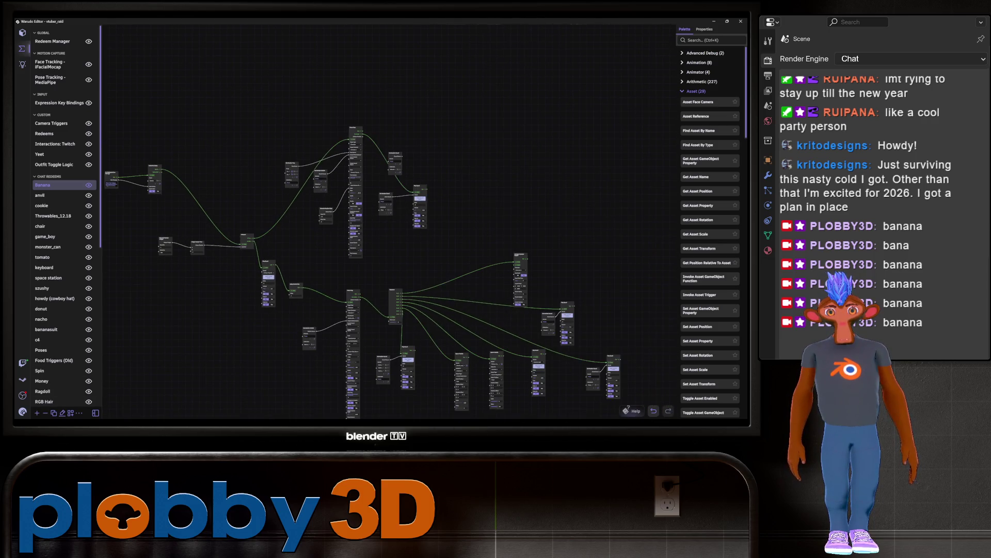
scroll(225, 269, up, 5)
mouse_move(225, 268)
mouse_down()
mouse_move(290, 278)
mouse_move(241, 278)
mouse_up()
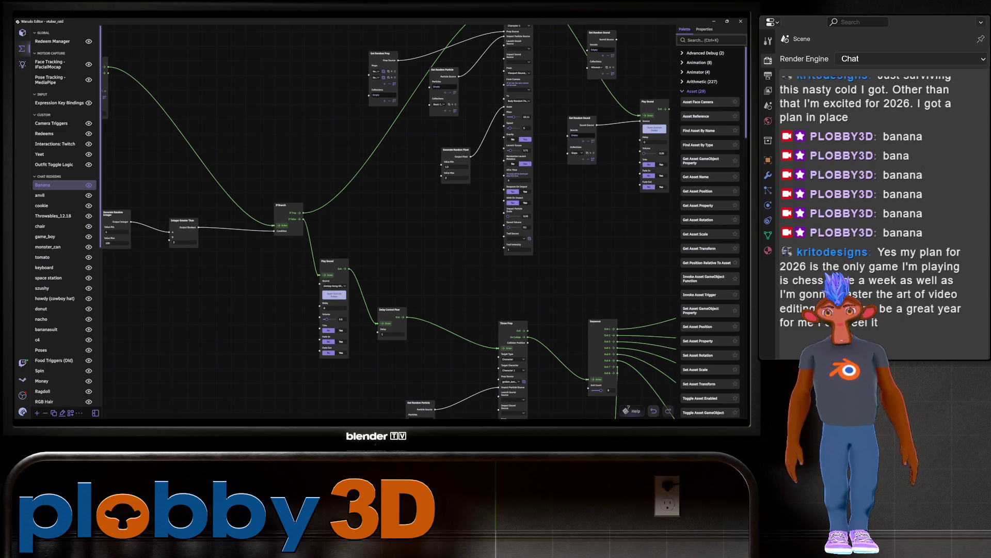
click(334, 279)
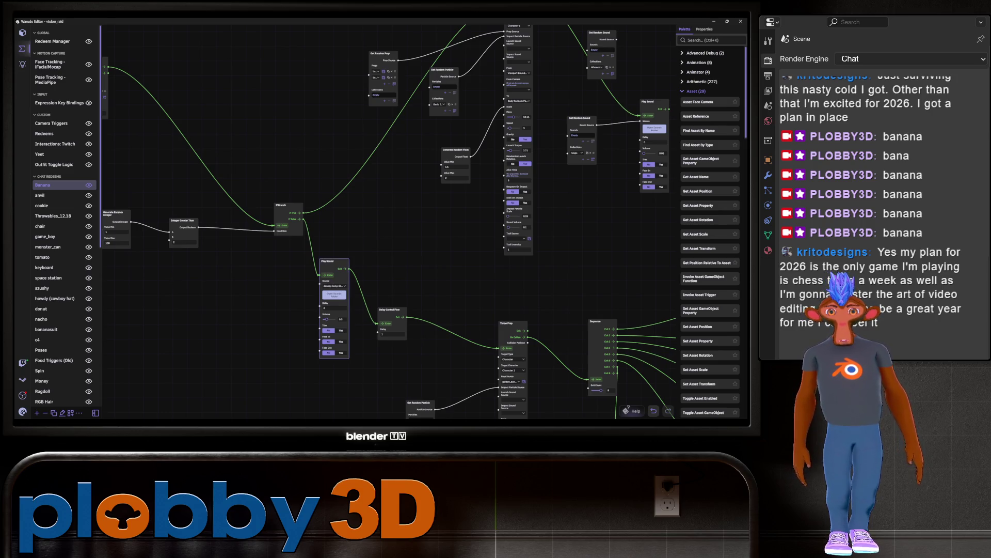
scroll(118, 232, down, 5)
middle_drag(362, 233, 219, 173)
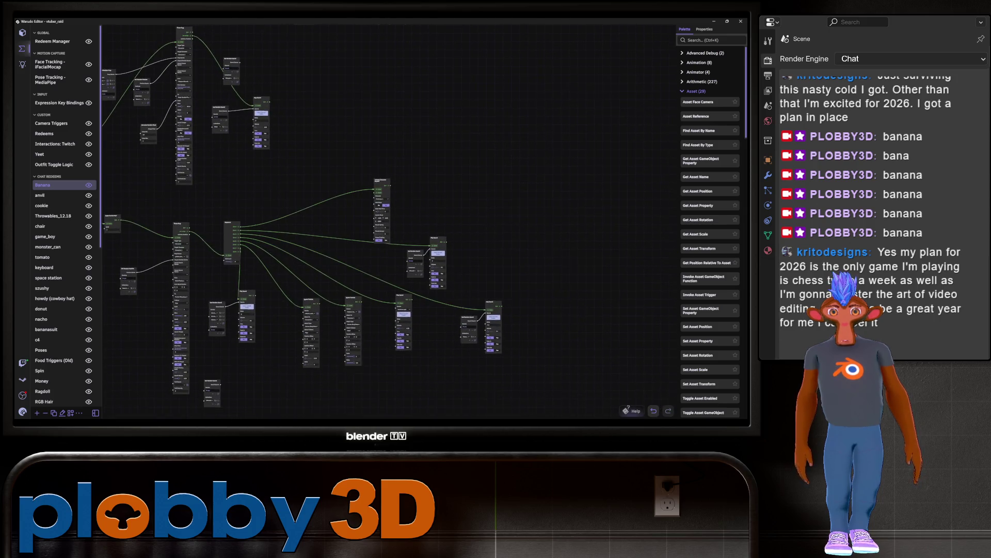
scroll(118, 217, up, 3)
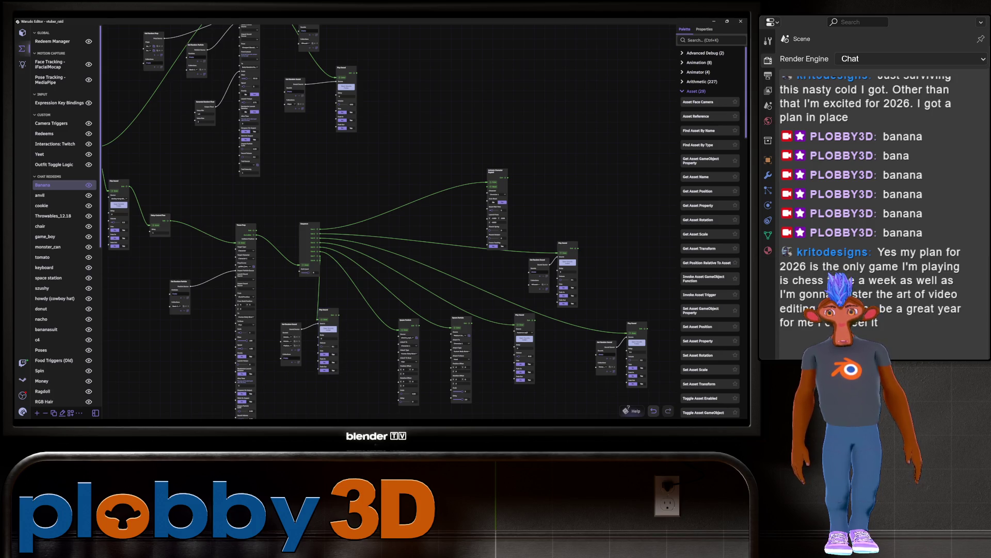
drag(324, 310, 341, 294)
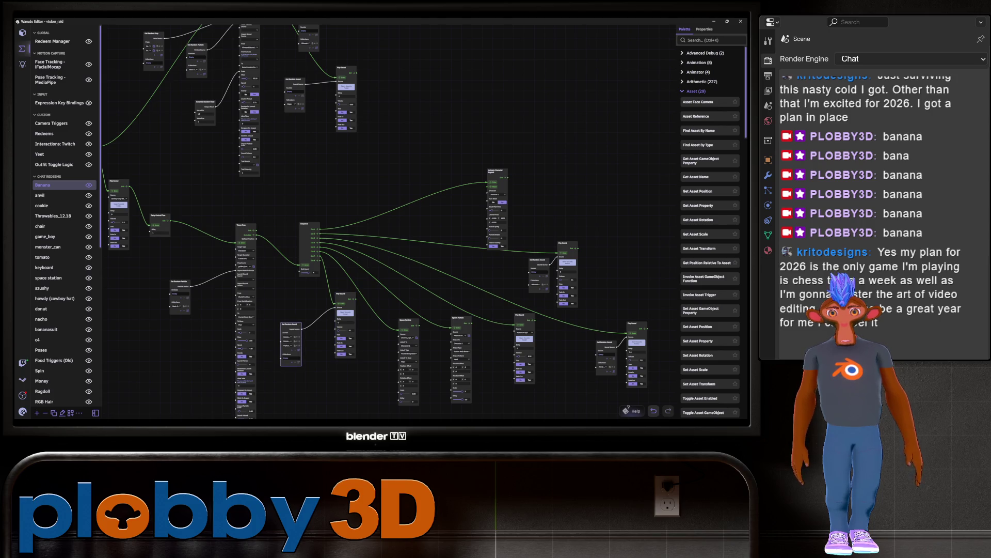
drag(290, 323, 309, 305)
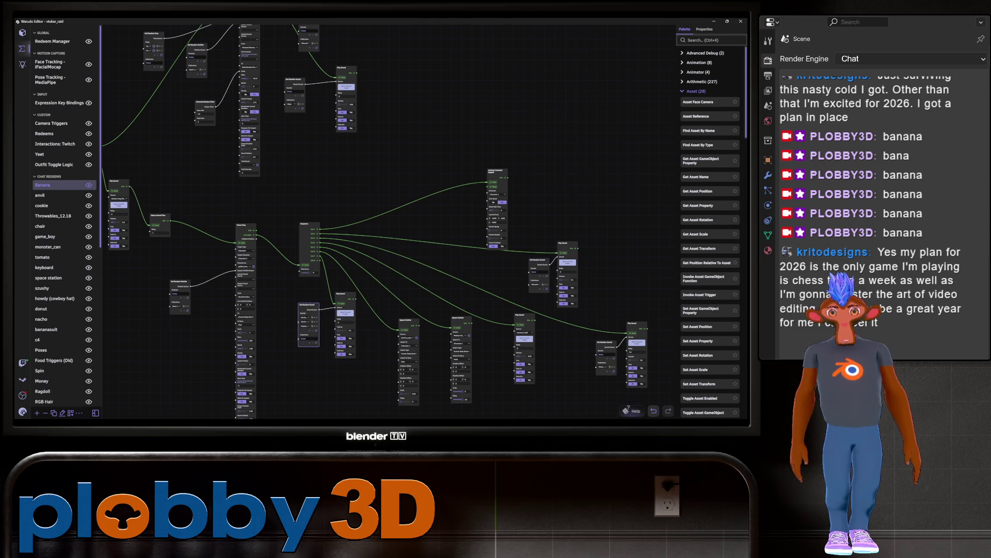
Step: Delete a Get Random Sound node and bring up the logo menu
scroll(375, 221, down, 3)
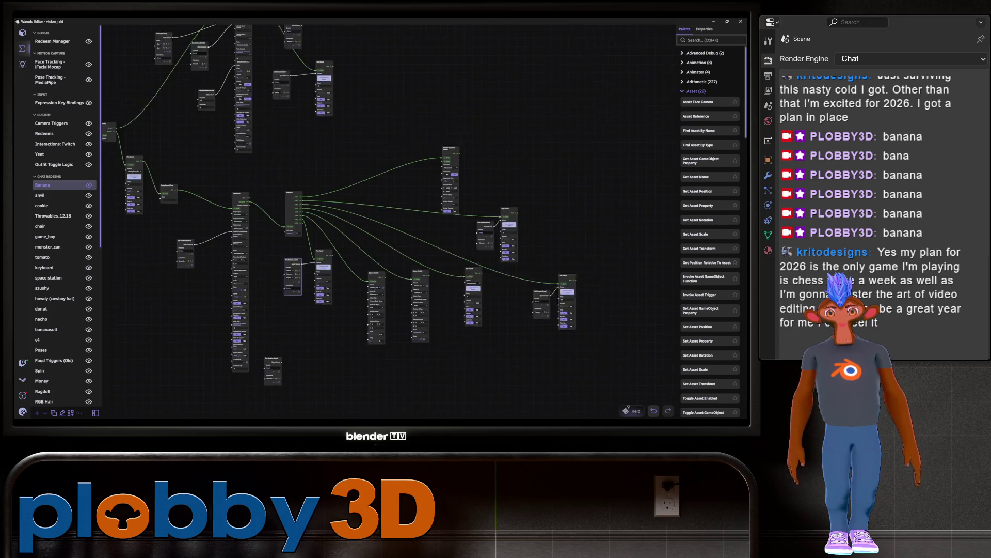
scroll(310, 217, up, 3)
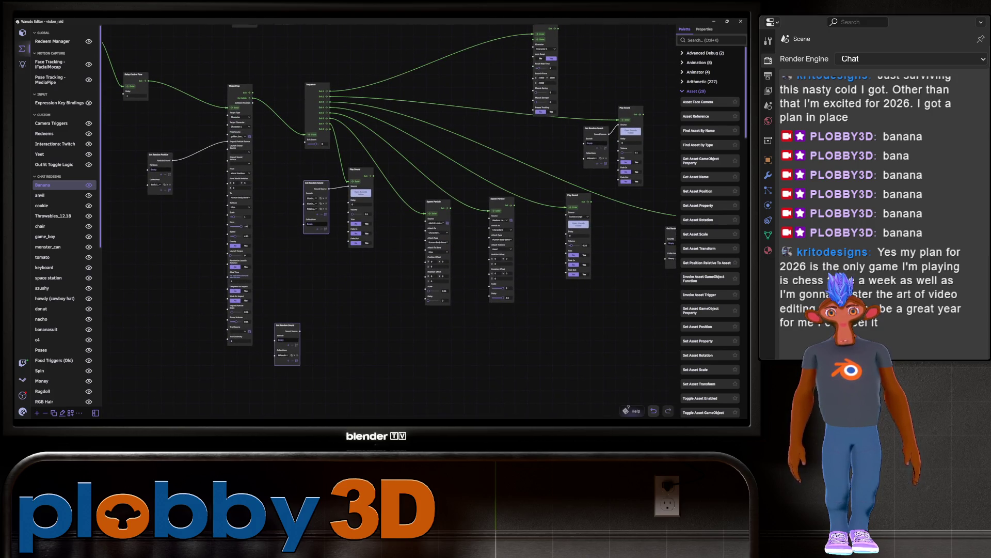
key(Delete)
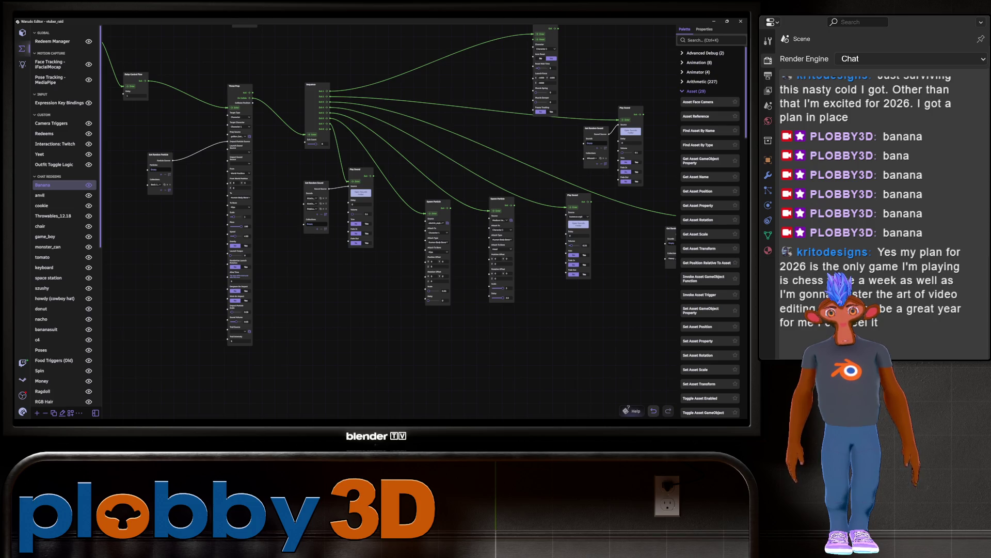
scroll(387, 217, down, 5)
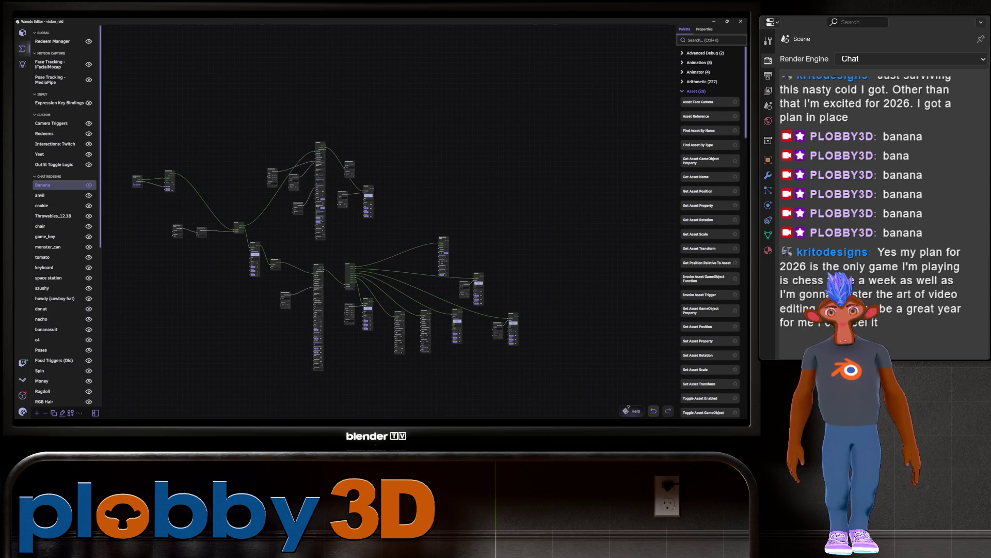
scroll(208, 315, up, 1)
click(23, 412)
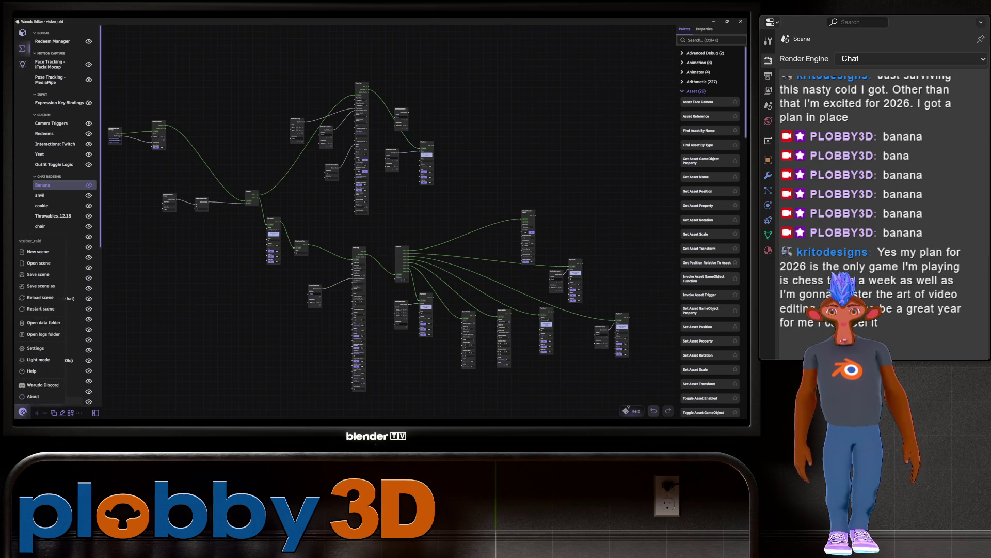
Step: Save the scene from the logo menu
click(38, 274)
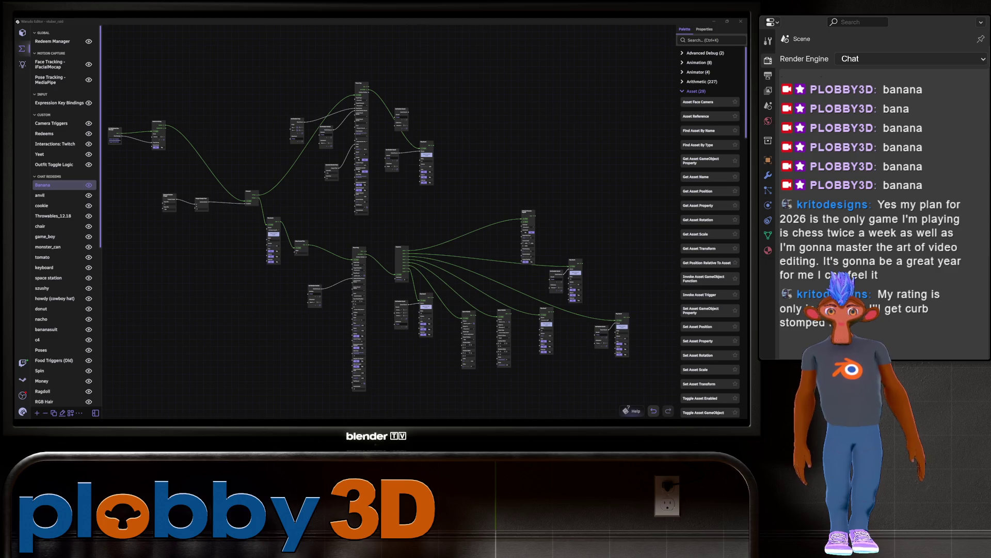
middle_drag(361, 232, 378, 287)
scroll(320, 136, down, 2)
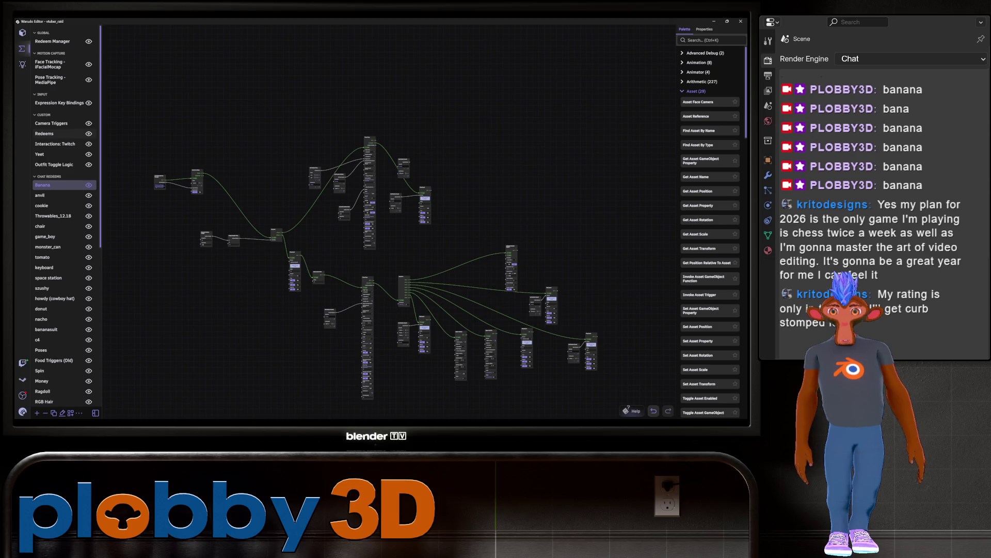
middle_drag(361, 233, 304, 187)
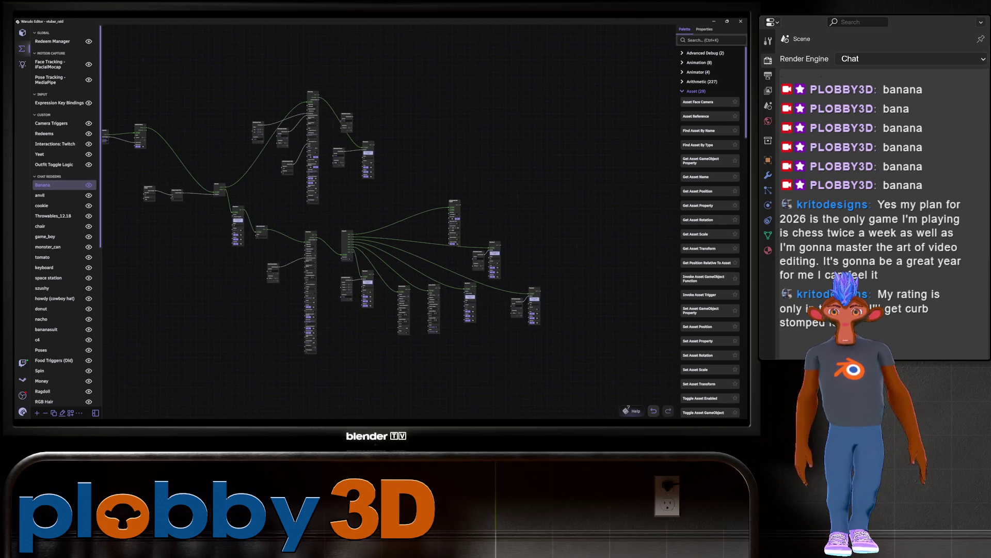
Step: Move the Banana graph's upper node group up and right, then open the Redeems graph
mouse_move(135, 166)
mouse_down()
mouse_move(260, 301)
mouse_move(268, 322)
mouse_up()
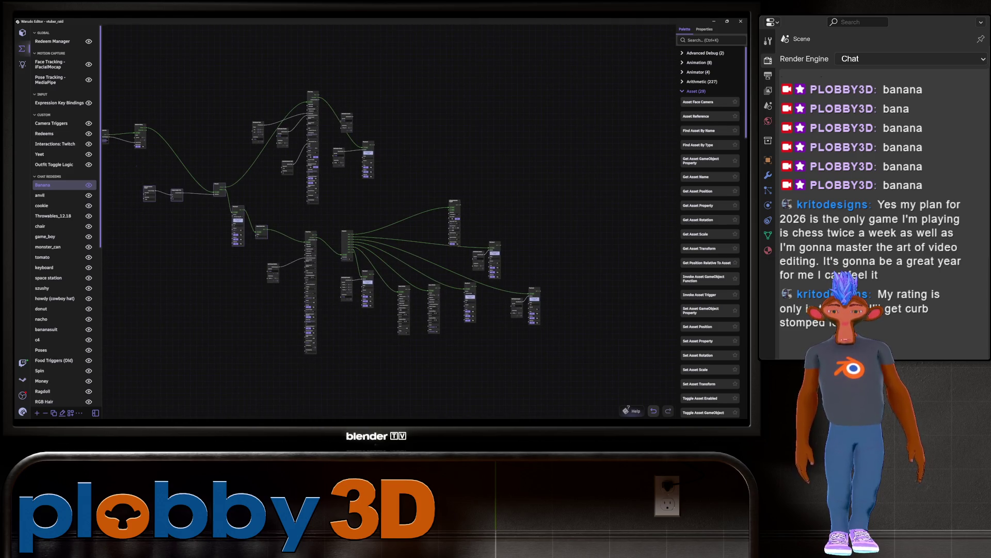
drag(243, 77, 423, 243)
drag(312, 145, 351, 77)
drag(129, 163, 588, 398)
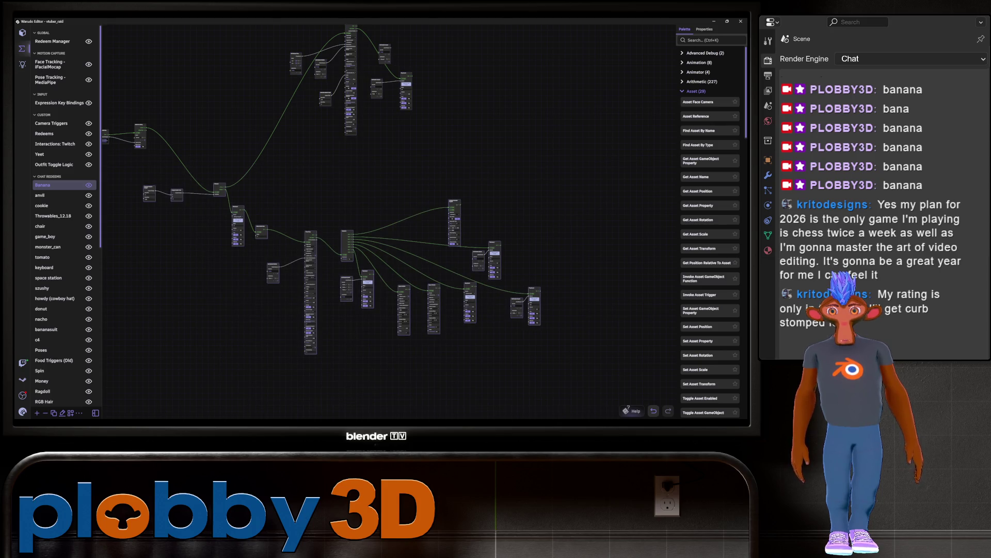
click(44, 134)
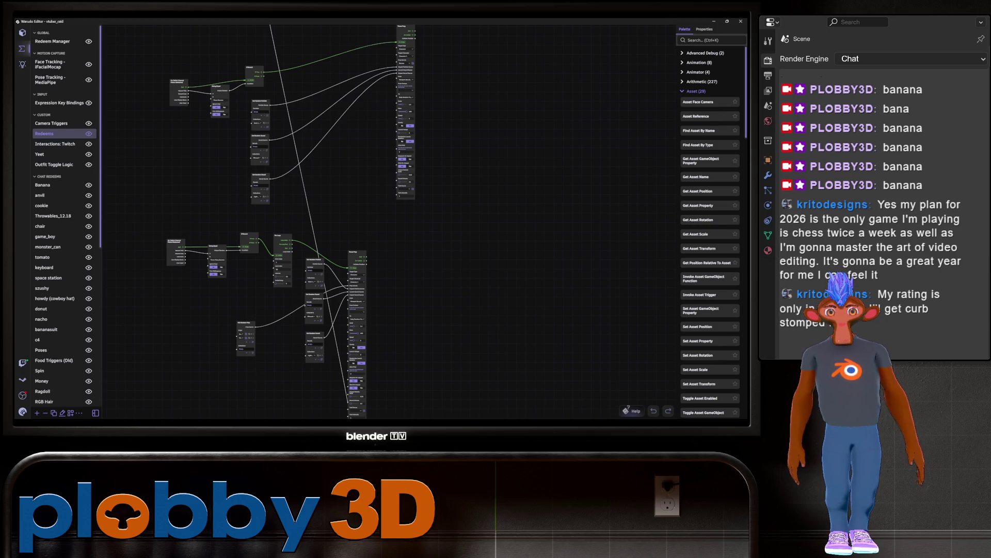
scroll(227, 257, down, 5)
scroll(204, 210, up, 5)
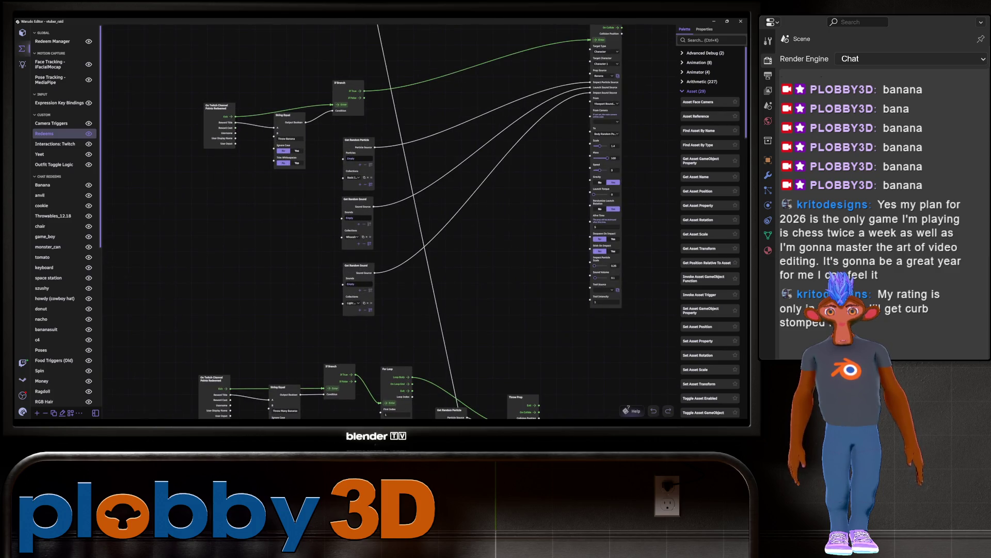
scroll(325, 222, down, 5)
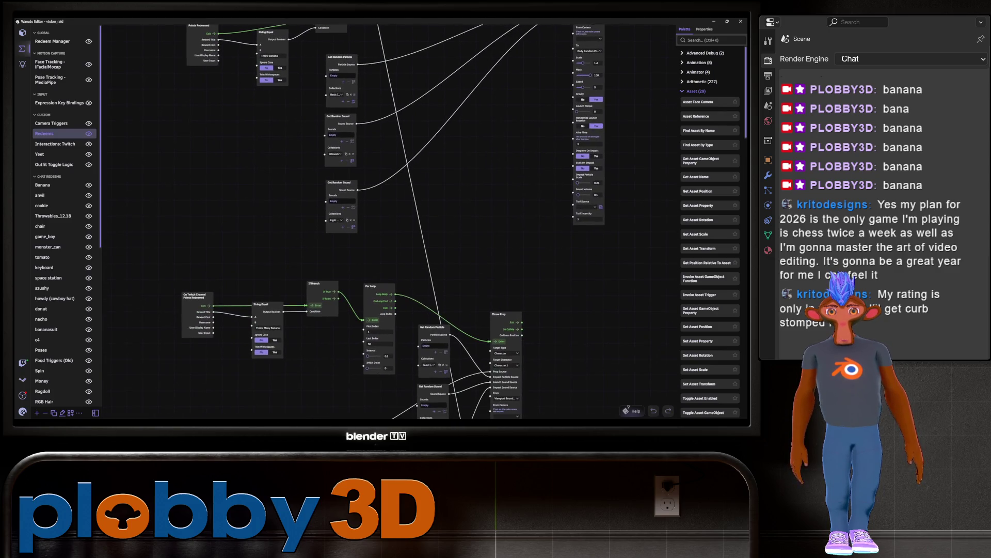
scroll(361, 223, down, 10)
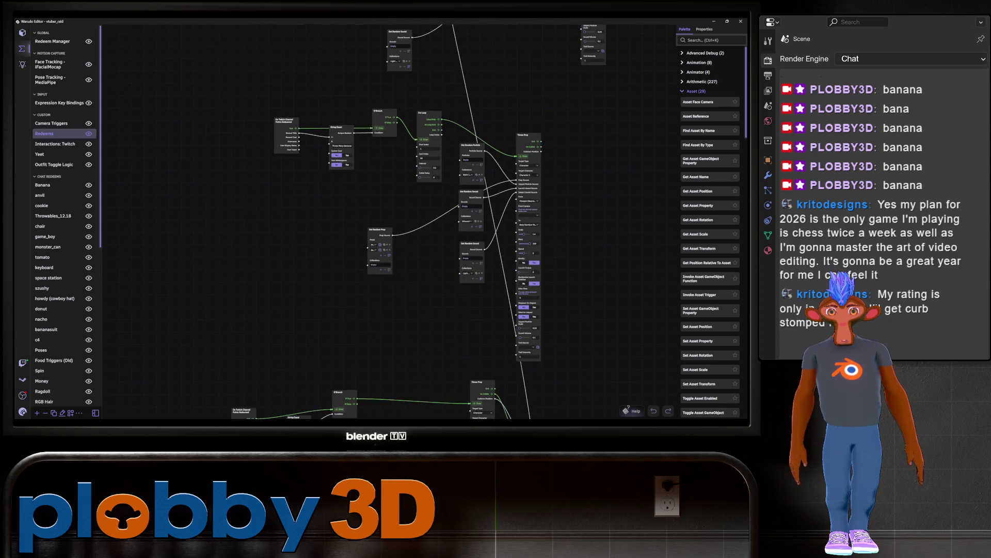
scroll(361, 222, down, 10)
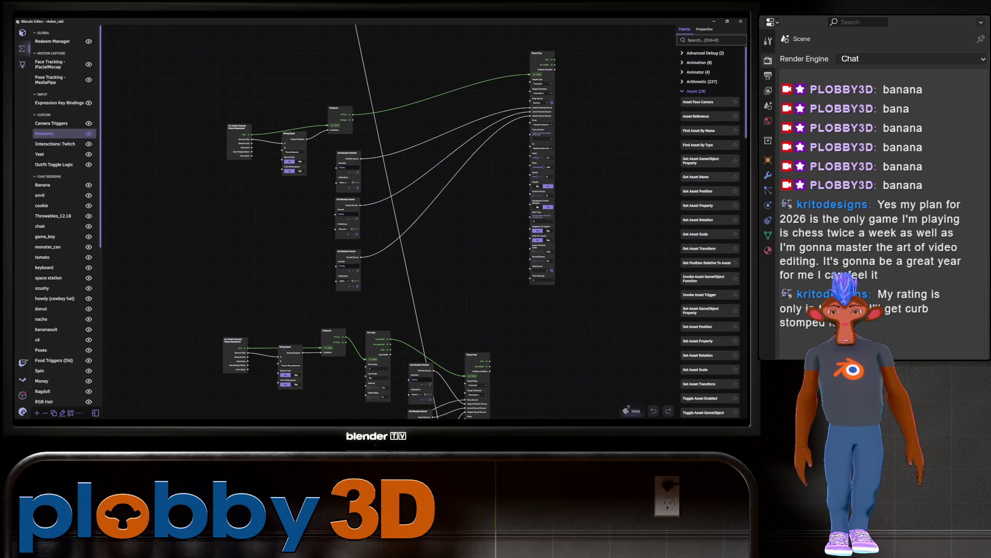
scroll(266, 177, up, 5)
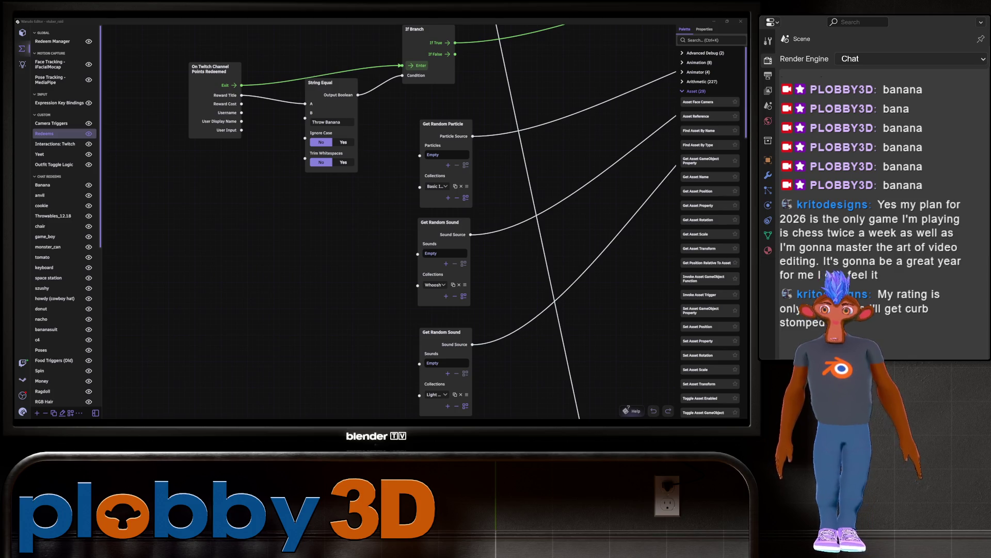
middle_drag(362, 258, 271, 200)
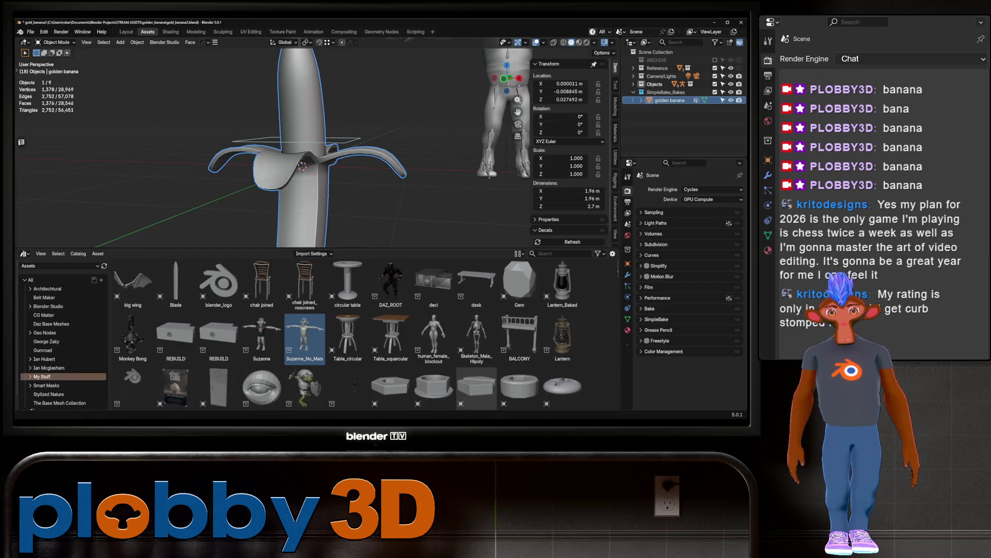
Step: Delete the T-pose character and the leftover shoes.001 object from the banana scene, then save
right_click(408, 178)
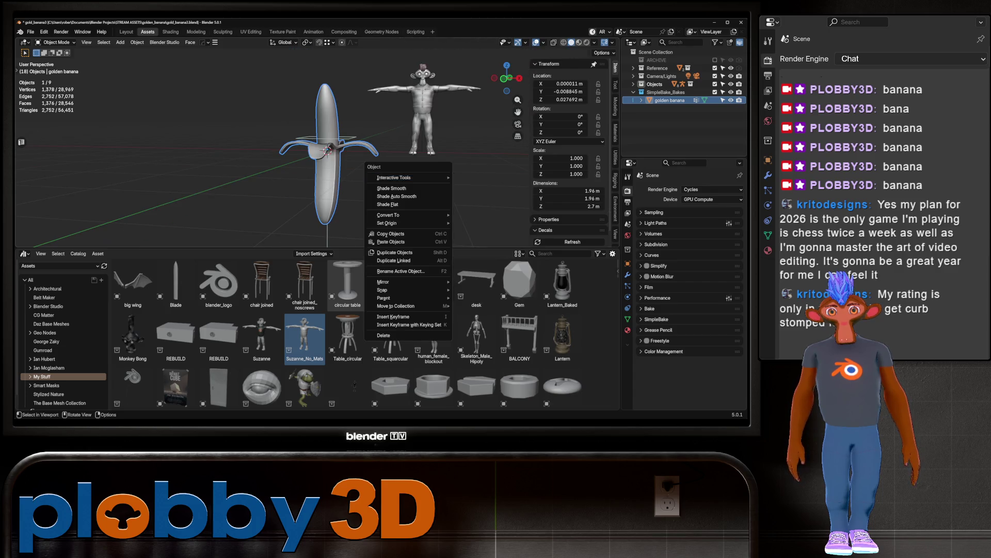
key(Escape)
click(423, 108)
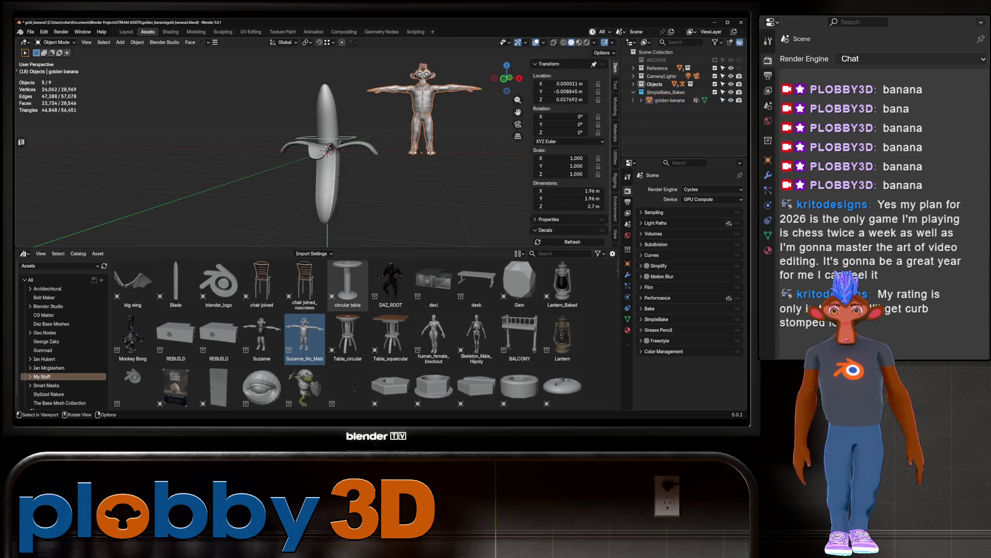
key(Delete)
scroll(321, 149, up, 3)
middle_drag(320, 150, 310, 155)
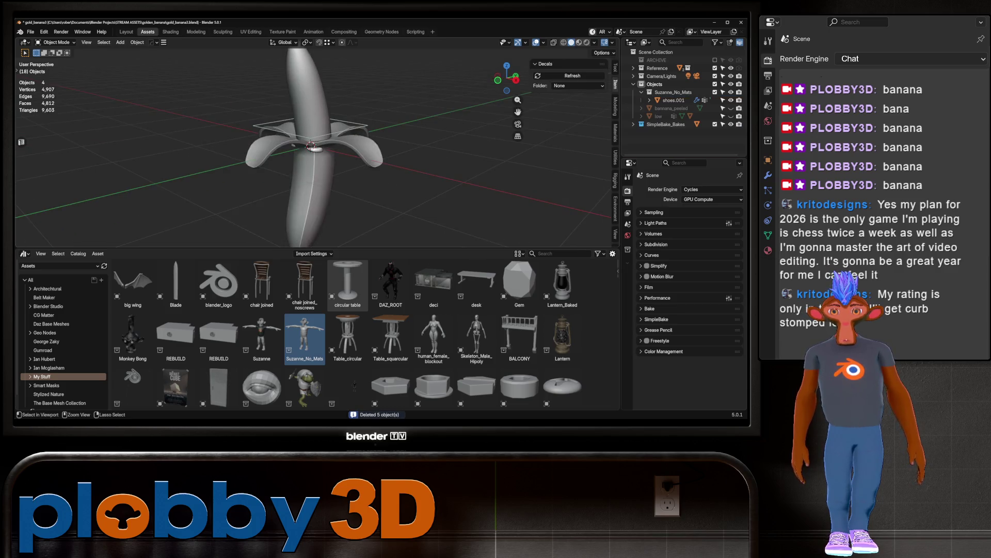
right_click(568, 240)
click(568, 240)
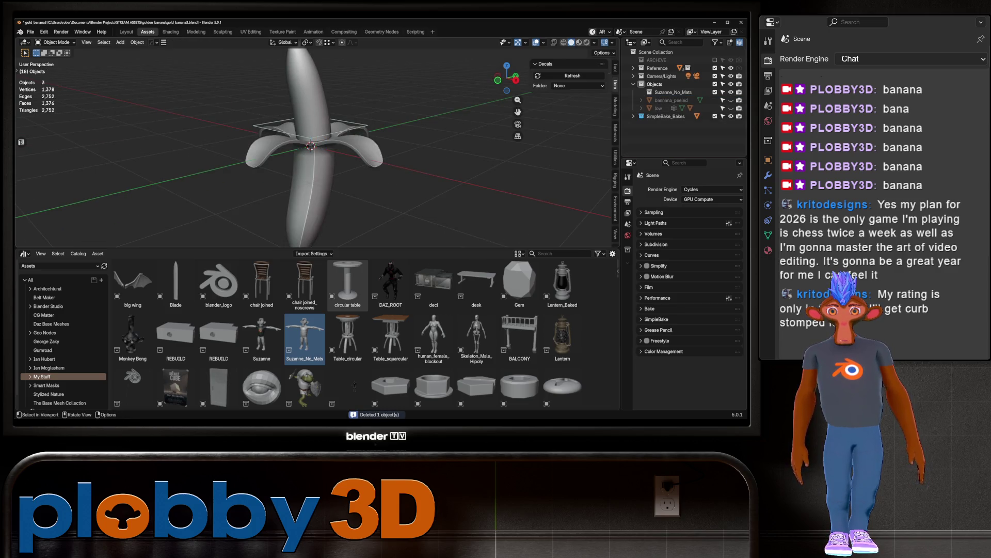
key(ctrl+s)
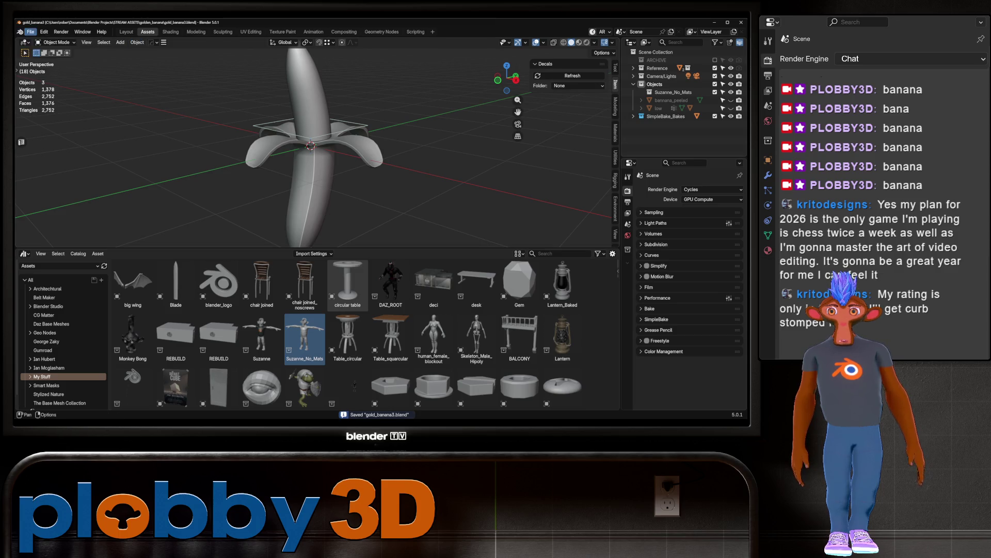
Step: Open dungbeetle.blend from the recent files list
click(30, 31)
mouse_move(52, 57)
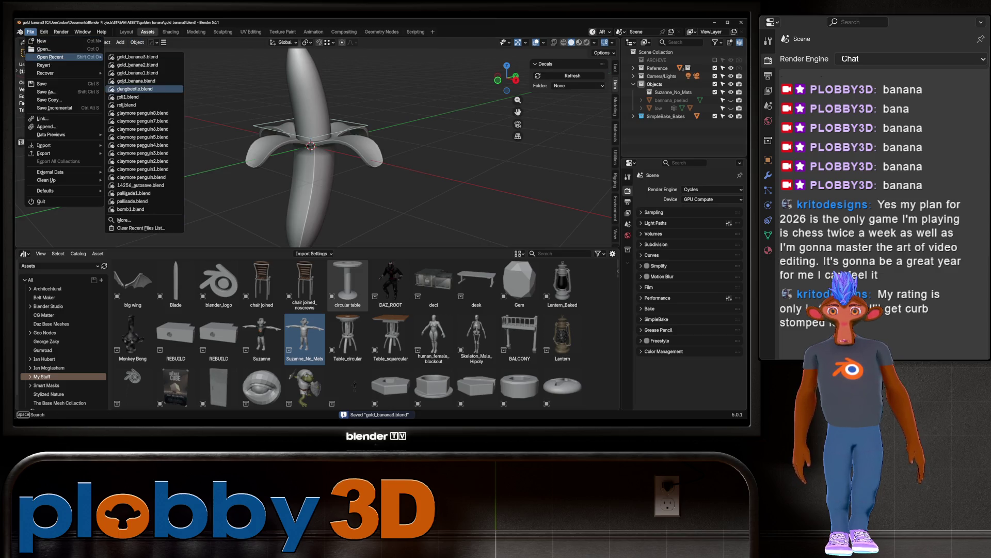
click(129, 89)
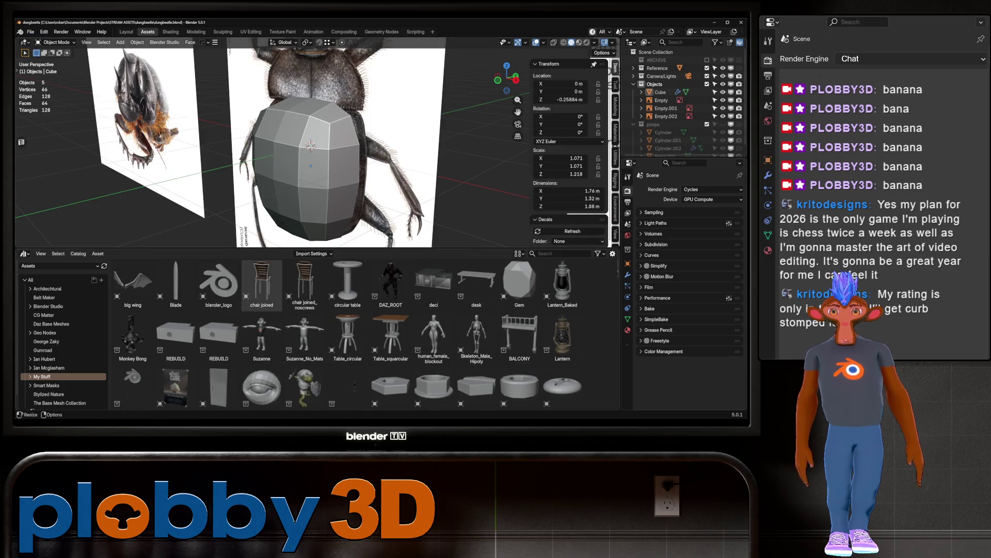
Step: In front orthographic solid view, select the cube body and enter Edit Mode
middle_drag(309, 233, 372, 235)
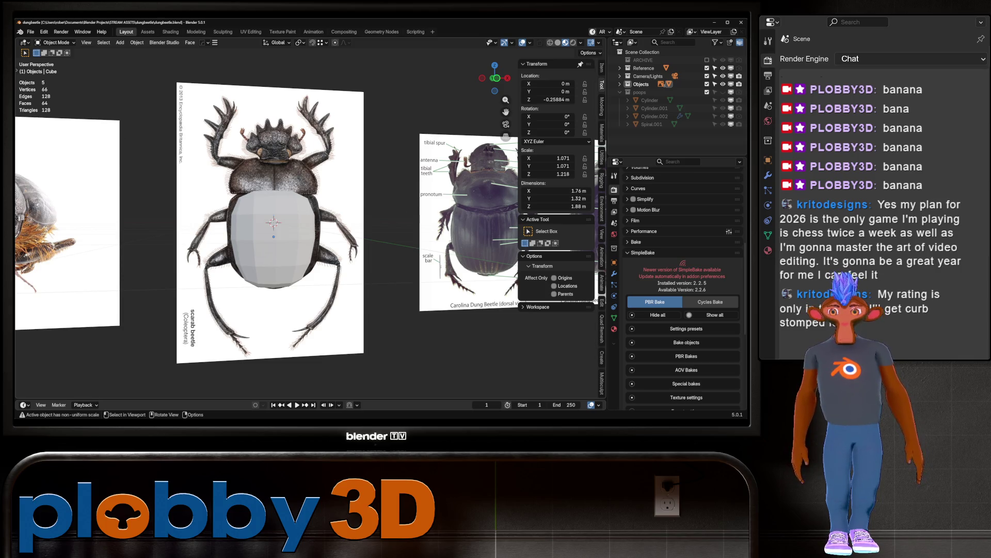
key(KP_1)
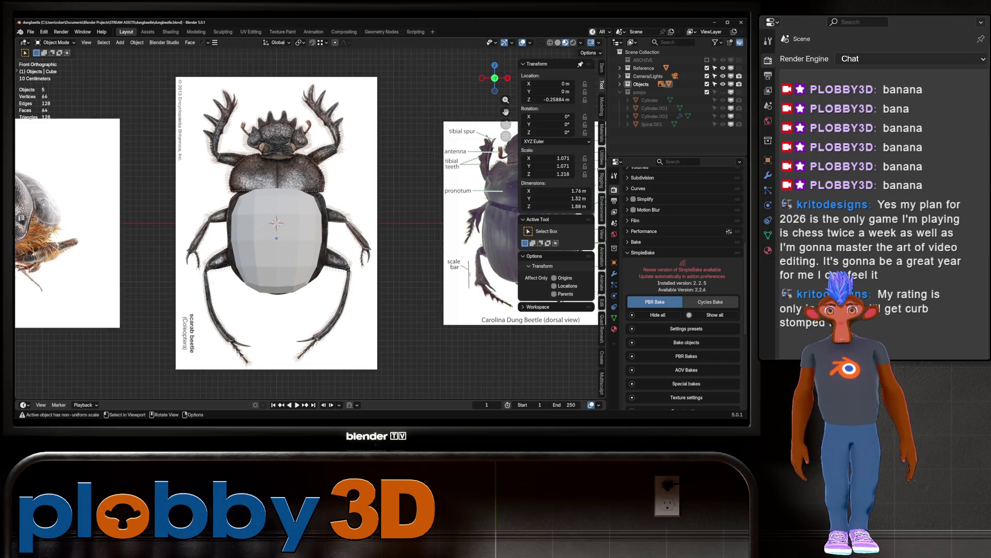
key(z)
shift+middle_drag(305, 232, 266, 232)
scroll(305, 207, down, 2)
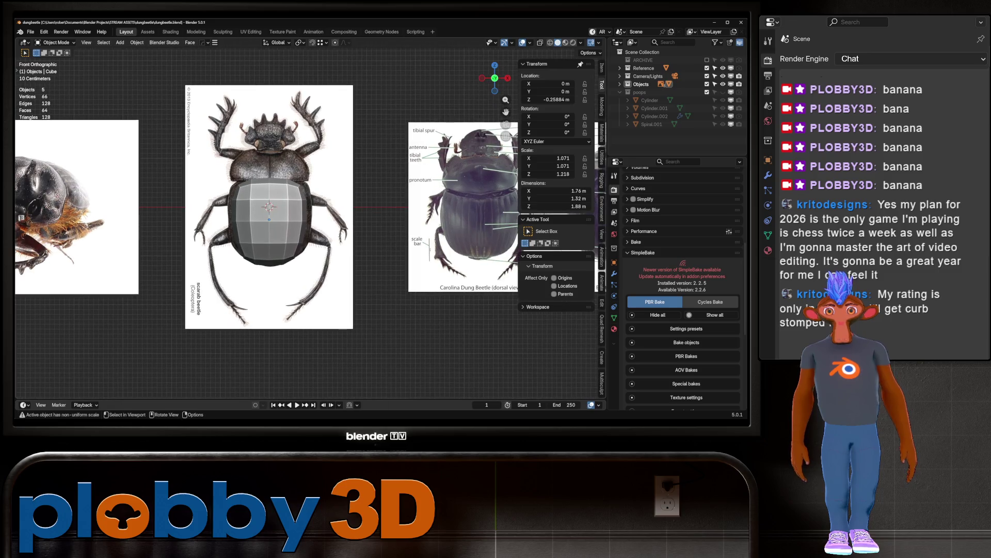
scroll(266, 222, up, 3)
click(280, 217)
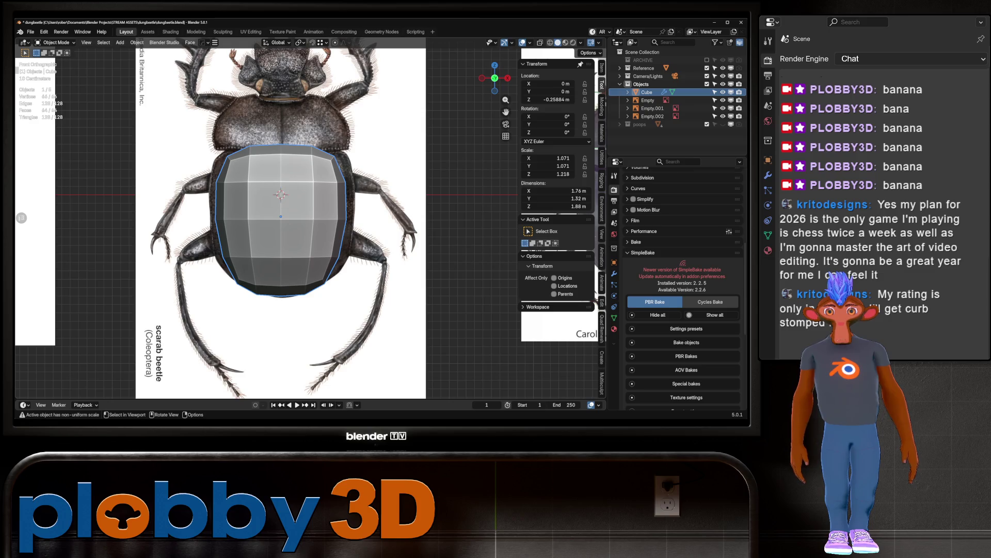
scroll(278, 222, down, 2)
key(Tab)
mouse_move(304, 207)
shift+middle_down()
mouse_move(302, 253)
mouse_move(331, 233)
mouse_move(290, 243)
mouse_move(283, 277)
mouse_move(288, 261)
mouse_move(292, 280)
shift+middle_up()
Step: Inset the top faces, extrude and scale them outward, then extrude again to raise a rim
key(alt+a)
click(290, 228)
key(i)
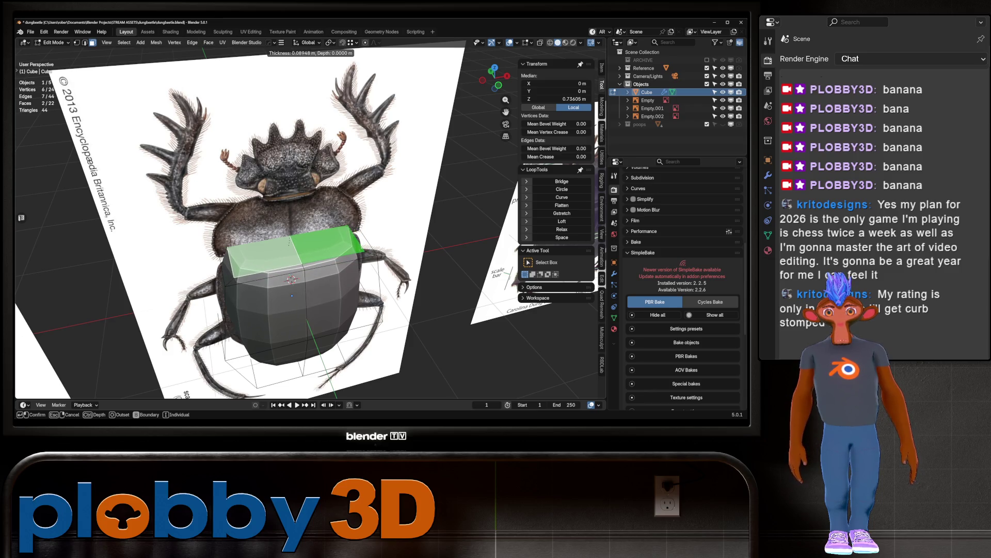
key(Return)
key(KP_1)
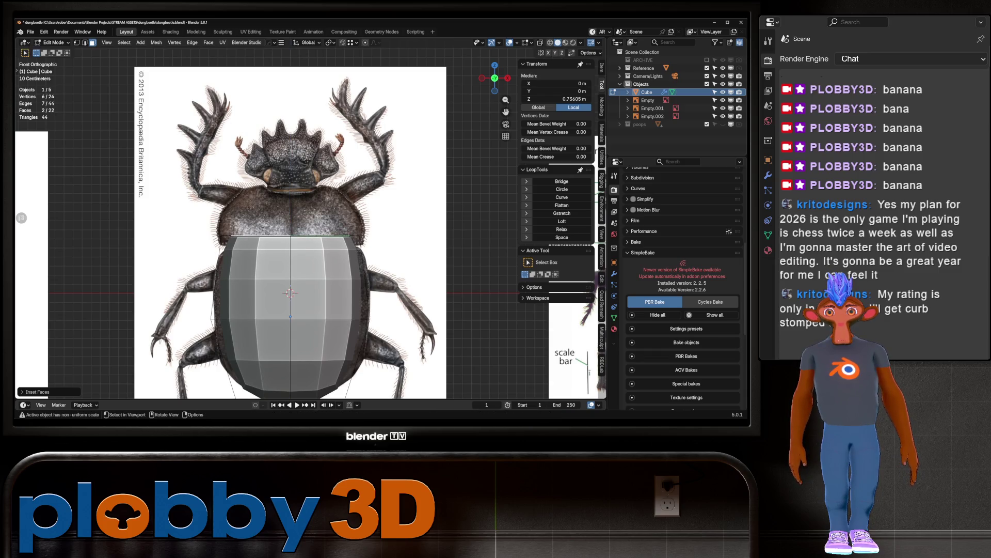
key(e)
key(Escape)
key(s)
click(382, 235)
key(e)
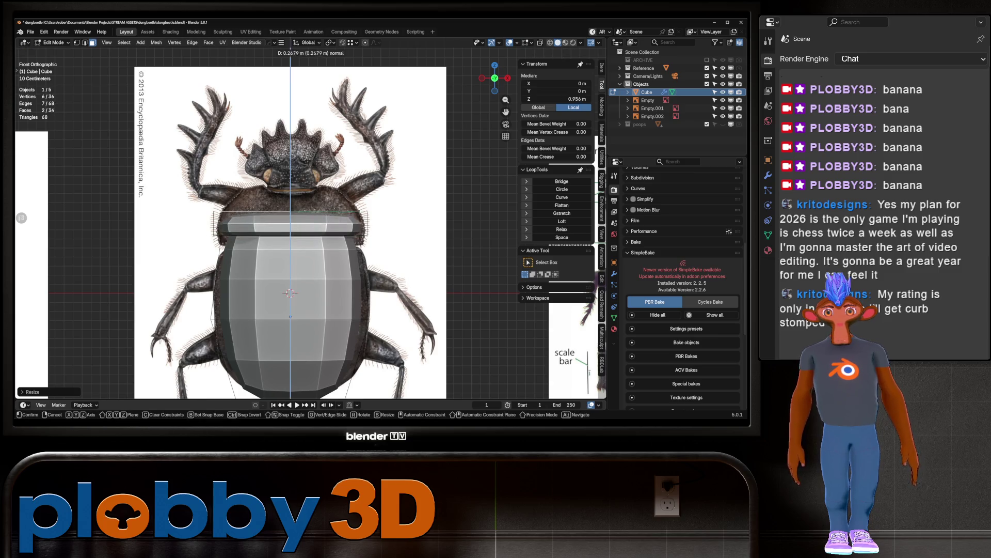
key(Return)
Step: In edge select mode, adjust the neck edge loop's height along Z
middle_drag(289, 232, 341, 277)
key(2)
alt+click(361, 217)
key(g)
key(z)
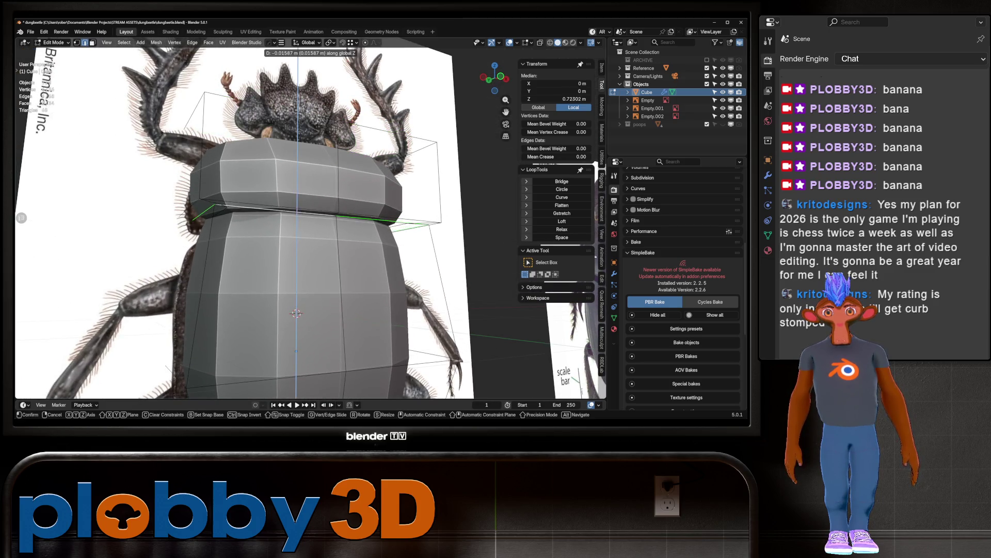
key(Return)
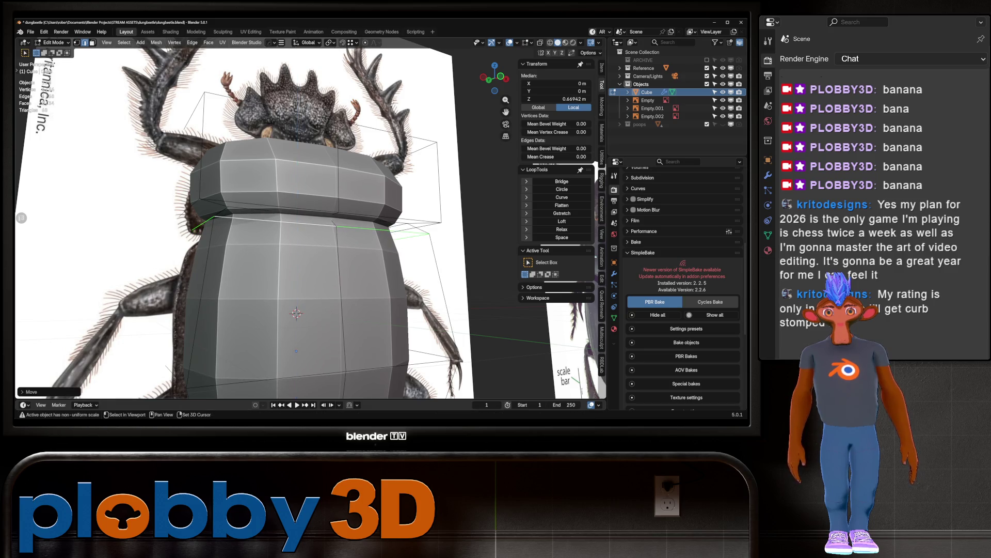
key(g)
key(z)
key(Return)
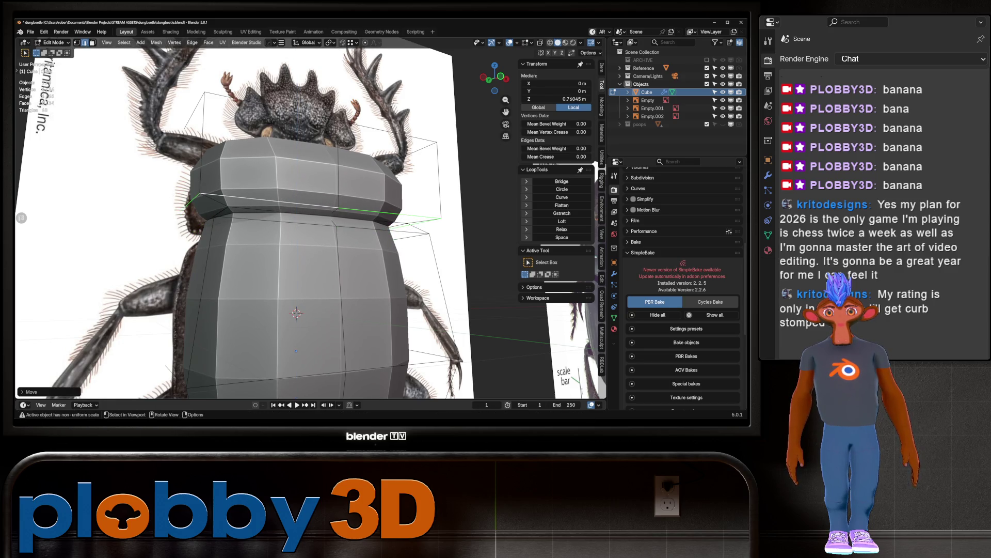
Step: Check the front view in see-through mode and nudge the neck loop slightly lower
scroll(266, 222, down, 5)
key(Tab)
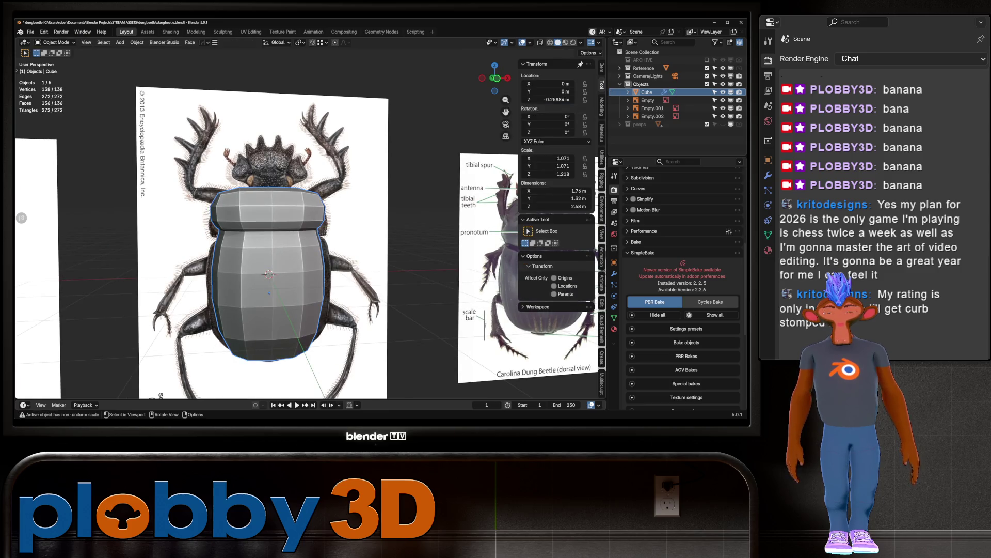
key(KP_1)
key(alt+z)
key(alt+z)
key(Tab)
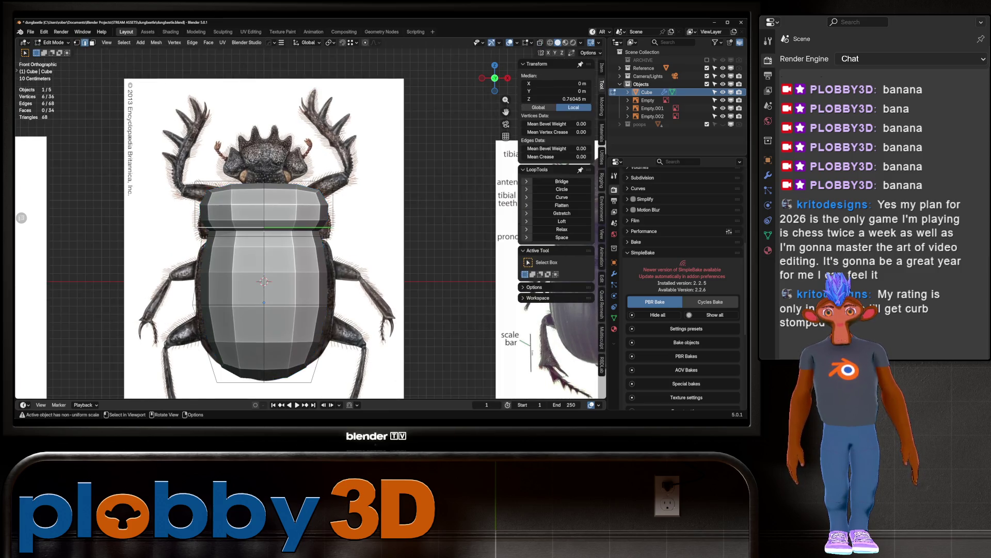
key(alt+z)
key(alt+z)
key(g)
key(z)
key(Return)
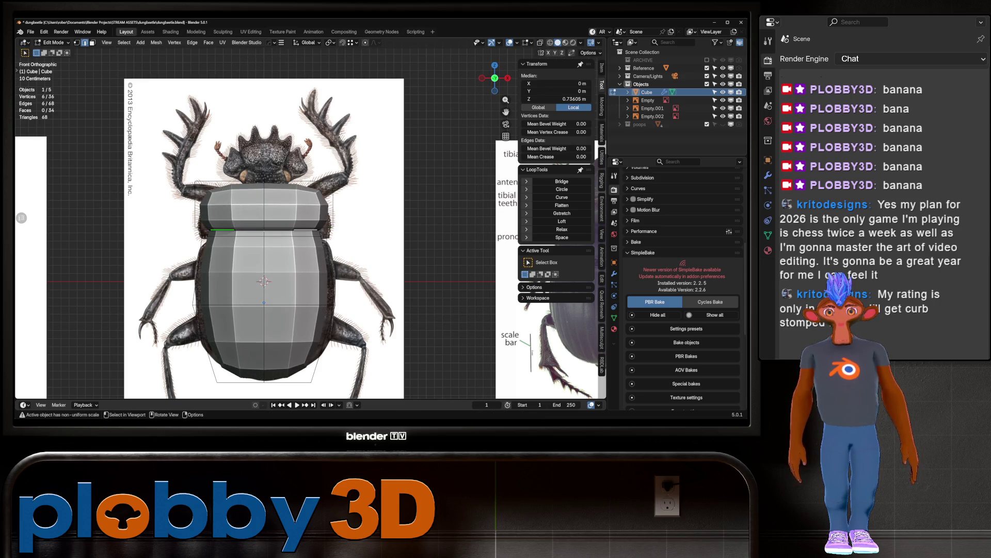
Step: Grow the selection to the adjacent faces and lower the neck section along Z
key(ctrl+KP_Add)
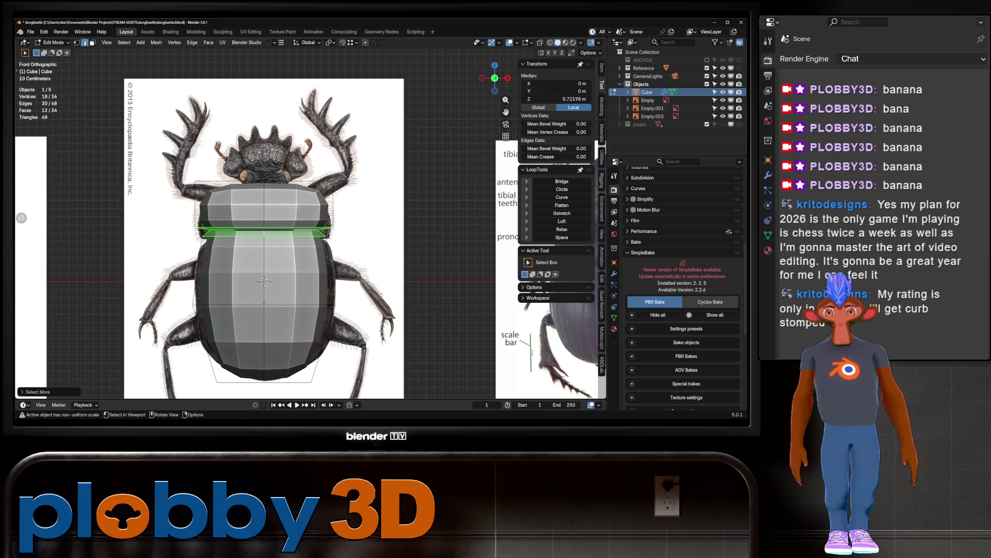
key(g)
key(z)
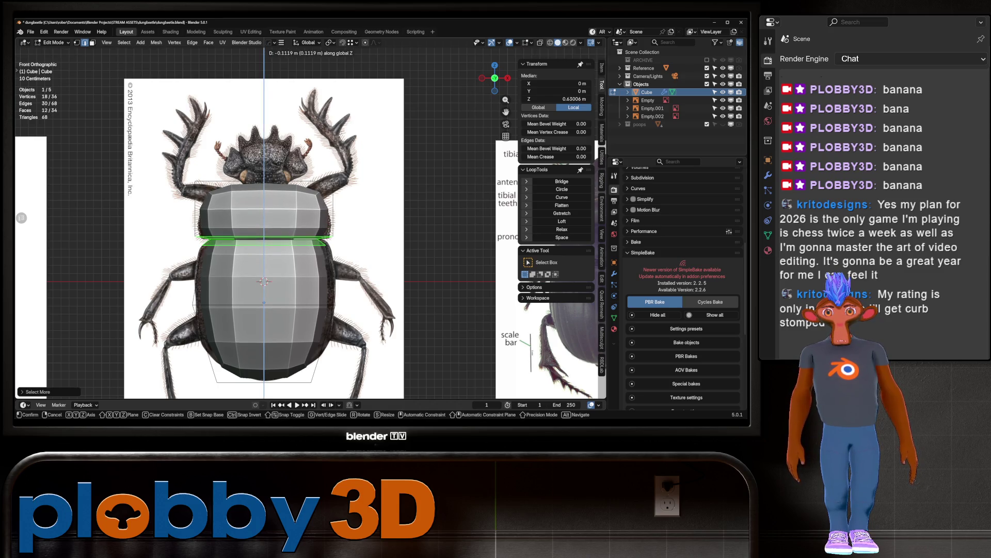
key(Return)
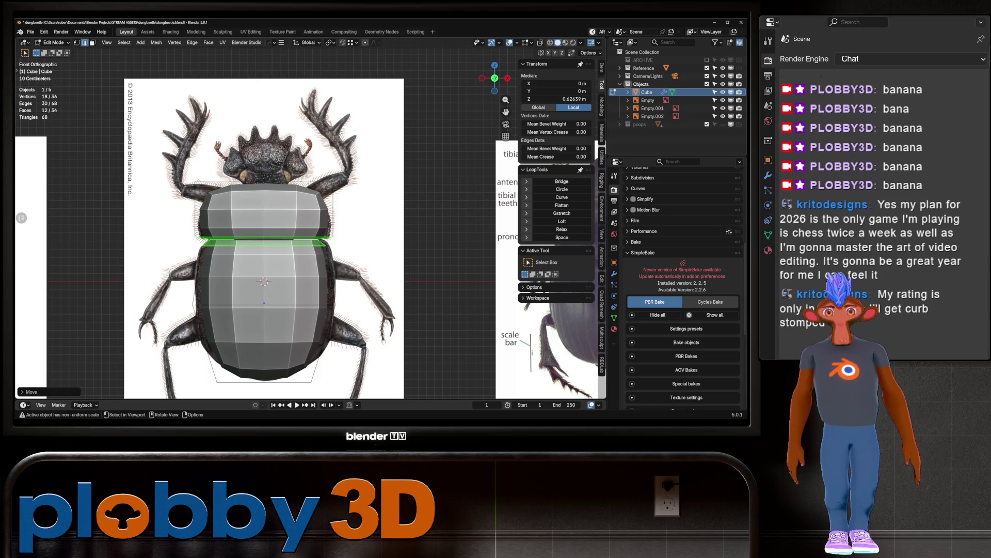
Step: Select the top faces and raise them vertically in the front view
alt+click(299, 181)
middle_drag(310, 232, 240, 223)
key(f)
middle_drag(309, 233, 289, 222)
key(KP_1)
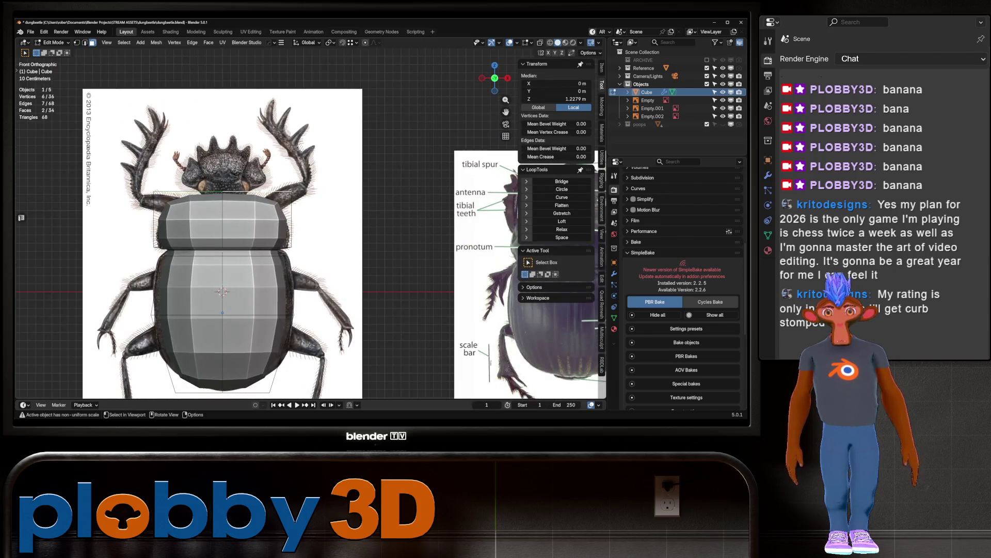
scroll(258, 232, down, 2)
key(g)
key(shift+z)
key(z)
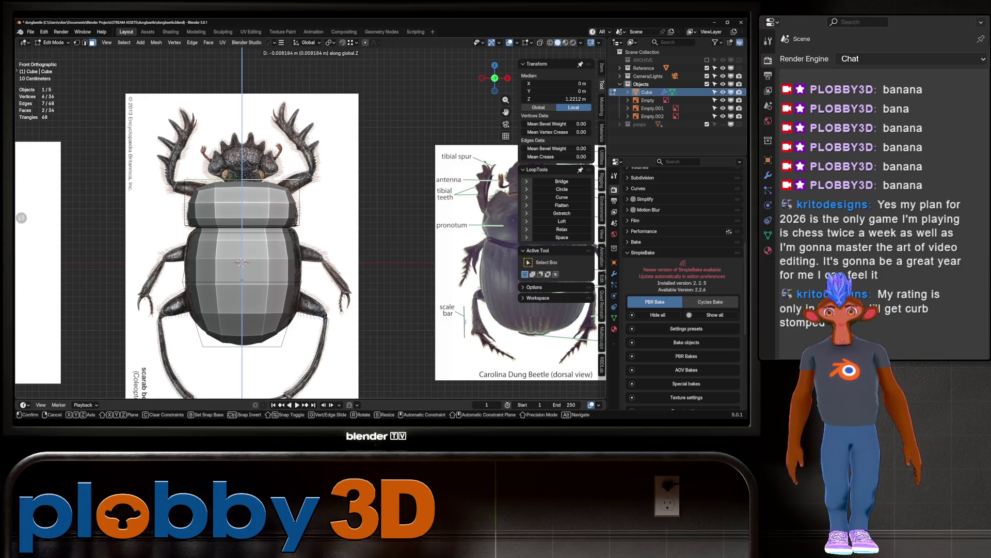
click(276, 191)
Step: Scale the top faces narrower along X to form the pronotum
key(s)
key(x)
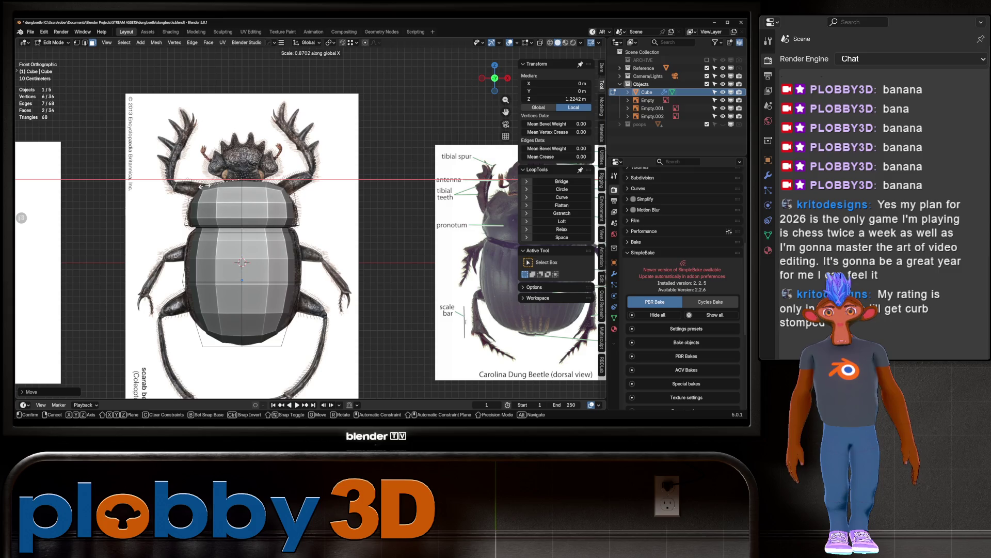
click(158, 188)
mouse_move(158, 187)
middle_down()
mouse_move(206, 212)
mouse_move(279, 222)
mouse_move(268, 243)
mouse_move(248, 233)
mouse_move(273, 240)
mouse_move(269, 251)
mouse_move(331, 253)
mouse_move(237, 248)
mouse_move(207, 258)
mouse_move(258, 242)
middle_up()
Step: Save dungbeetle.blend and select the three reference empties, making Empty.002 active
scroll(269, 251, up, 2)
key(ctrl+s)
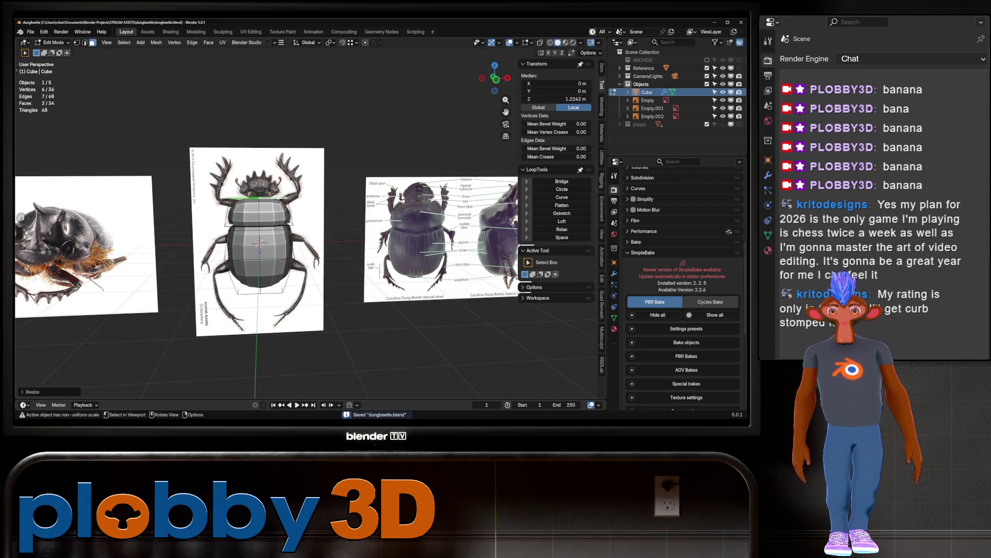
mouse_move(21, 217)
middle_down()
mouse_move(31, 216)
mouse_move(21, 217)
middle_up()
click(649, 100)
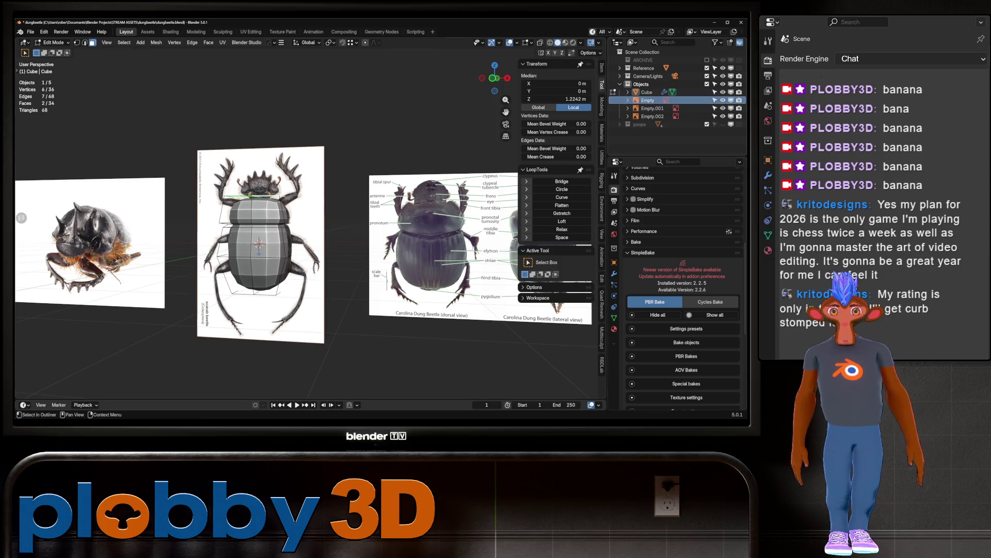
key(Tab)
shift+click(653, 116)
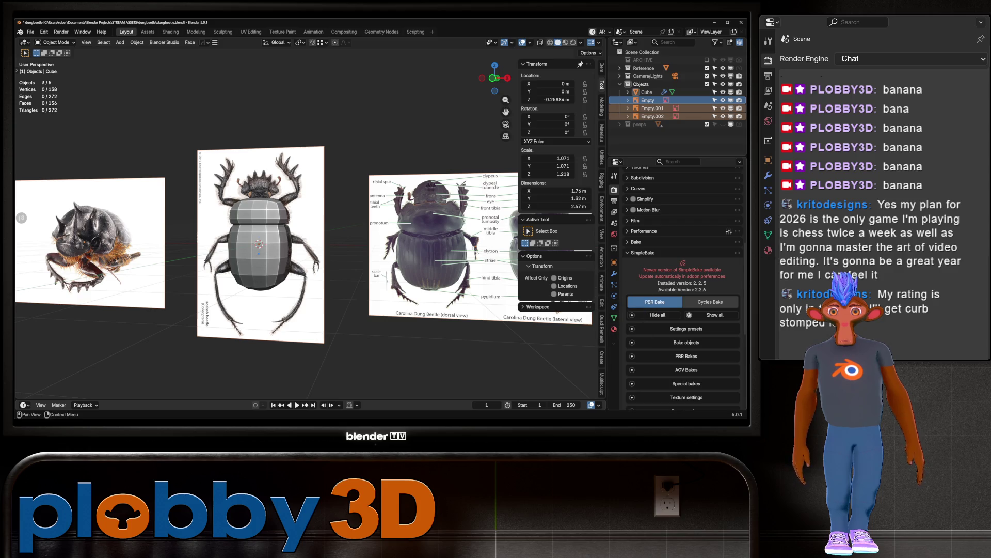
click(614, 212)
click(614, 201)
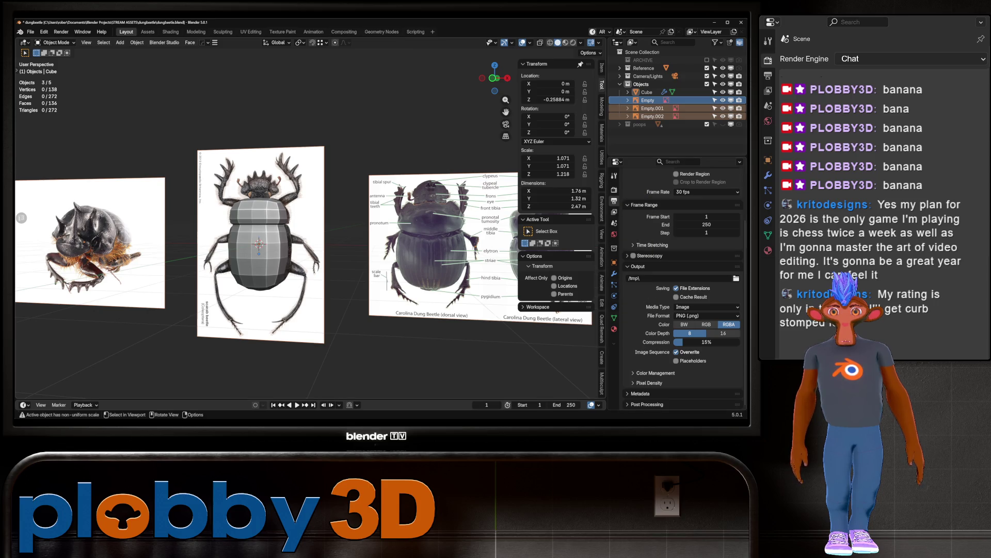
ctrl+click(651, 117)
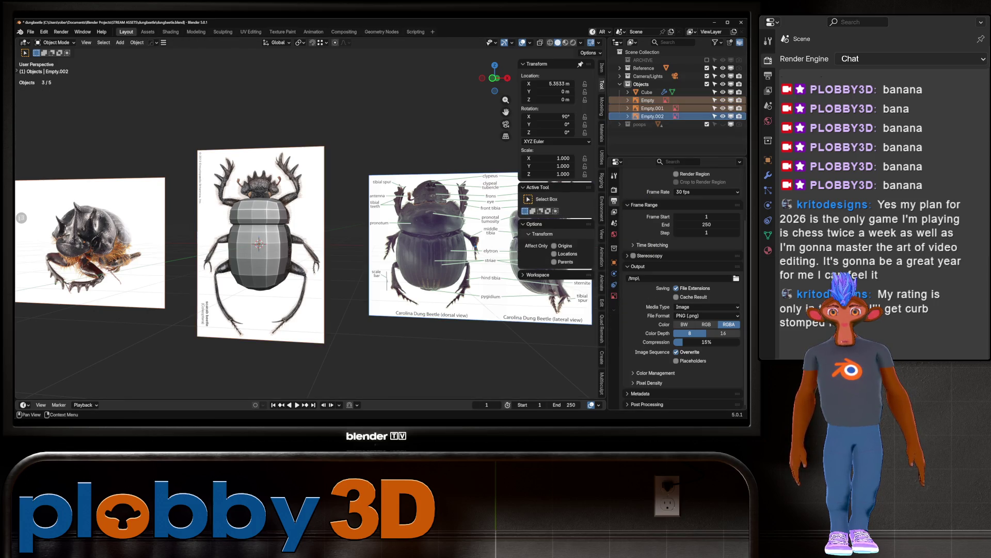
Step: Hide the references in perspective for all selected, enable opacity at 0.754, and view from front
click(614, 296)
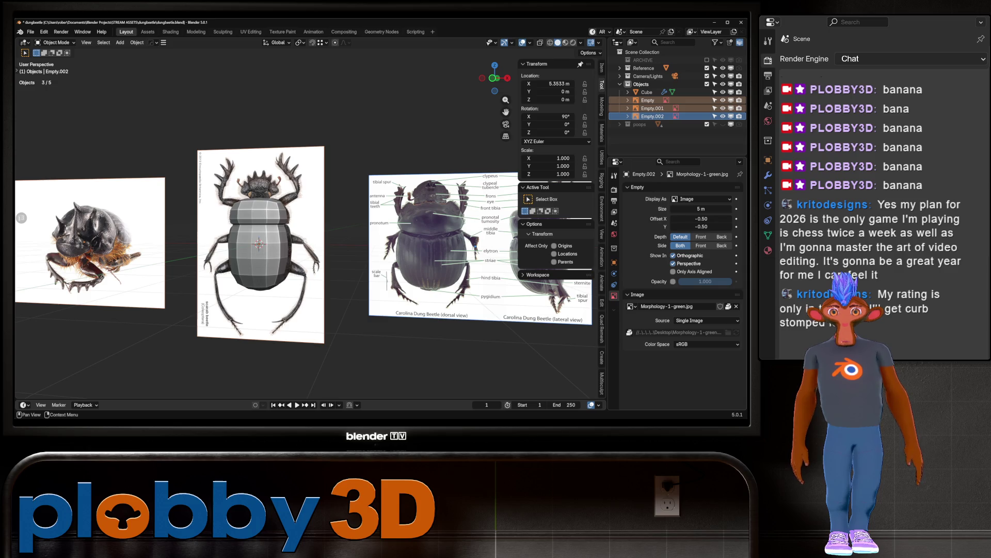
click(674, 263)
right_click(673, 263)
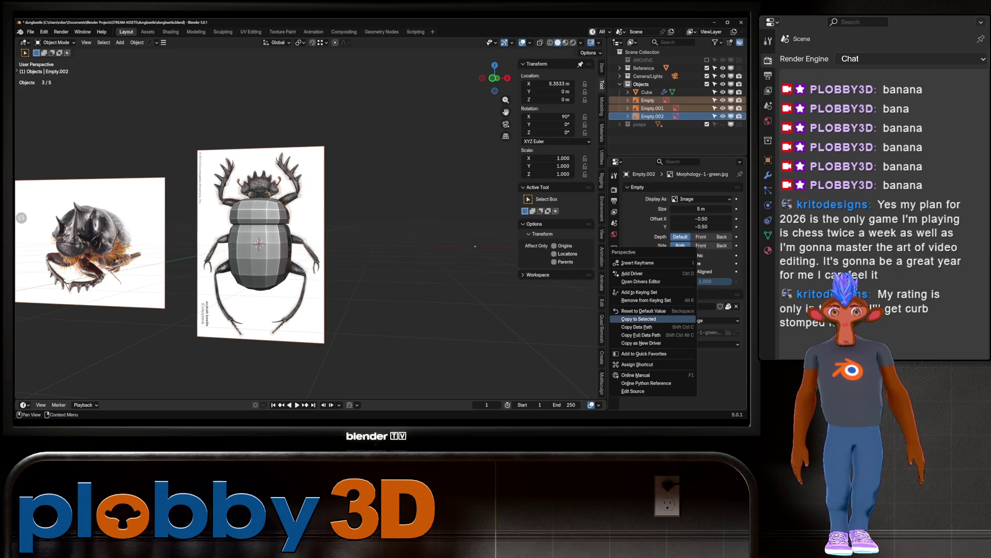
click(638, 318)
click(673, 281)
drag(705, 282, 719, 282)
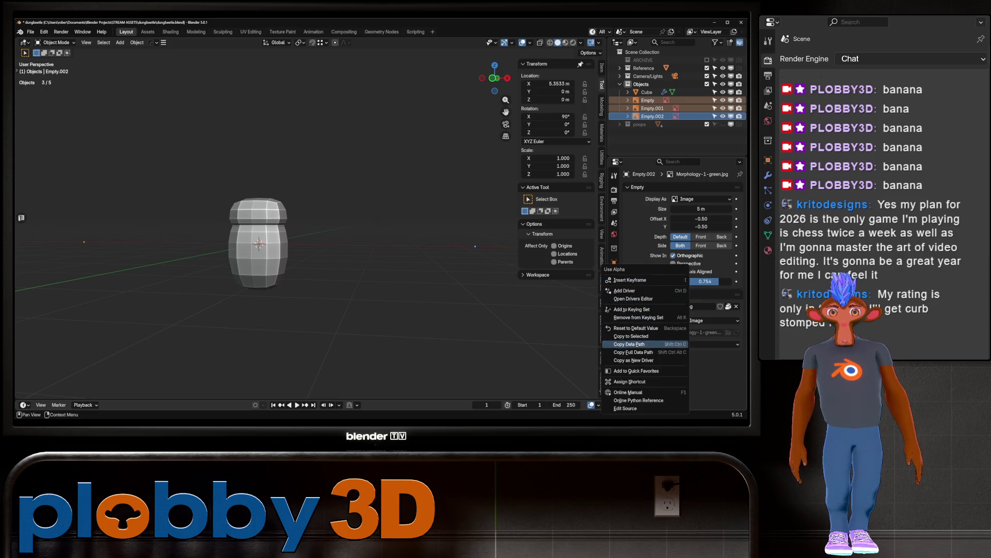
right_click(646, 272)
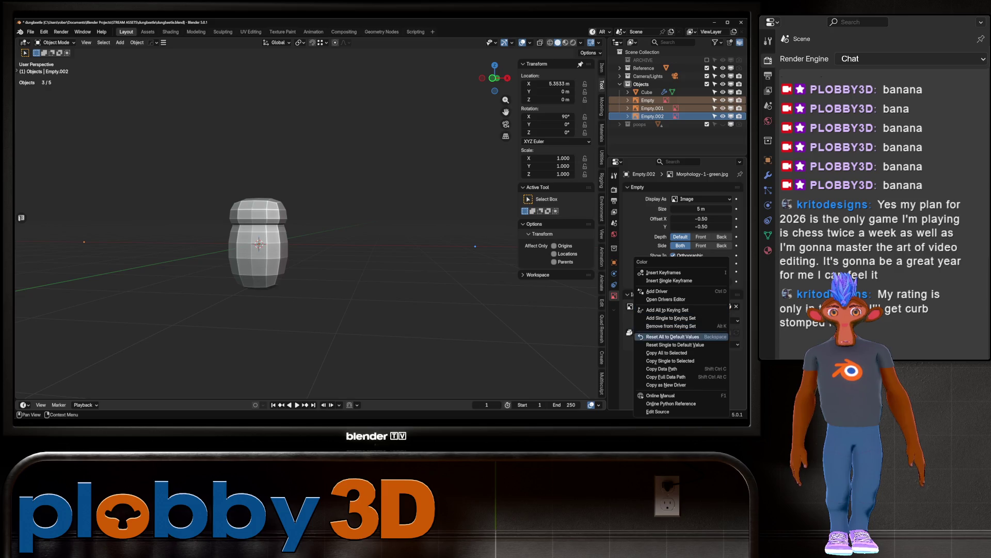
key(KP_1)
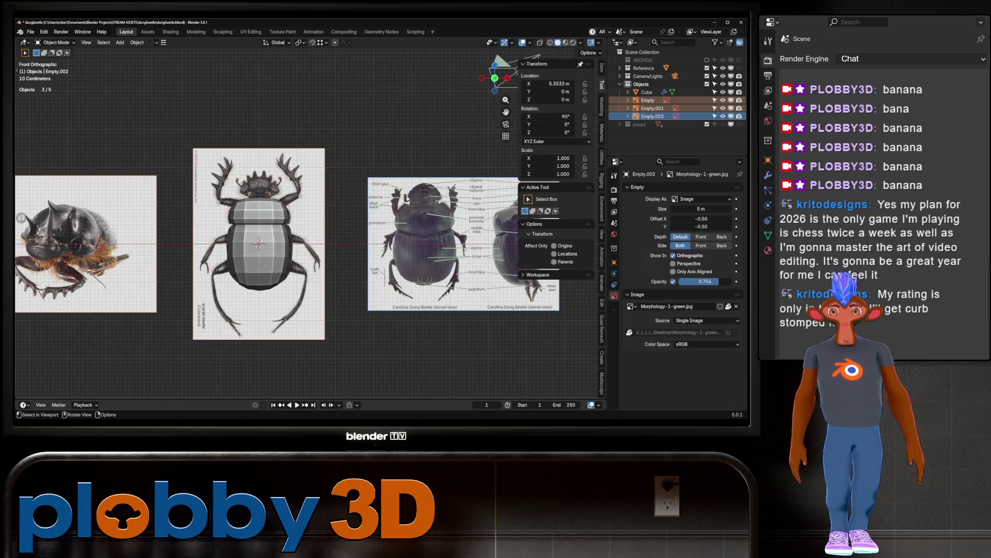
click(653, 116)
Step: Rotate the labelled reference plane 90° about Z and 90° about X to stand upright
key(KP_3)
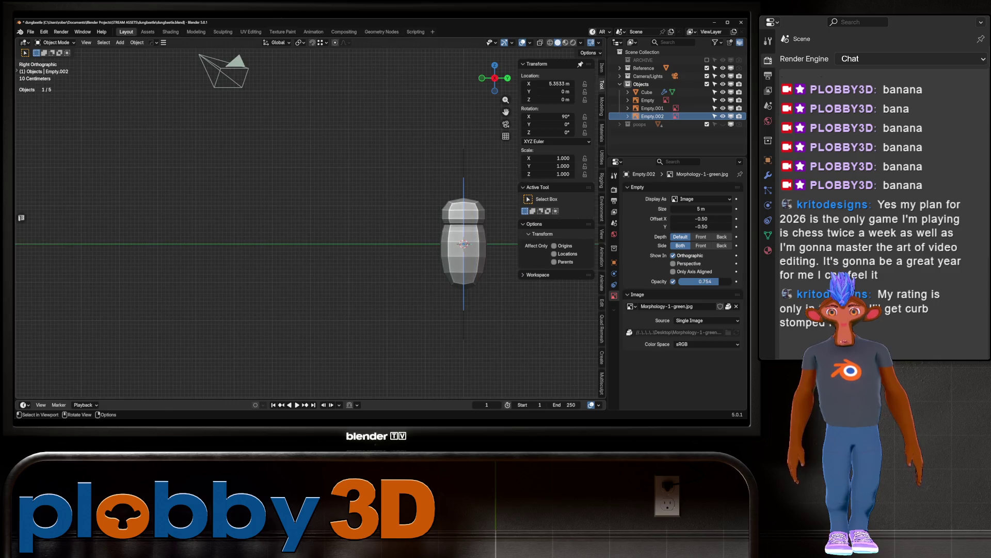
key(KP_1)
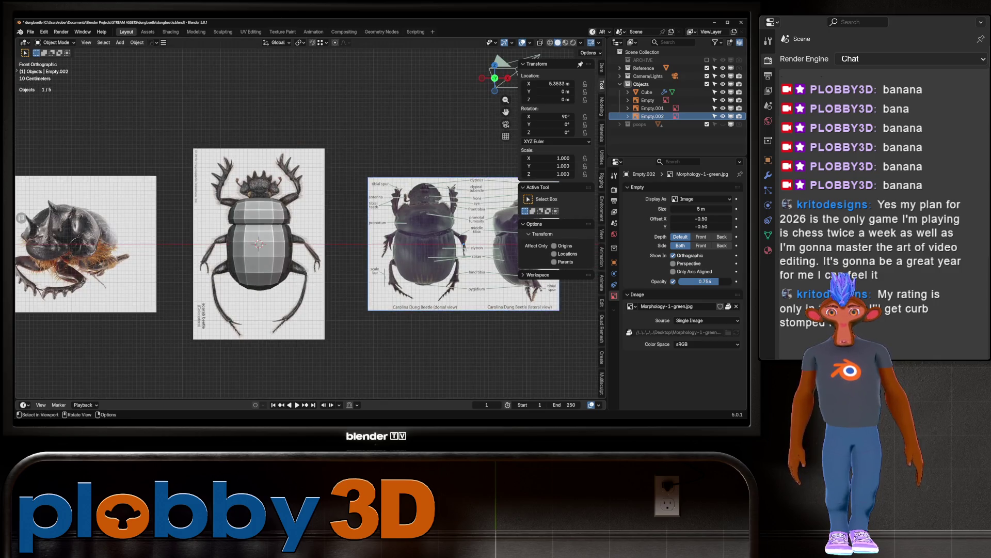
key(r)
key(z)
key(9)
key(0)
key(Return)
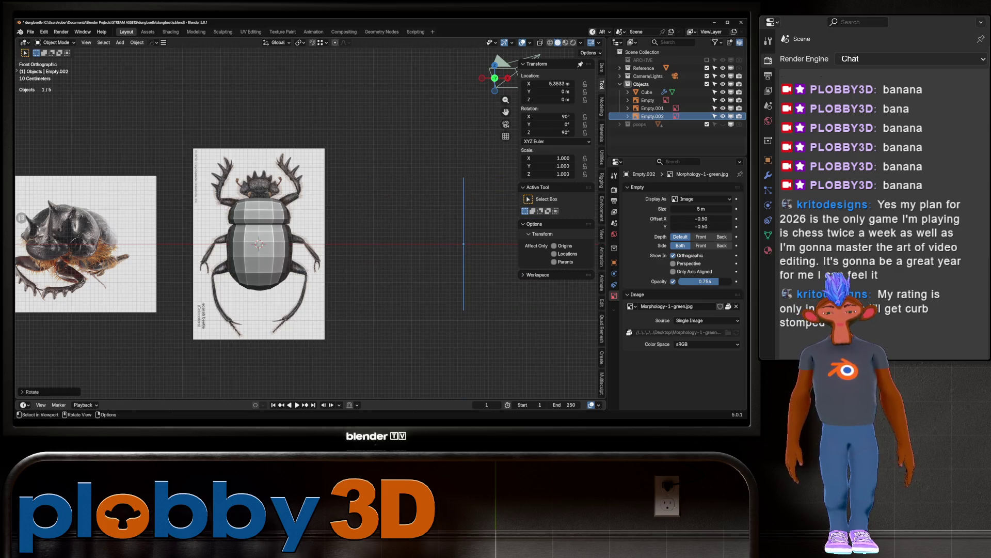
key(KP_3)
shift+middle_drag(406, 274, 330, 276)
text(rz180)
key(BackSpace)
key(BackSpace)
key(BackSpace)
text(x90)
key(Return)
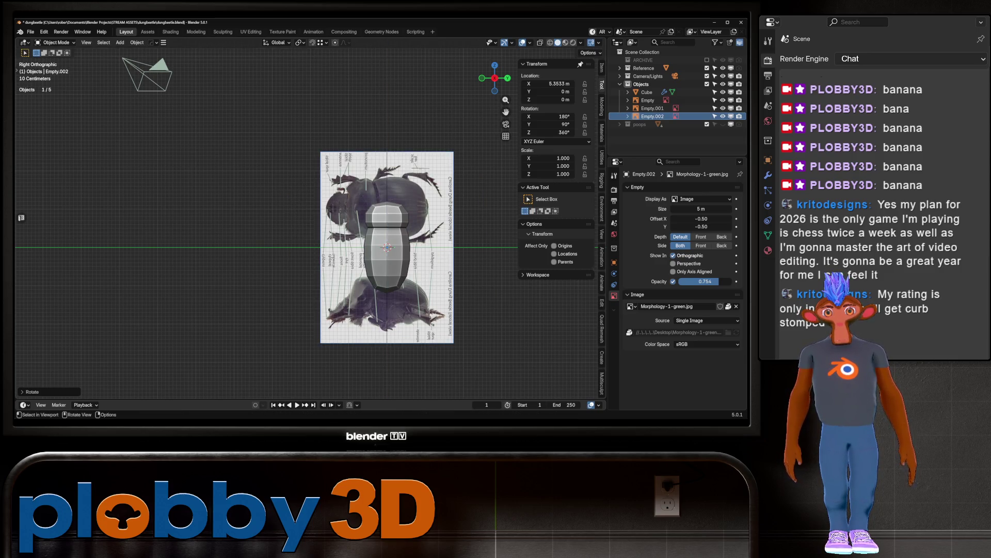
Step: Raise the plane about 2 m along Z and duplicate it
key(g)
key(z)
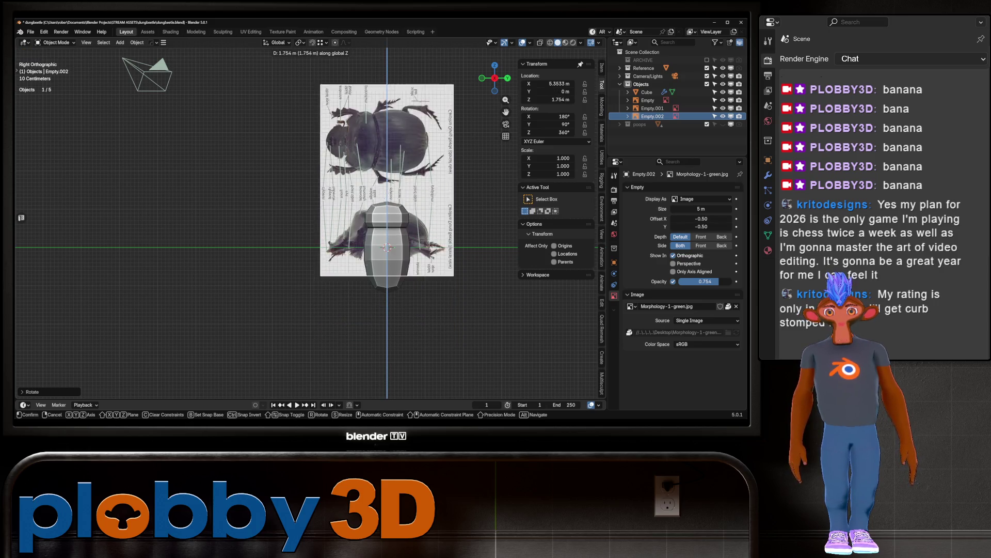
key(Return)
scroll(307, 217, up, 4)
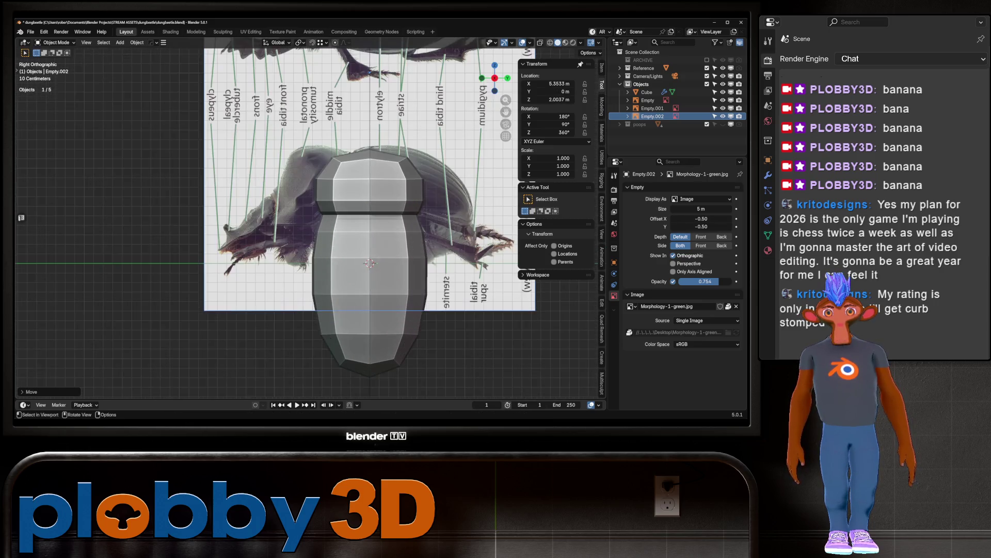
scroll(307, 217, down, 2)
shift+middle_drag(310, 216, 286, 241)
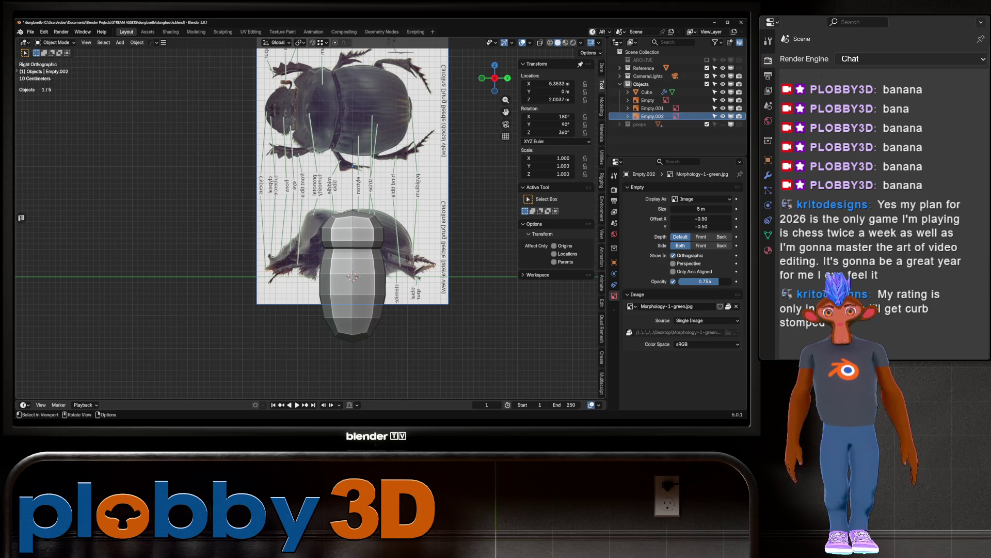
key(shift+d)
key(Escape)
Step: Rotate the duplicate reference plane 90° about Y so it lies flat
key(r)
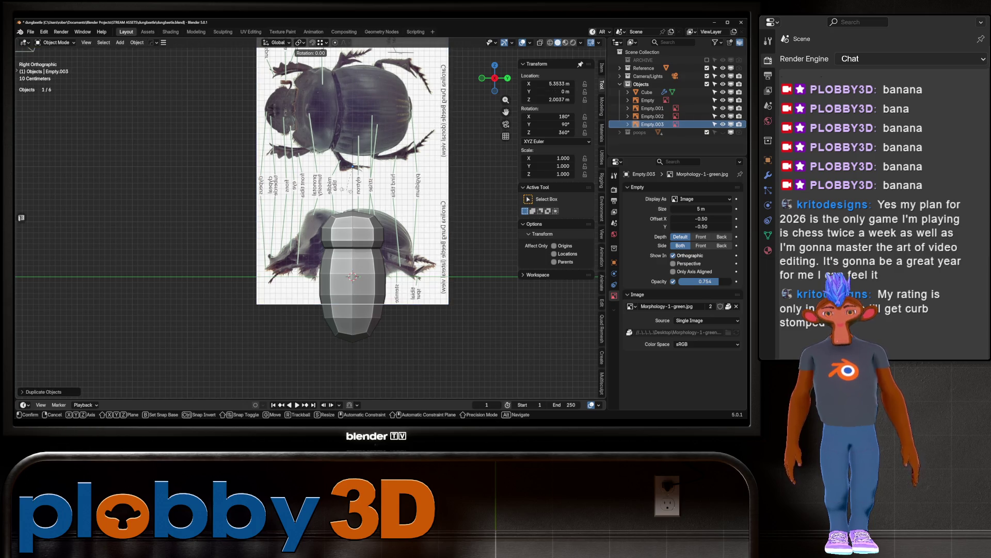
key(Escape)
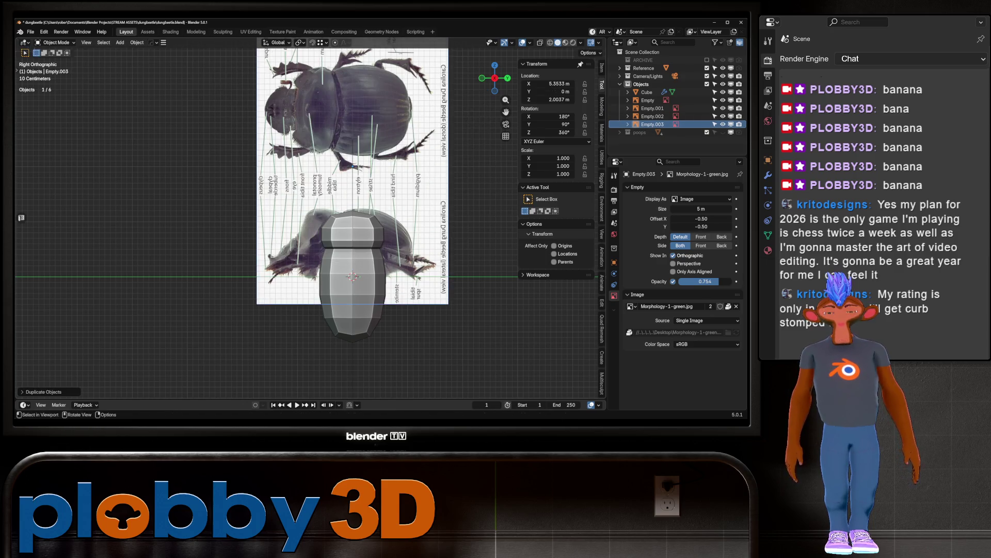
text(ry90)
key(Return)
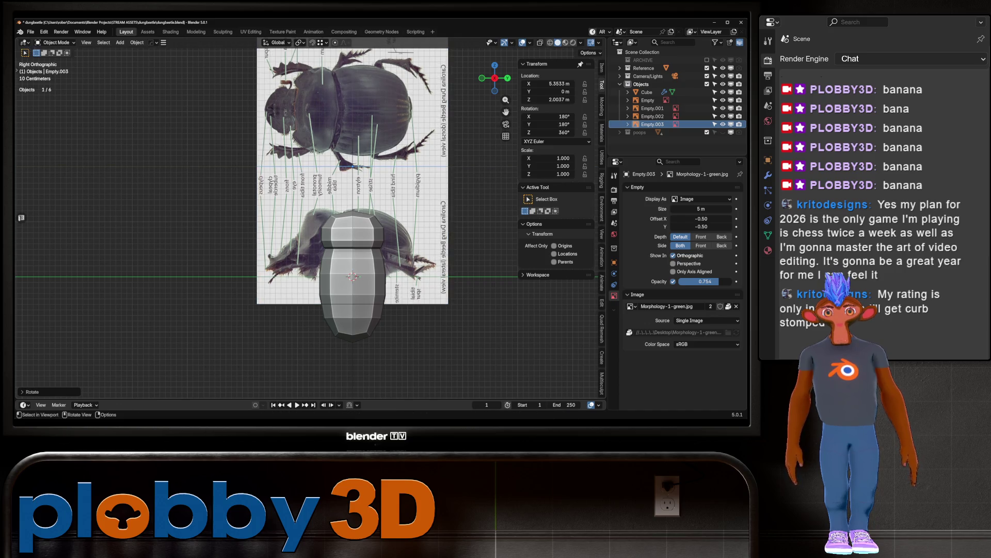
Step: In top view, move the duplicate so its dorsal beetle image sits under the body mesh
key(KP_7)
shift+middle_drag(57, 166, 197, 213)
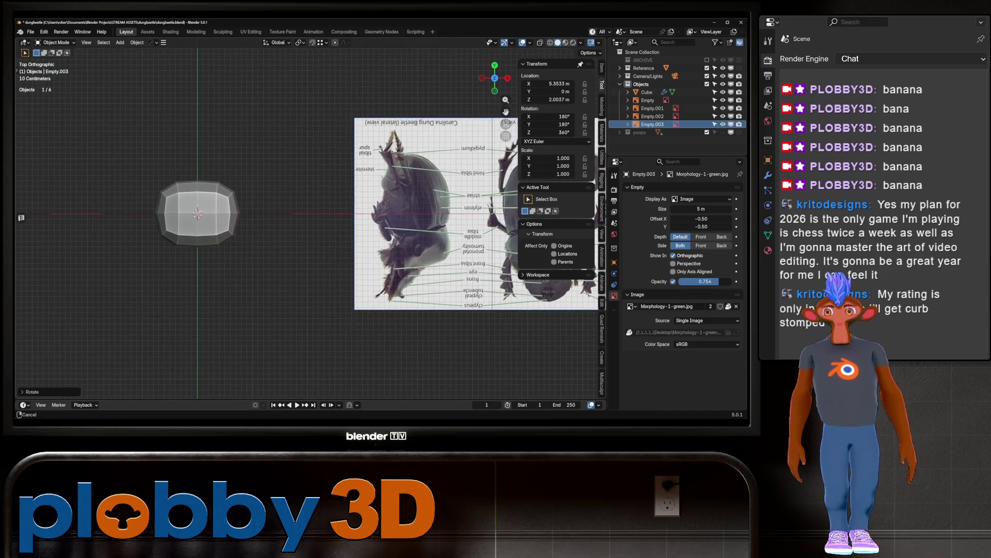
key(g)
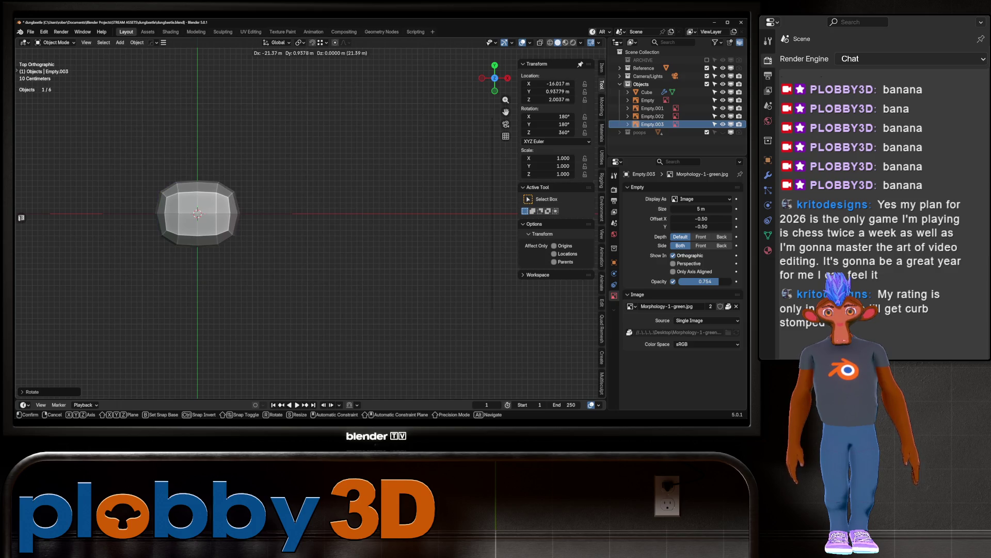
click(224, 186)
key(g)
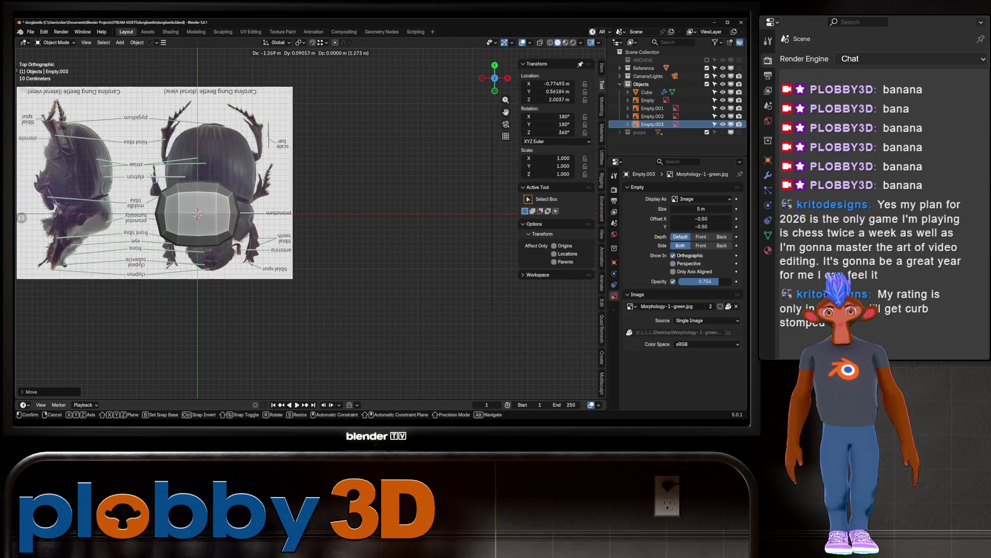
key(Return)
key(KP_1)
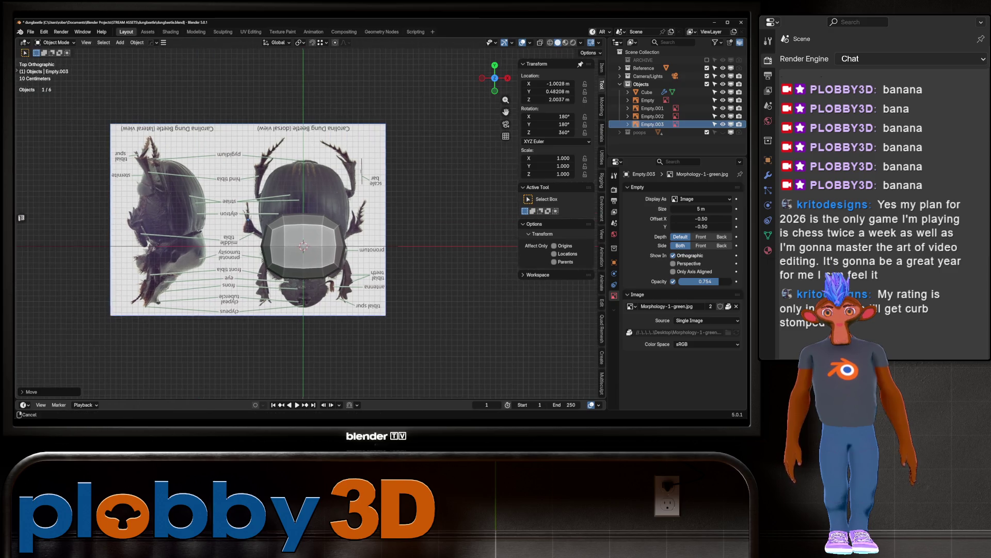
key(KP_7)
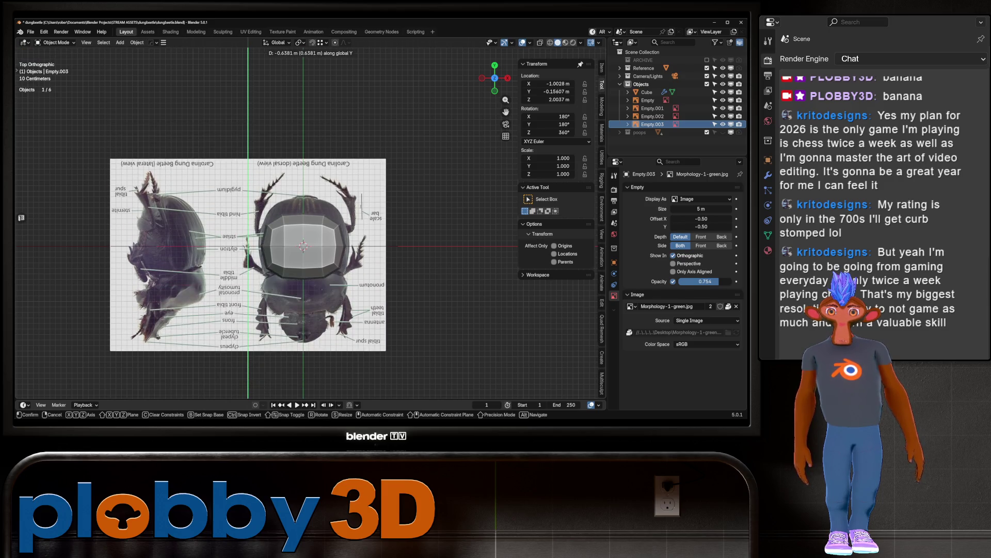
scroll(353, 247, up, 3)
scroll(297, 222, down, 1)
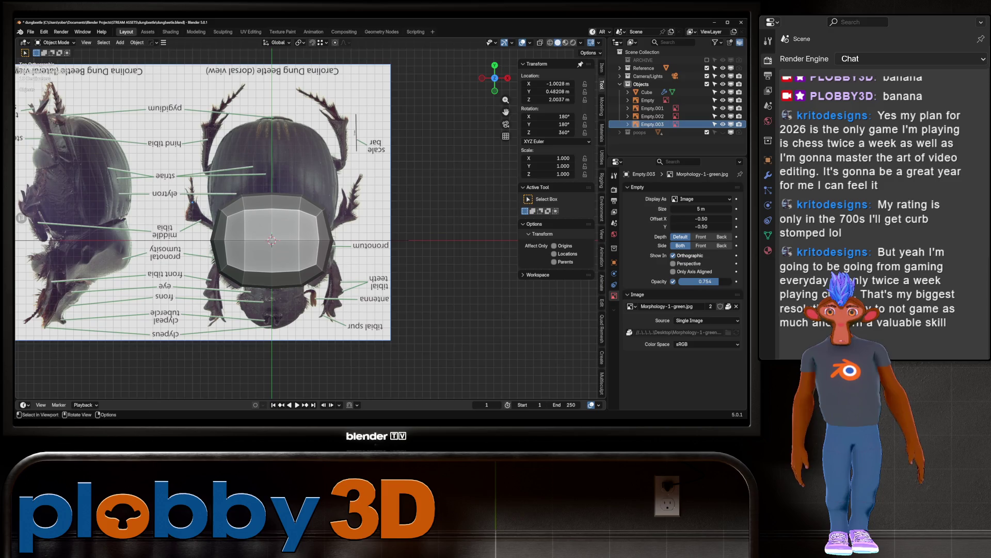
key(KP_3)
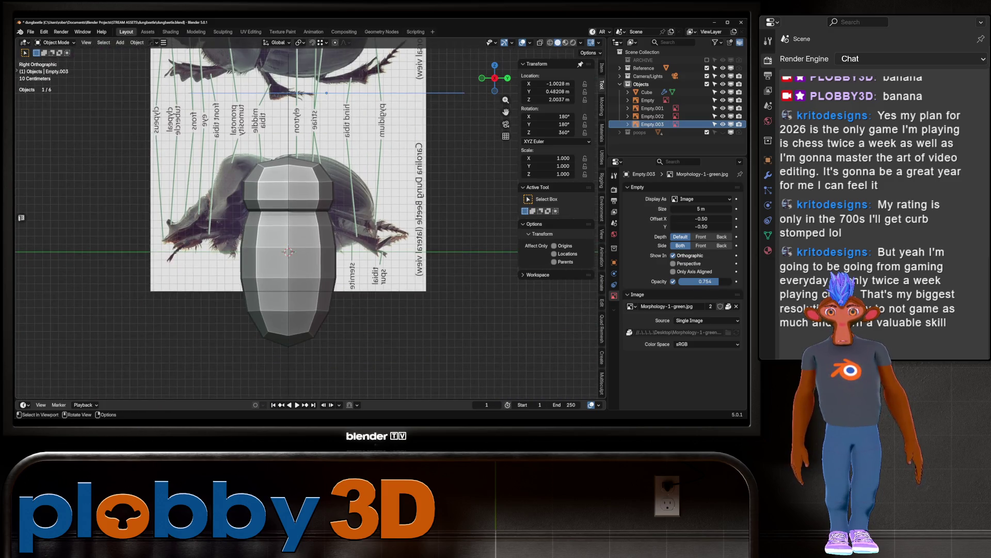
Step: Set the cube's origin to geometry, rotate it 90° about X, and raise it over the side image
click(288, 171)
click(288, 171)
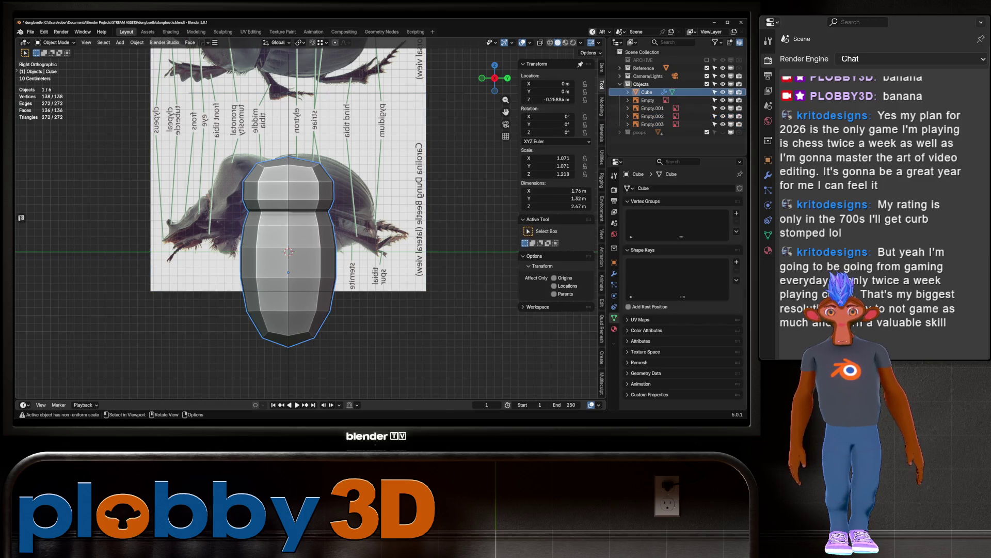
right_click(331, 279)
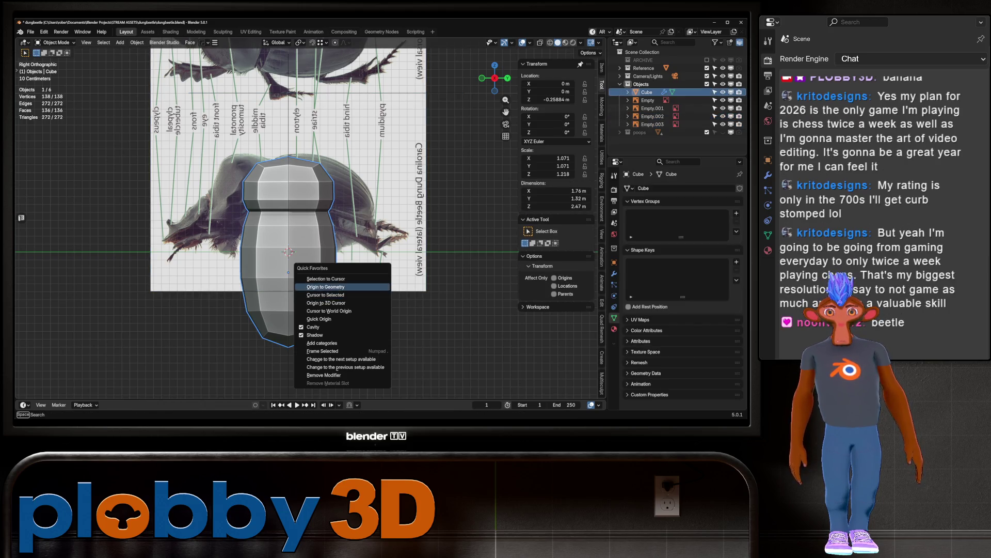
click(341, 291)
text(rx90)
key(Return)
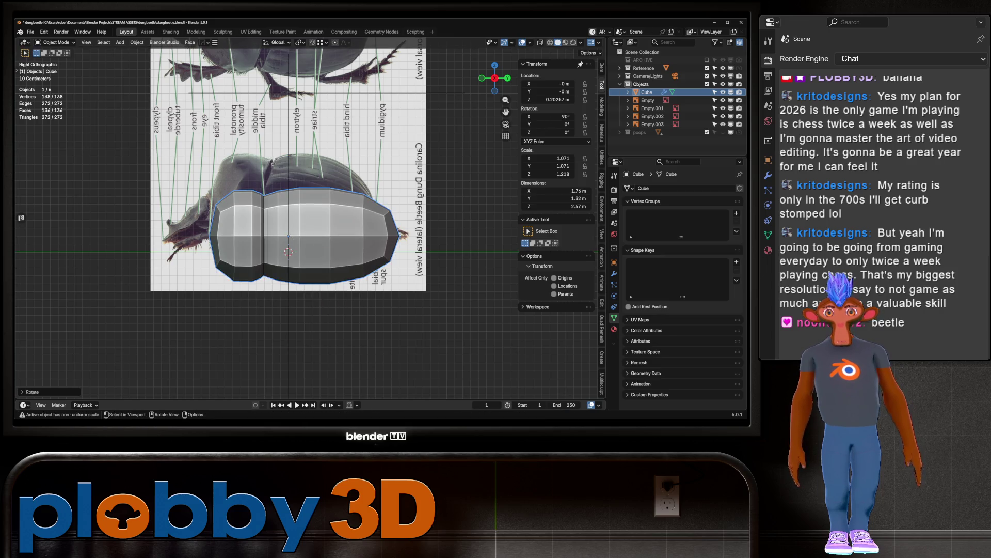
key(g)
key(z)
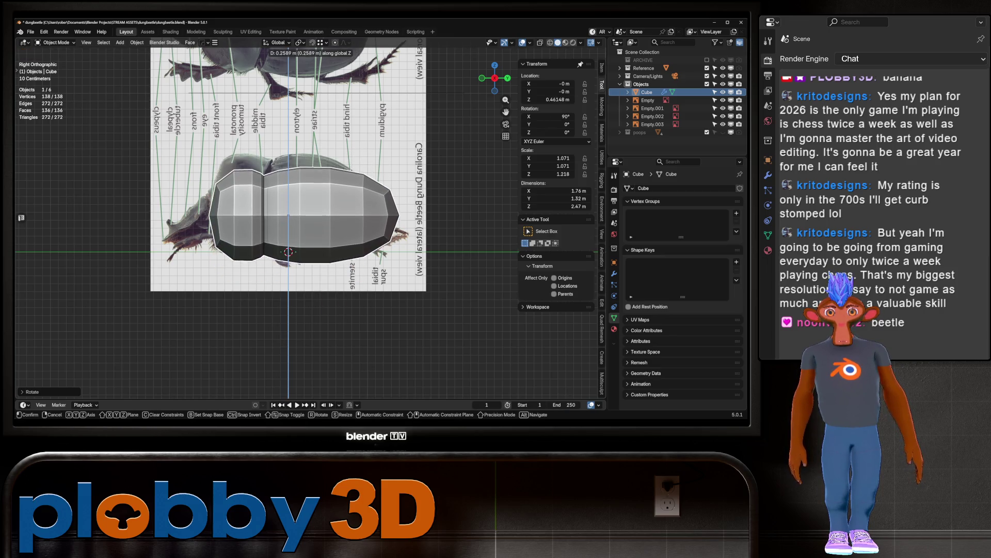
key(Return)
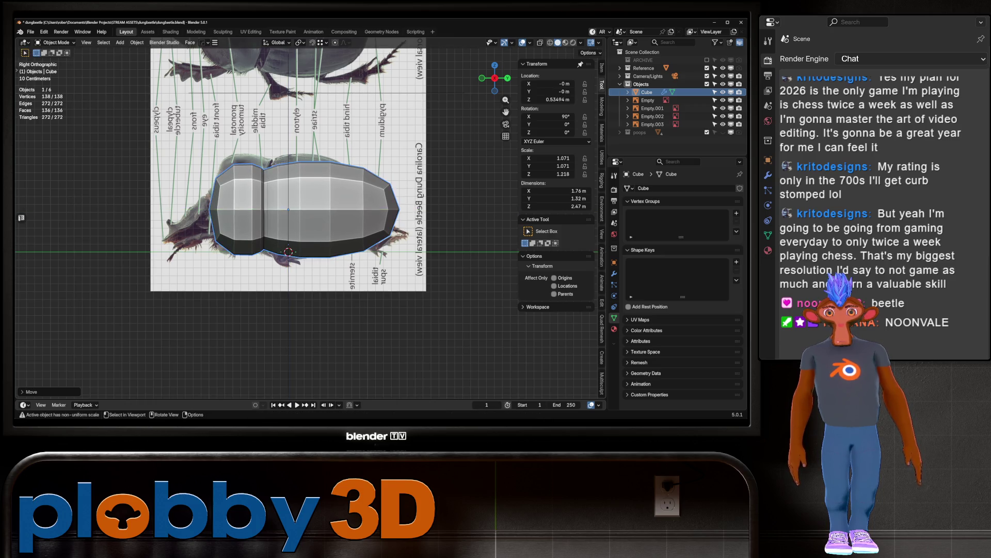
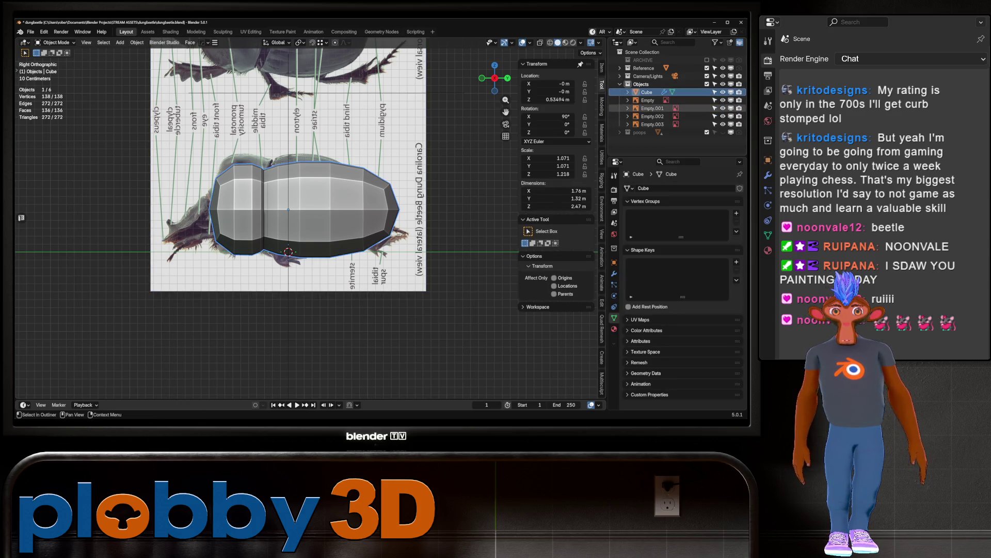
Step: Move the four reference image empties into the Reference collection
click(648, 100)
shift+click(652, 124)
drag(652, 108, 651, 68)
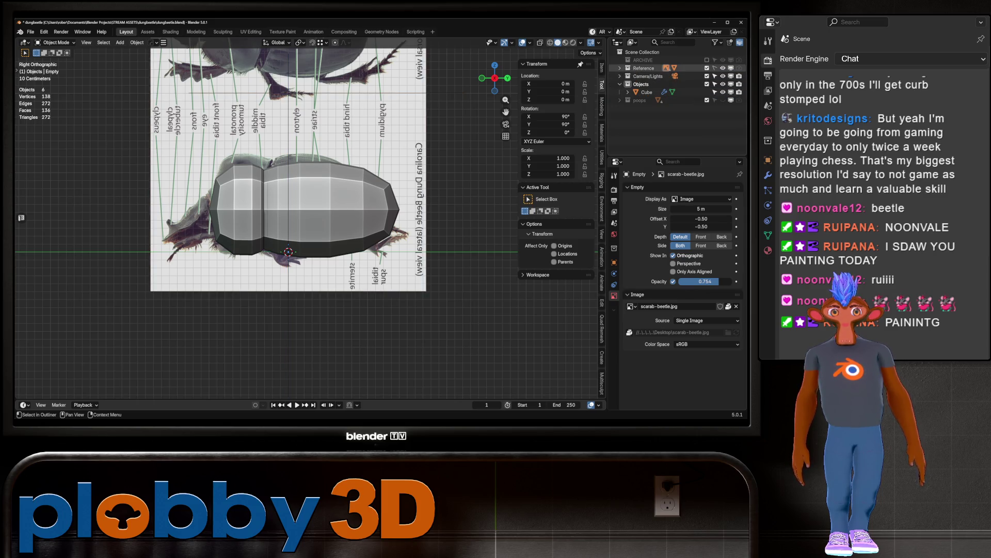
Step: Raise the beetle body mesh along Z to 0.644 m, checking it in X-ray
click(645, 92)
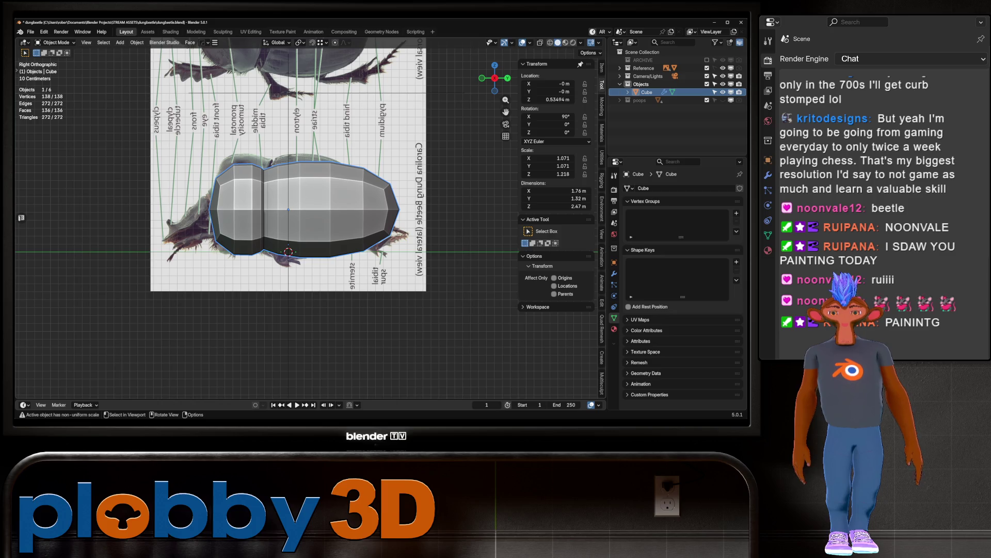
key(alt+z)
key(alt+z)
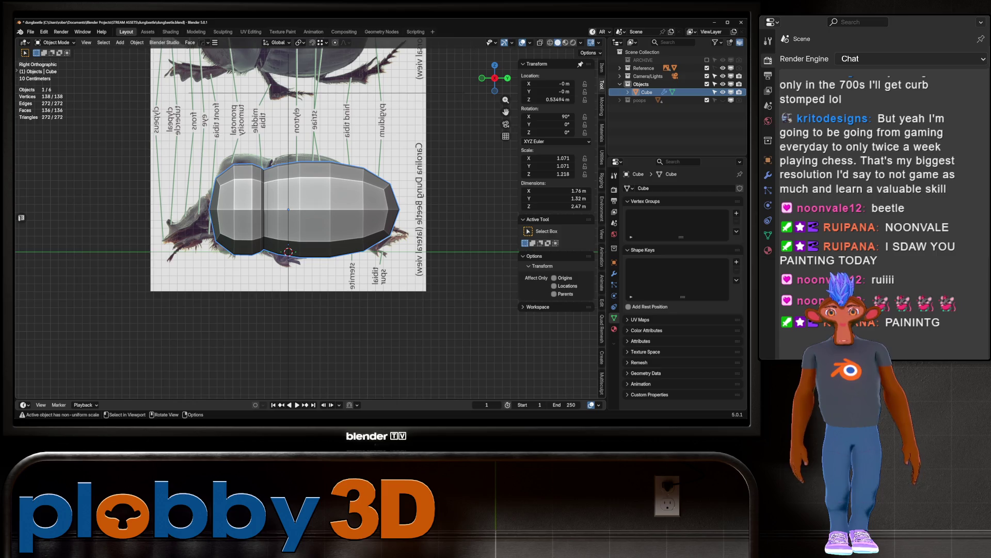
key(g)
key(z)
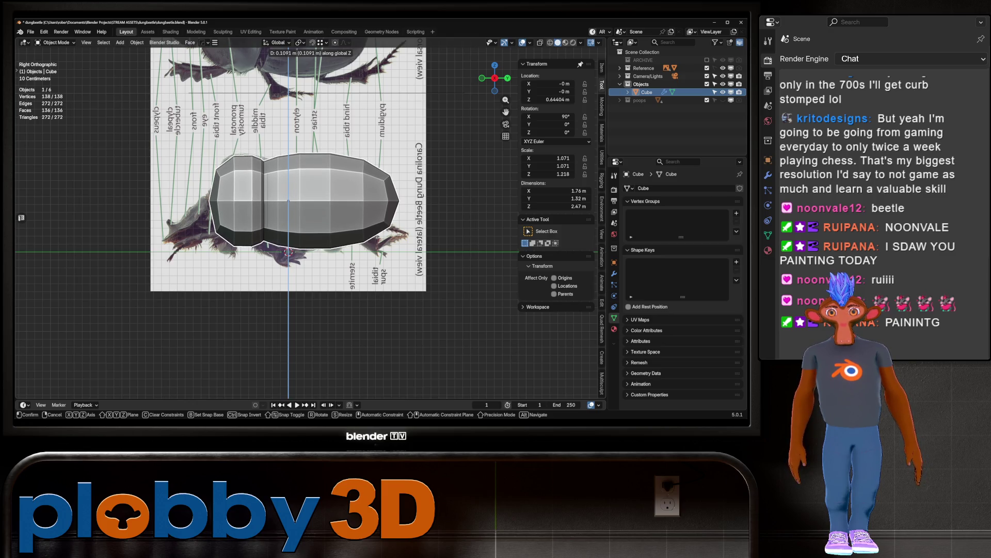
key(Return)
key(alt+z)
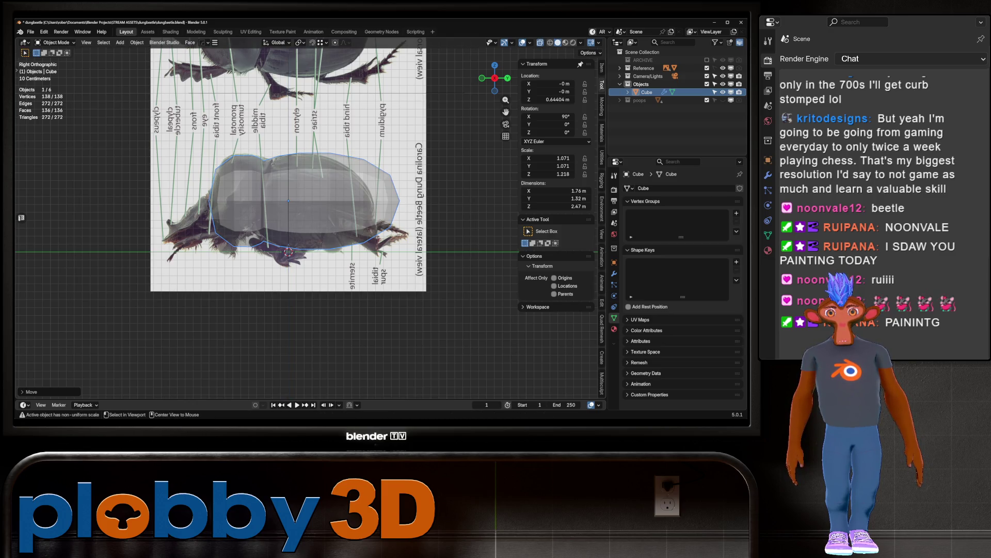
key(alt+z)
Step: View the beetle from the top, briefly checking the side view and cancelling the mirror menu
key(KP_7)
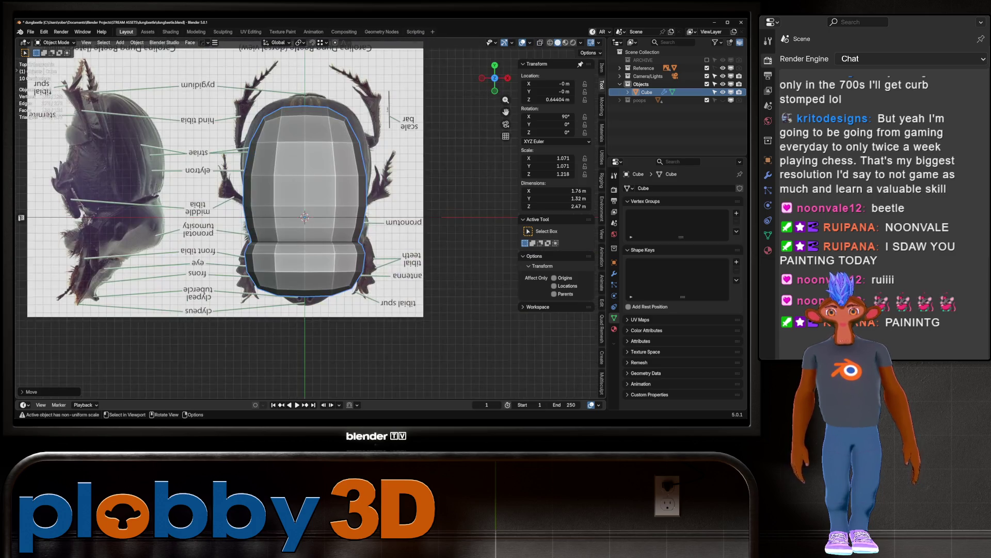
key(KP_3)
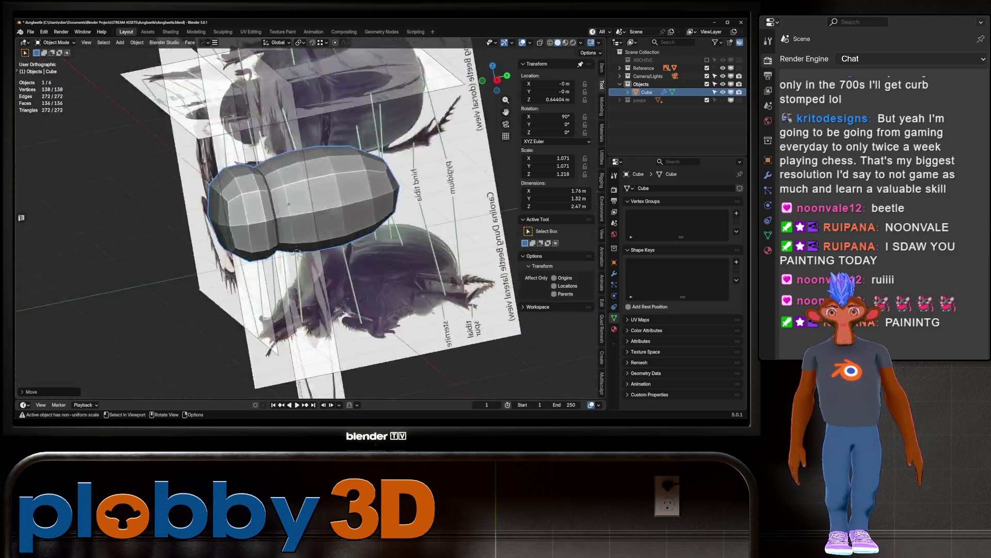
key(KP_7)
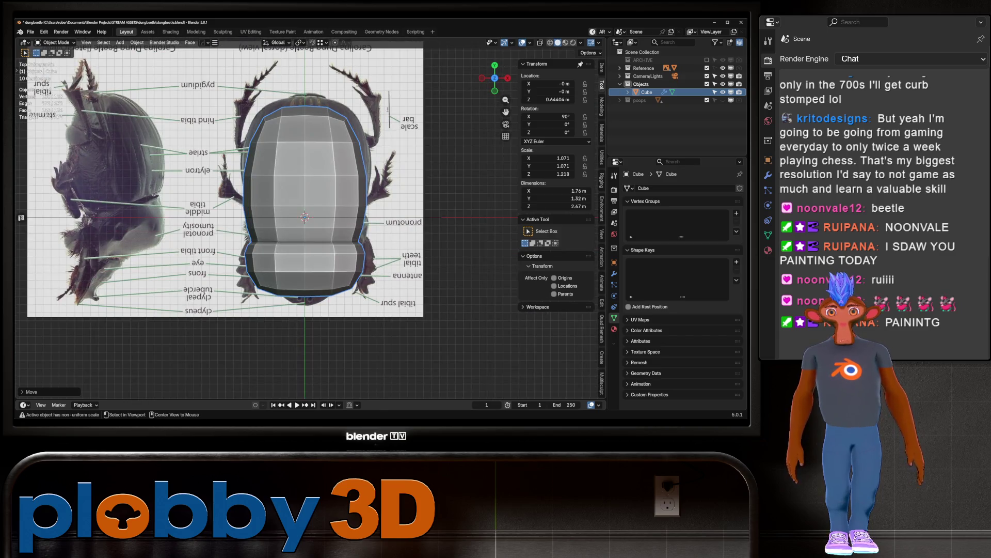
key(alt+x)
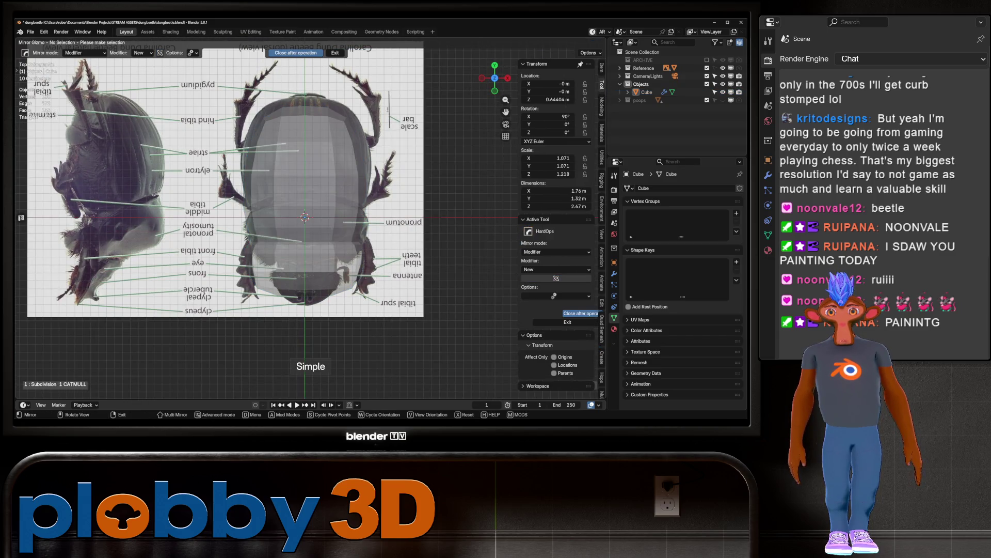
key(Escape)
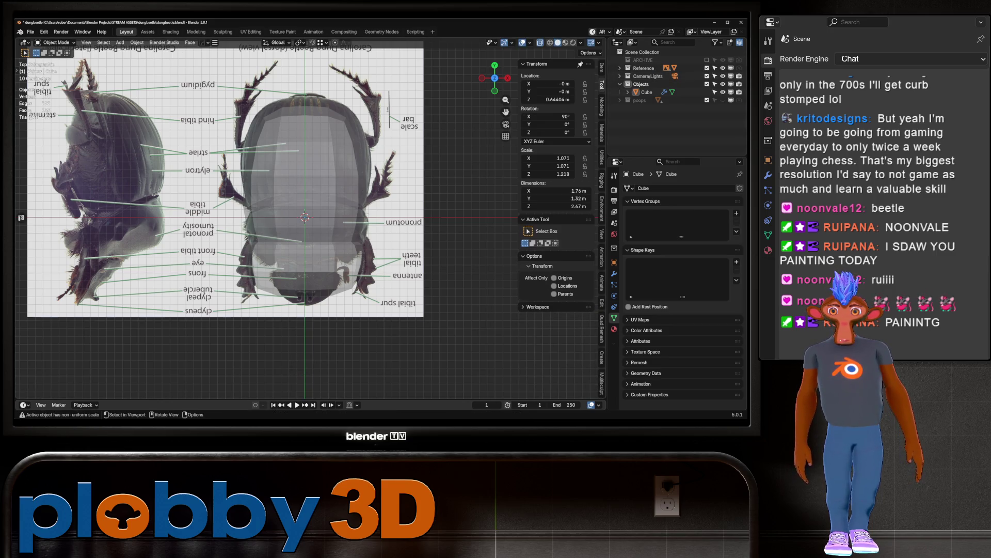
Step: Select the labelled dung beetle reference image and start moving it along Y
click(620, 68)
click(652, 100)
key(g)
key(y)
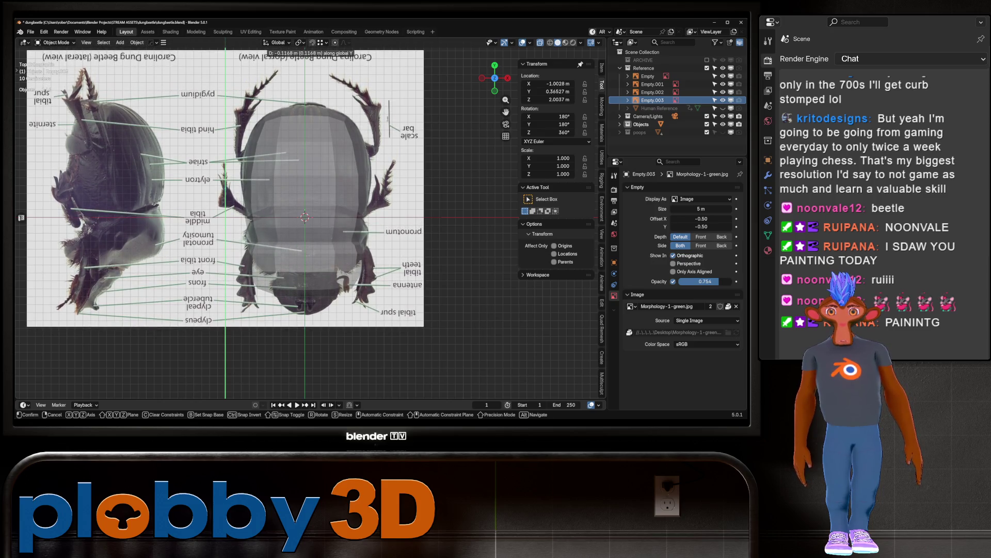
Step: Confirm the reference image's Y shift and scale it to about 1.008 around a different pivot point
key(Return)
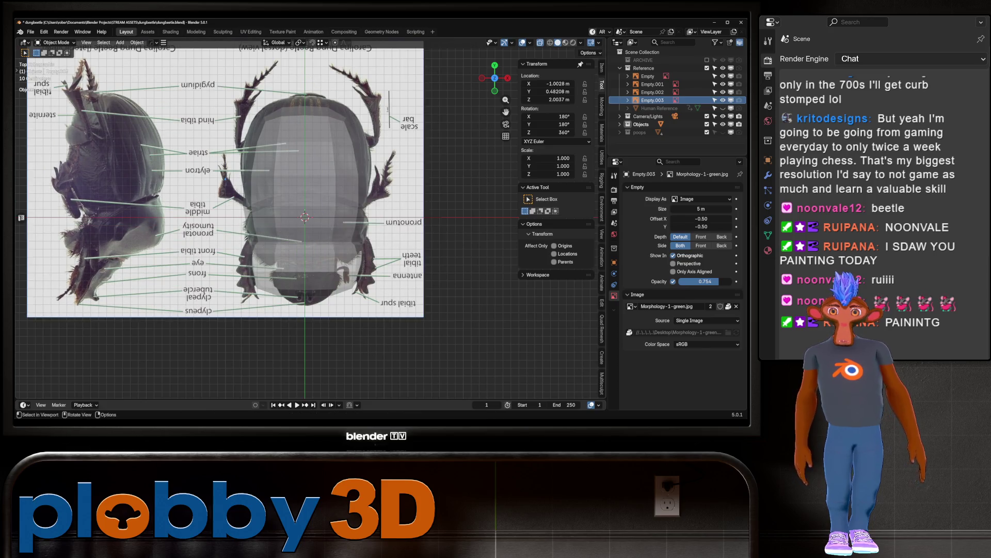
click(300, 43)
click(317, 61)
key(s)
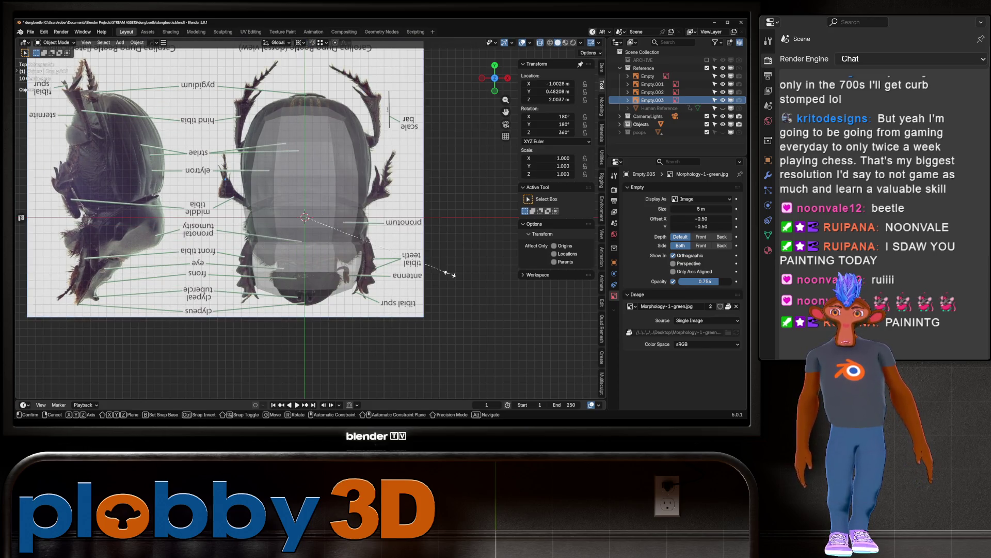
click(115, 97)
Step: Undo the smaller scale, set the image to Y 0.35968 m, and view it from the front
key(g)
key(y)
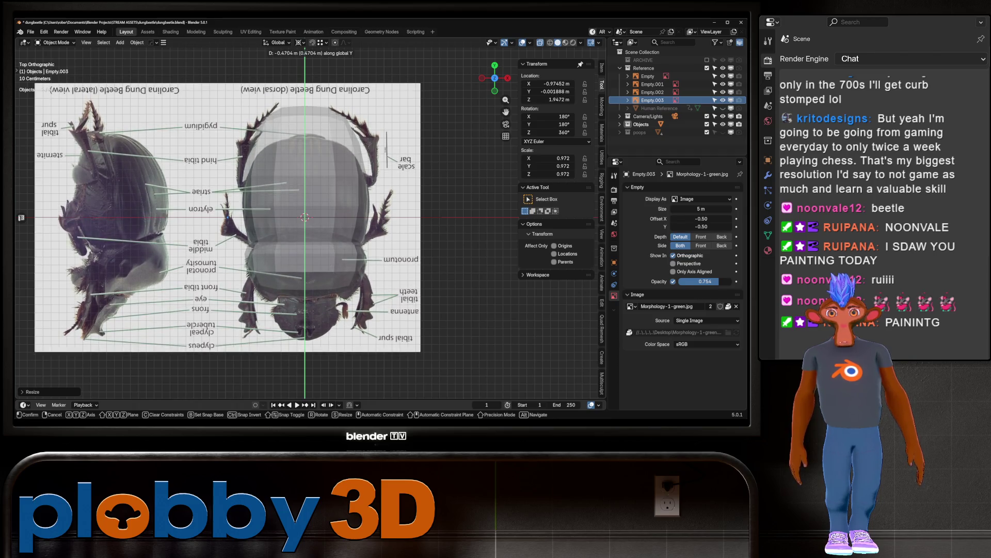
key(Escape)
key(ctrl+z)
key(g)
key(y)
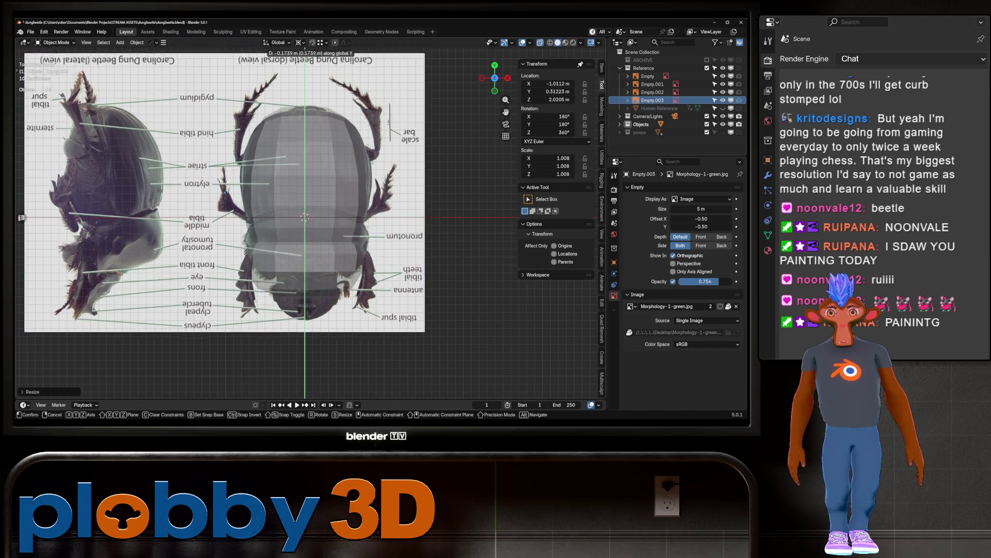
key(Return)
key(KP_1)
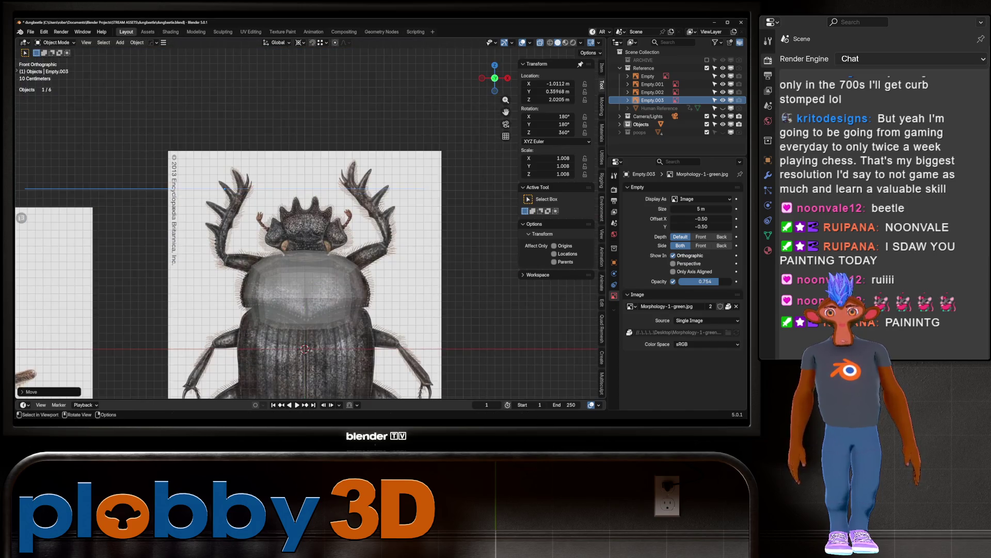
scroll(265, 223, down, 3)
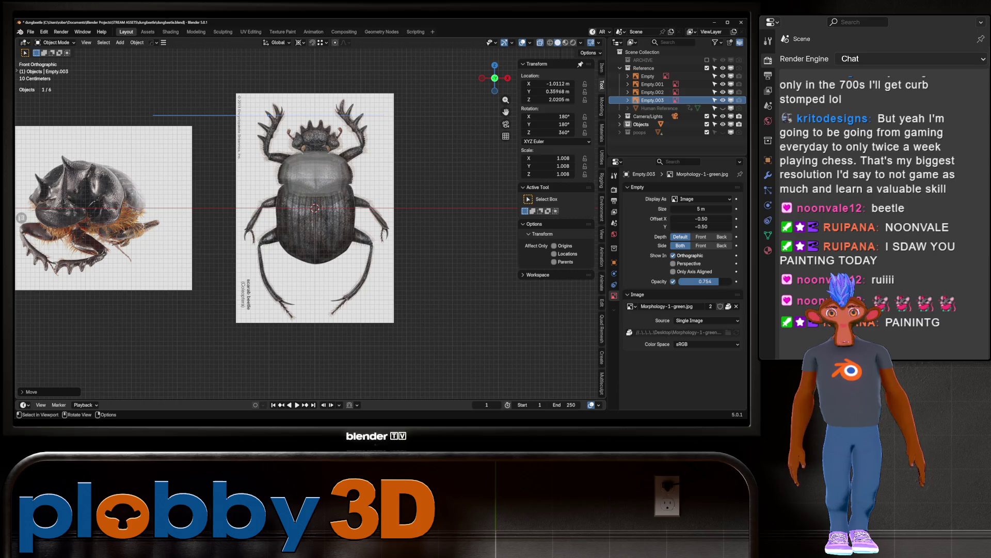
Step: Rotate the scarab-beetle reference image 90 degrees on X so it lies flat for the top view
click(281, 323)
middle_drag(315, 232, 336, 203)
key(KP_1)
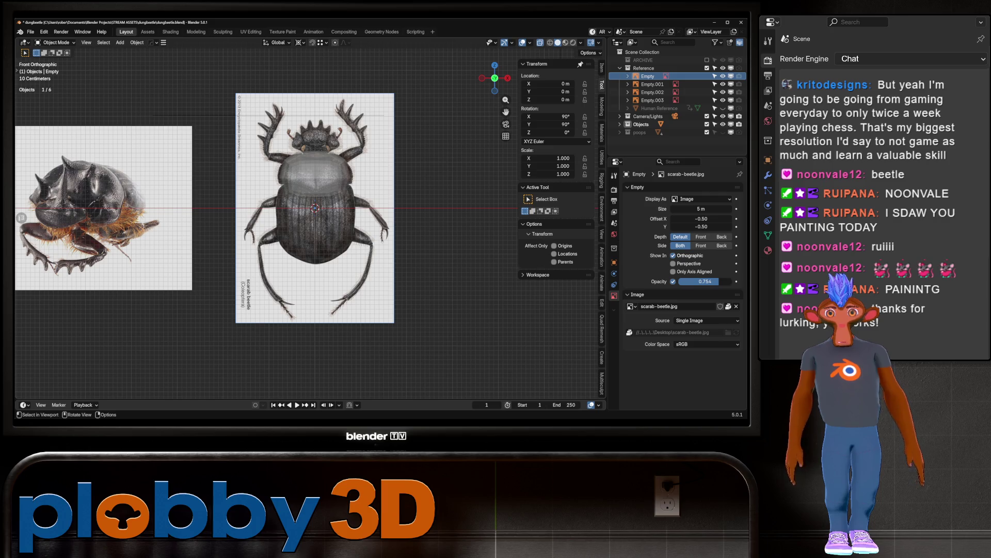
key(r)
key(x)
key(9)
key(0)
key(Return)
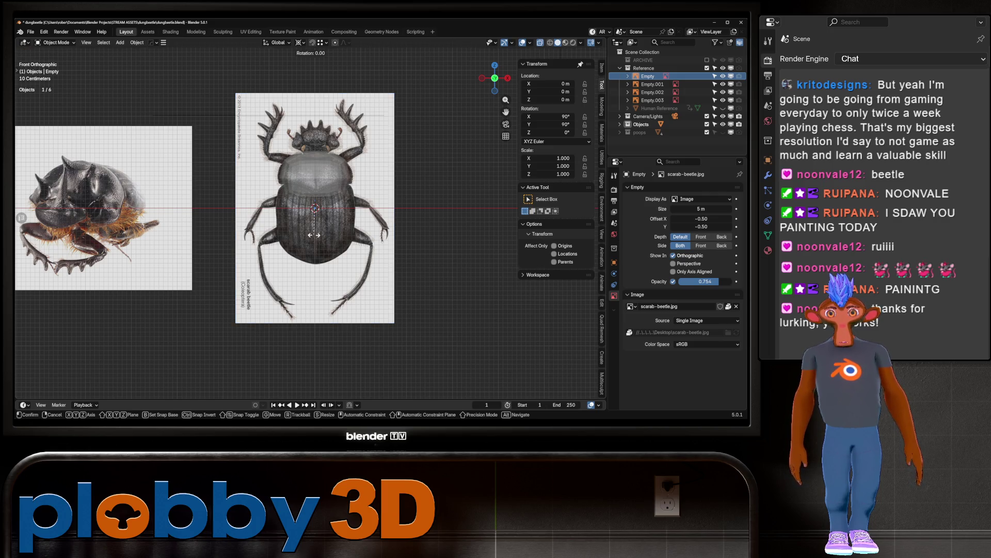
key(KP_7)
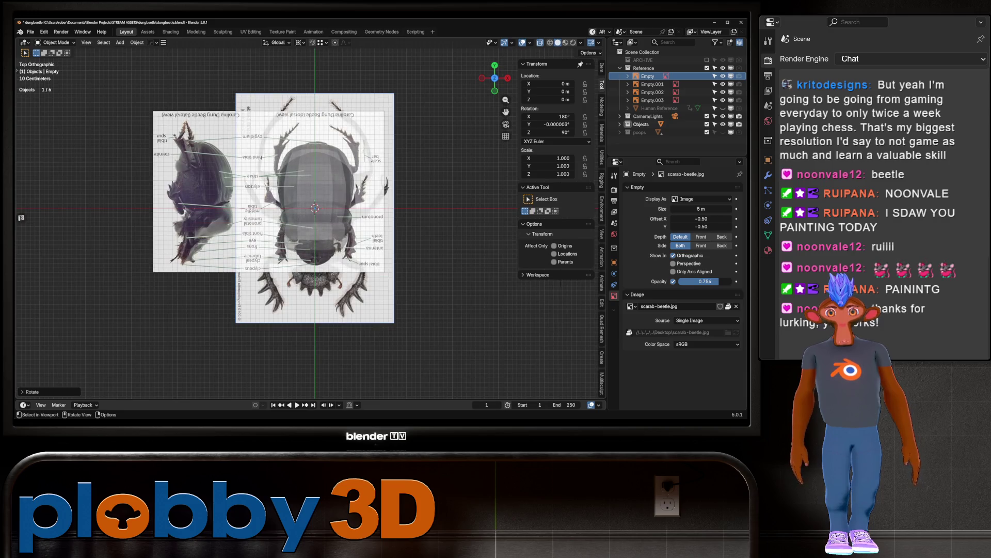
Step: Hide the labelled dung beetle reference and move the scarab image along Y to 0.22807 m
click(268, 191)
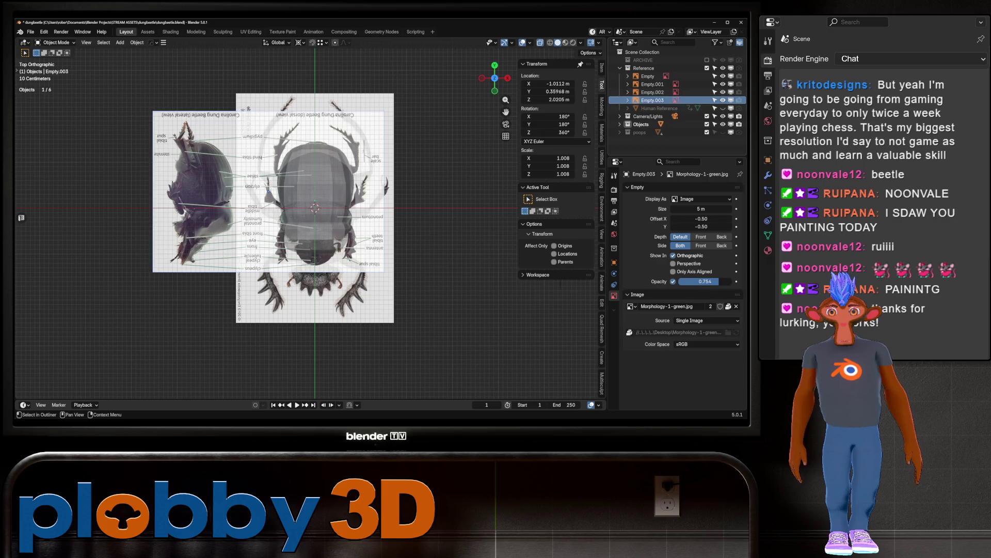
click(723, 100)
click(647, 76)
key(r)
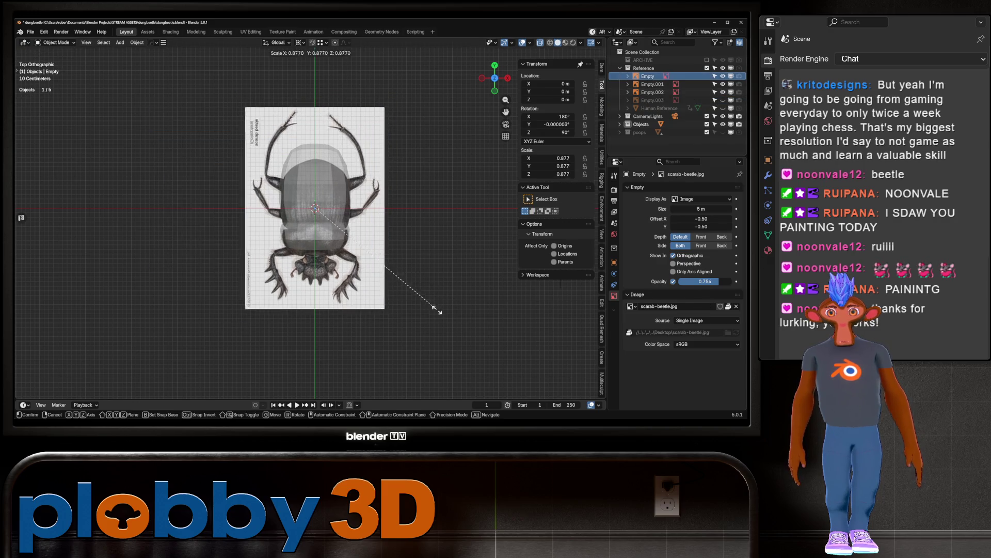
key(g)
key(y)
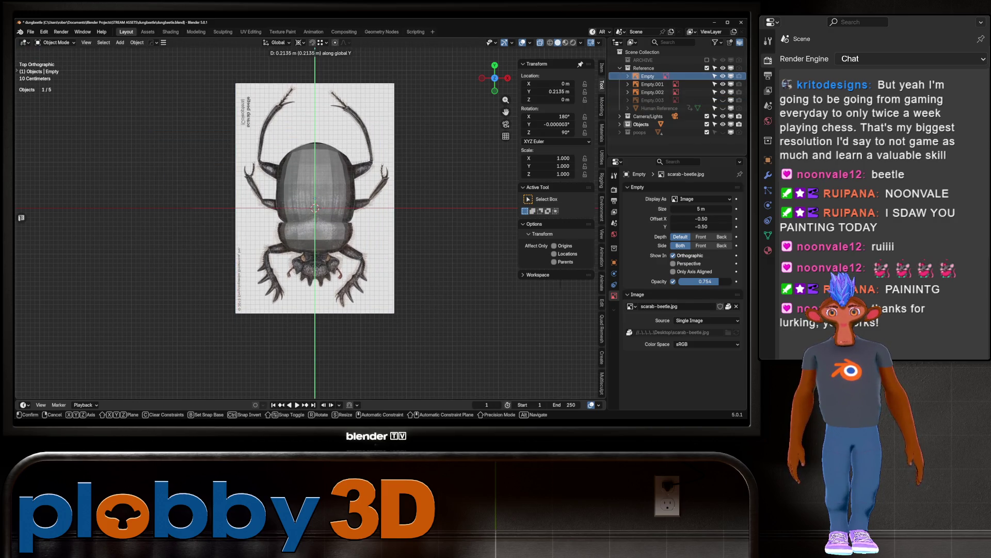
key(Return)
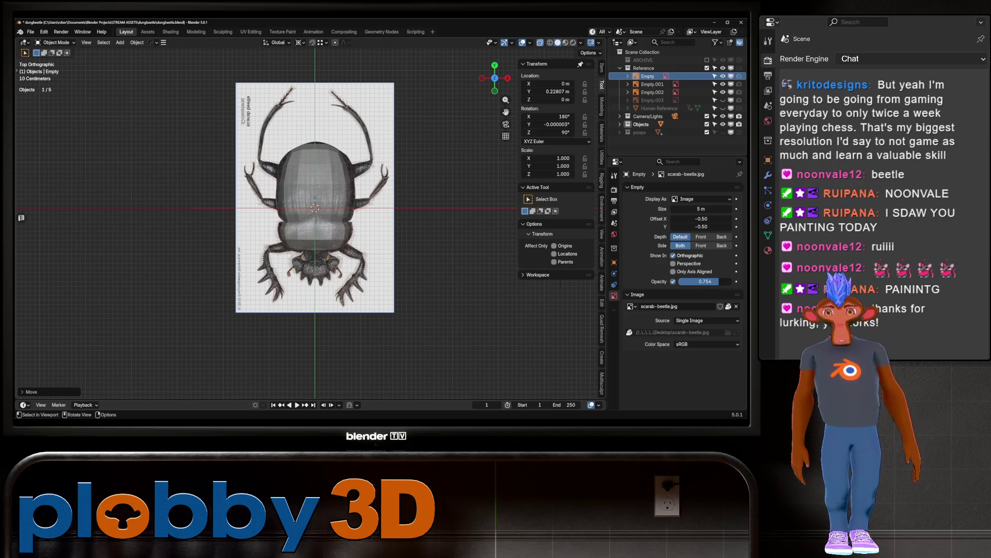
scroll(331, 243, up, 4)
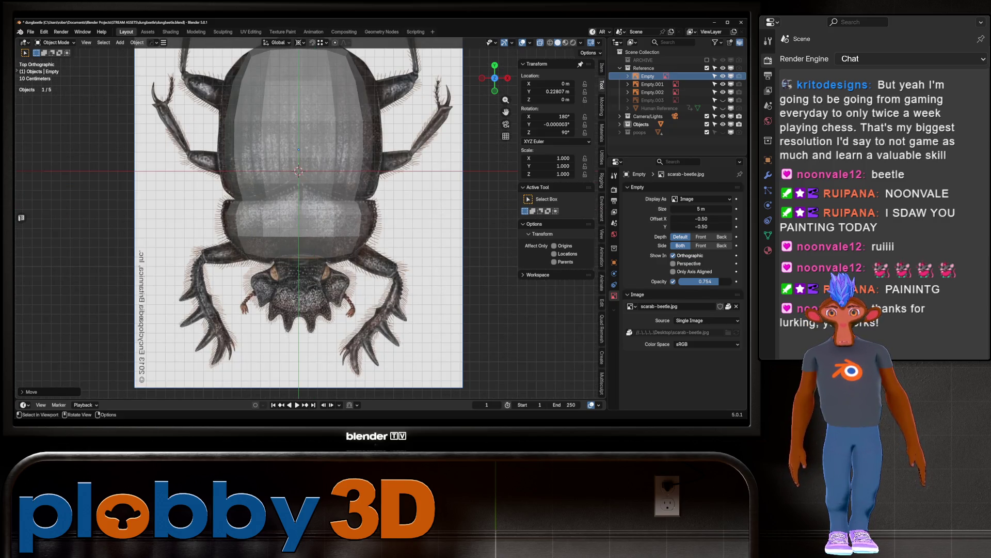
Step: Select the beetle body mesh in the Objects collection
click(620, 67)
click(620, 84)
click(647, 92)
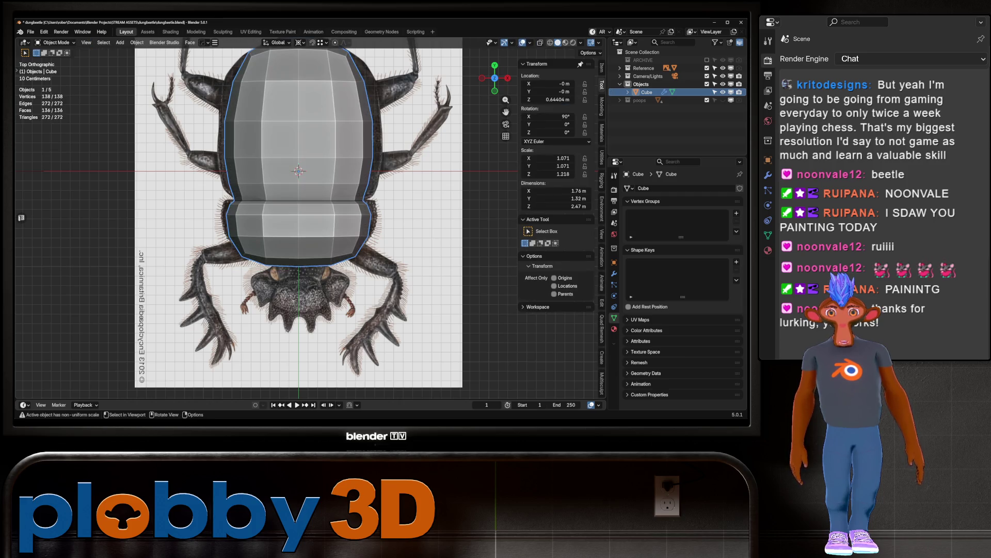
key(Tab)
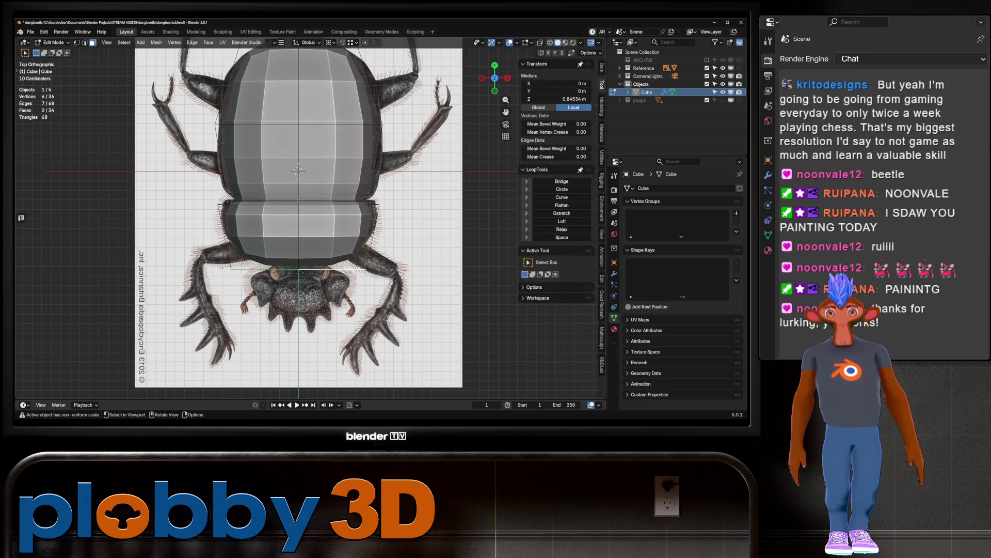
key(Tab)
scroll(383, 231, down, 4)
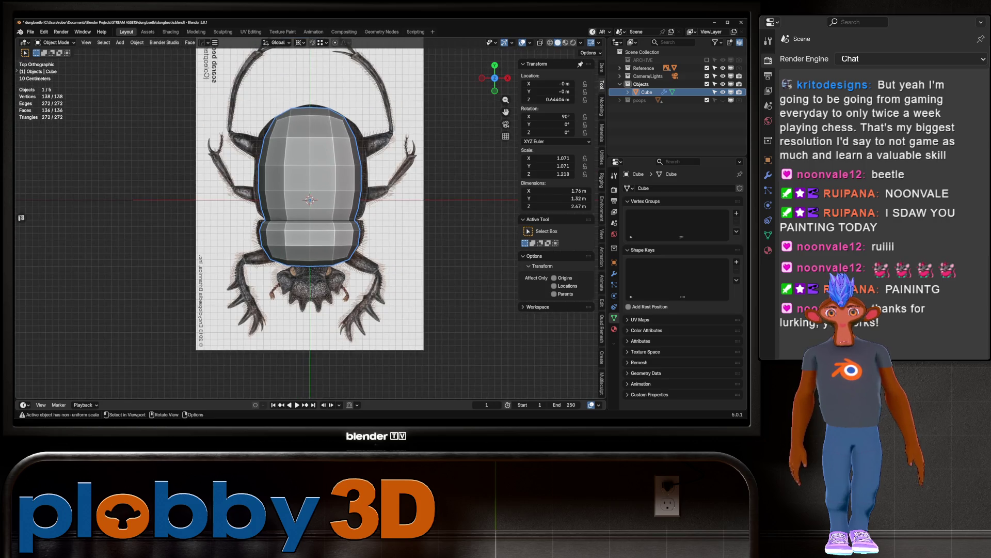
Step: Widen the body mesh slightly along X in Edit Mode
key(Tab)
key(s)
key(x)
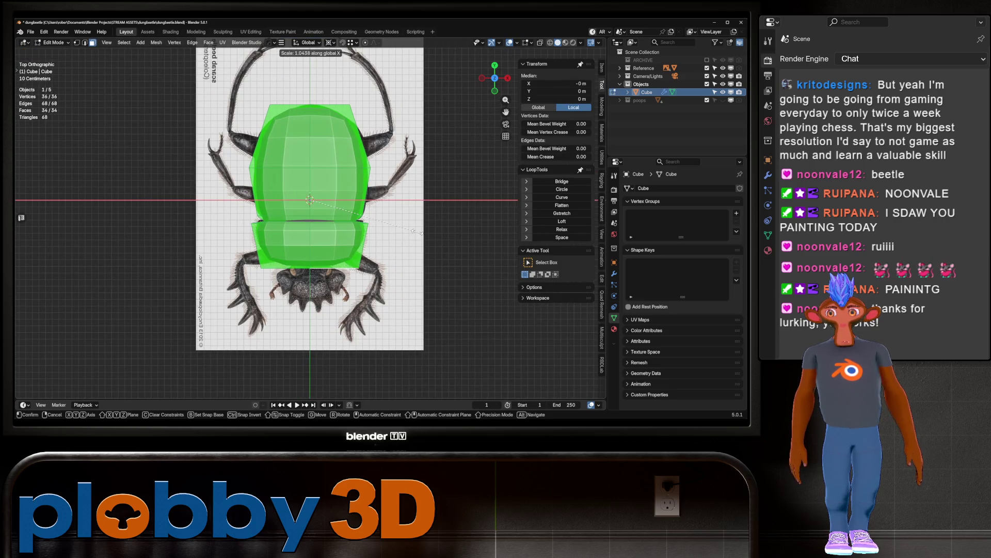
click(383, 230)
scroll(342, 197, up, 1)
scroll(332, 197, up, 2)
key(s)
key(x)
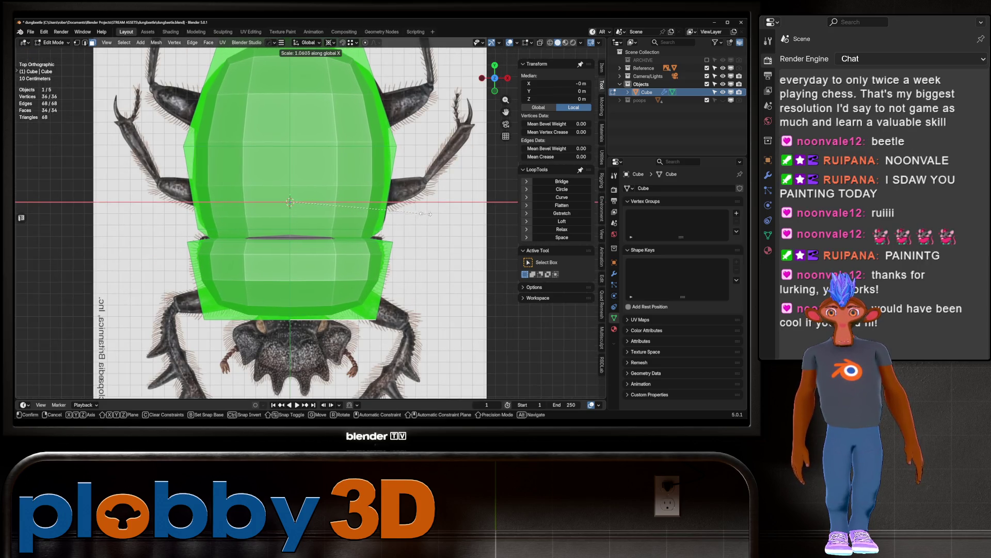
click(382, 217)
key(Tab)
scroll(289, 217, down, 3)
scroll(289, 186, up, 3)
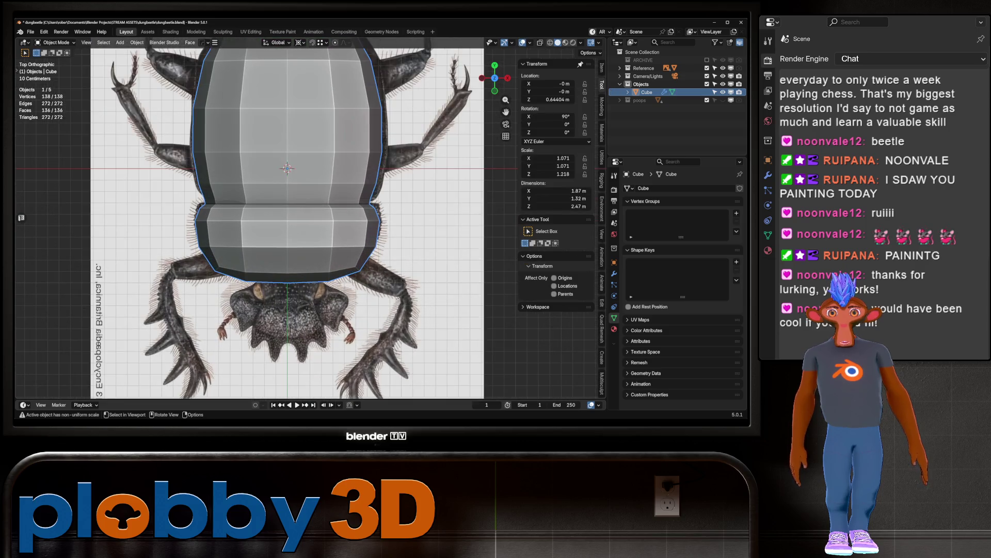
scroll(289, 206, down, 2)
Step: Select a vertical edge loop and shift it along Y to follow the top-view outline
key(Tab)
scroll(290, 207, up, 2)
mouse_move(289, 207)
middle_down()
mouse_move(300, 186)
mouse_move(300, 217)
middle_up()
key(2)
key(alt+a)
click(298, 258)
key(KP_7)
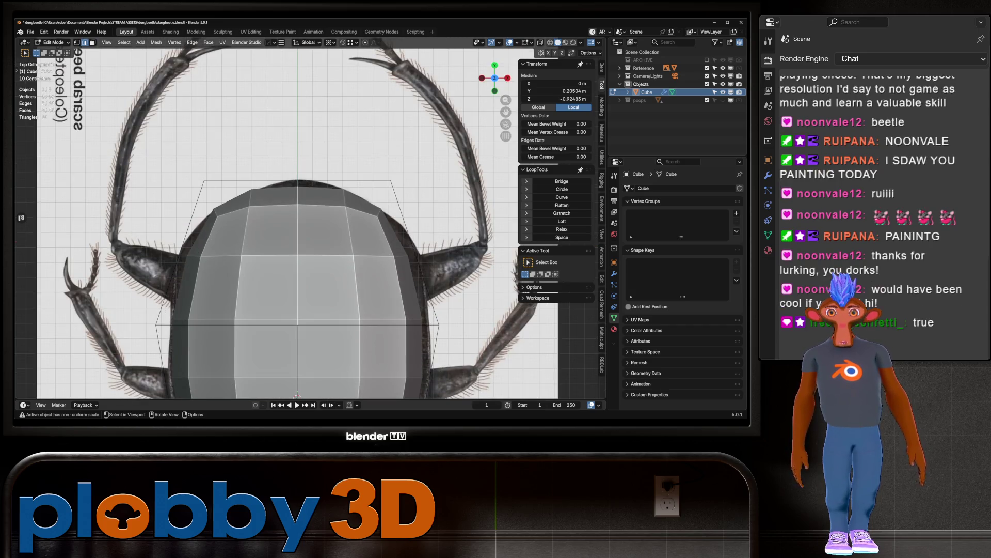
key(g)
key(y)
alt+scroll(289, 222, down, 3)
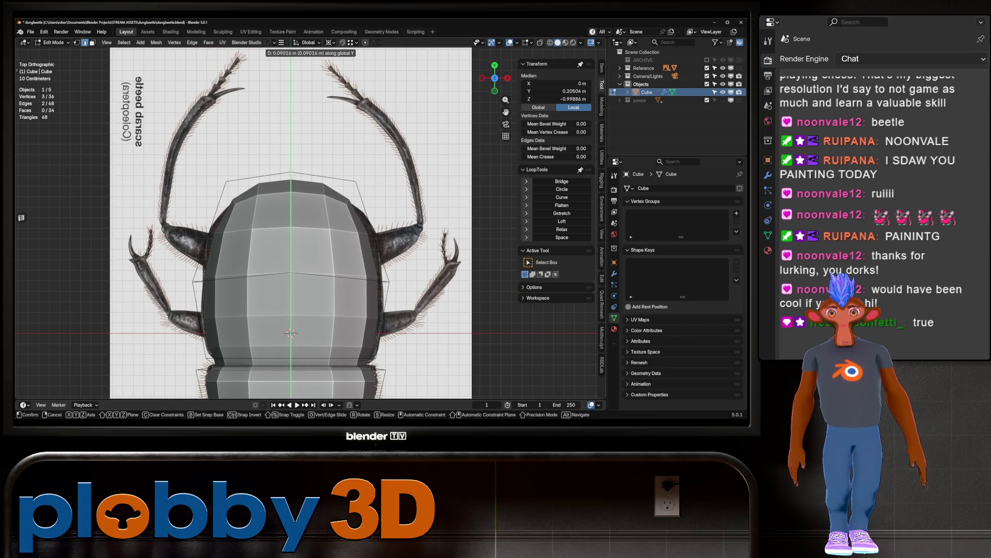
key(Return)
Step: Shift another front edge along Y, then return the body to Object Mode
middle_drag(289, 222, 320, 206)
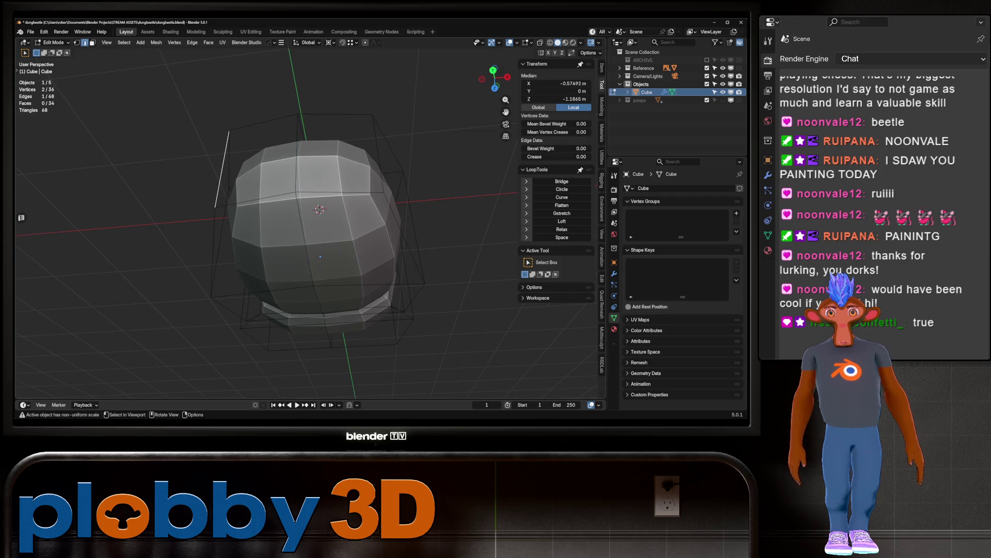
shift+click(378, 155)
key(g)
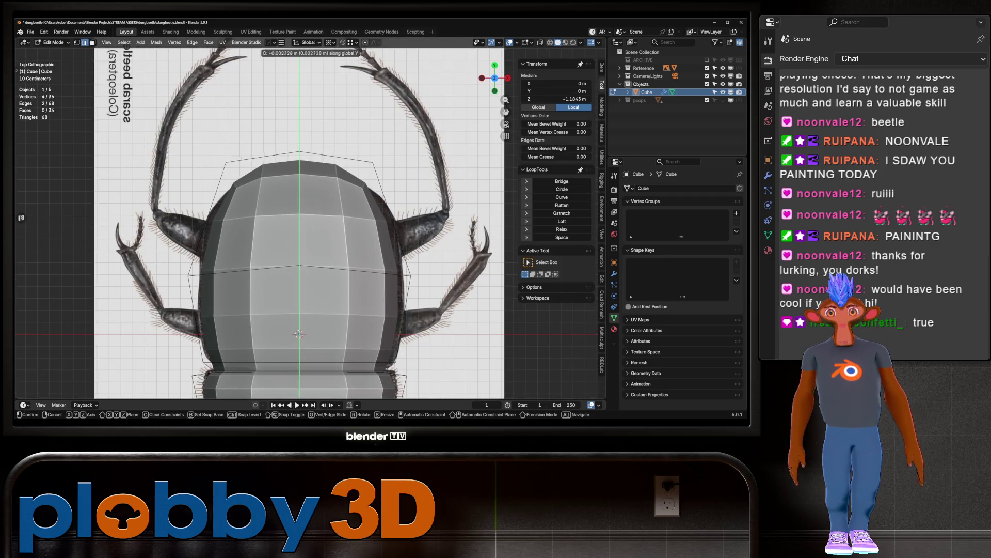
key(Return)
scroll(299, 222, down, 3)
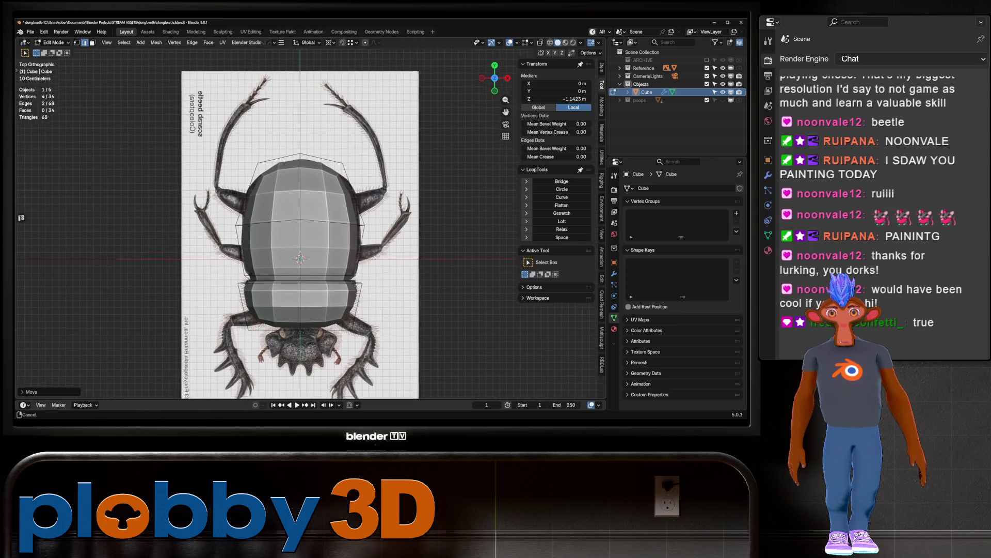
key(Tab)
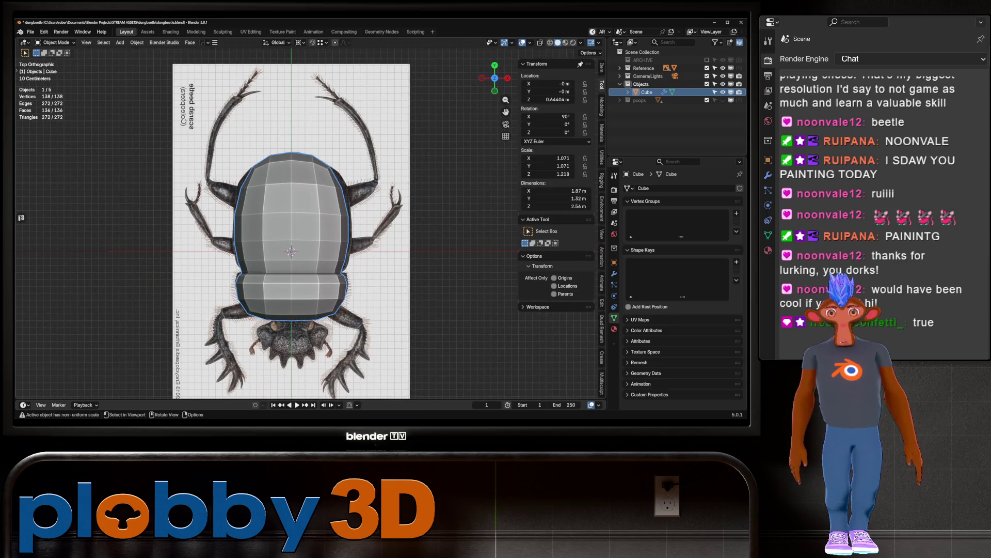
mouse_move(299, 222)
shift+middle_down()
mouse_move(315, 208)
mouse_move(367, 212)
shift+middle_up()
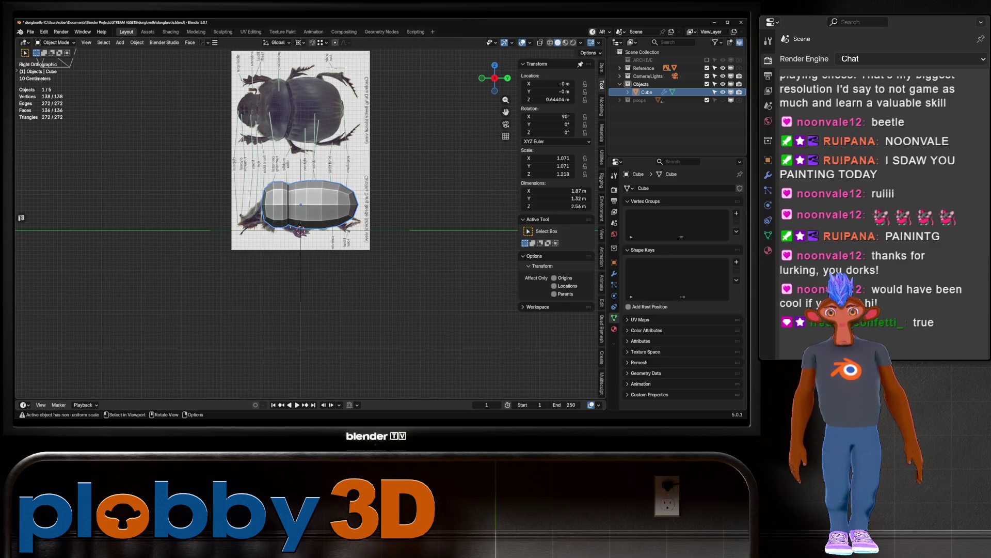
Step: Scale the side-view reference to 1.034 and shift it along Z to fit the body, then reselect the body
click(301, 150)
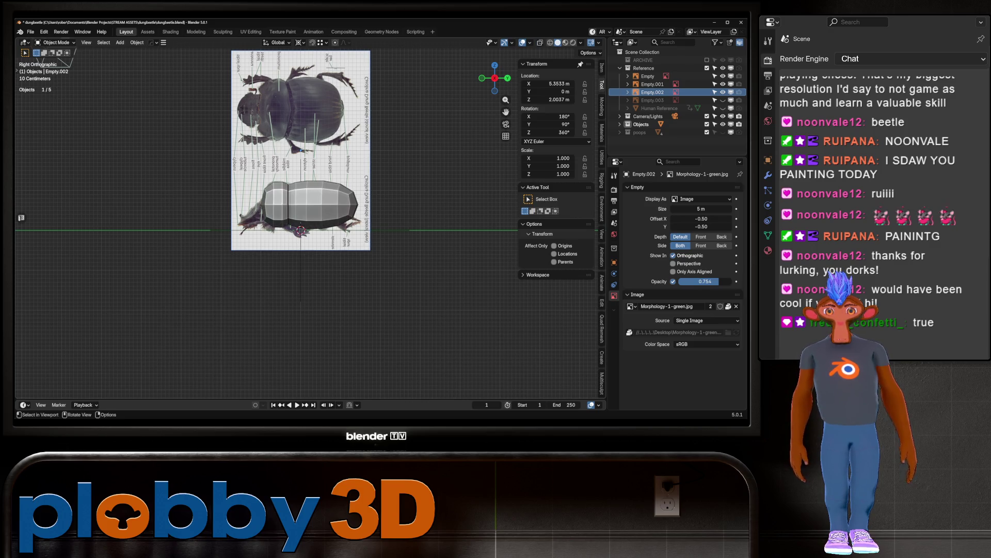
scroll(312, 214, up, 3)
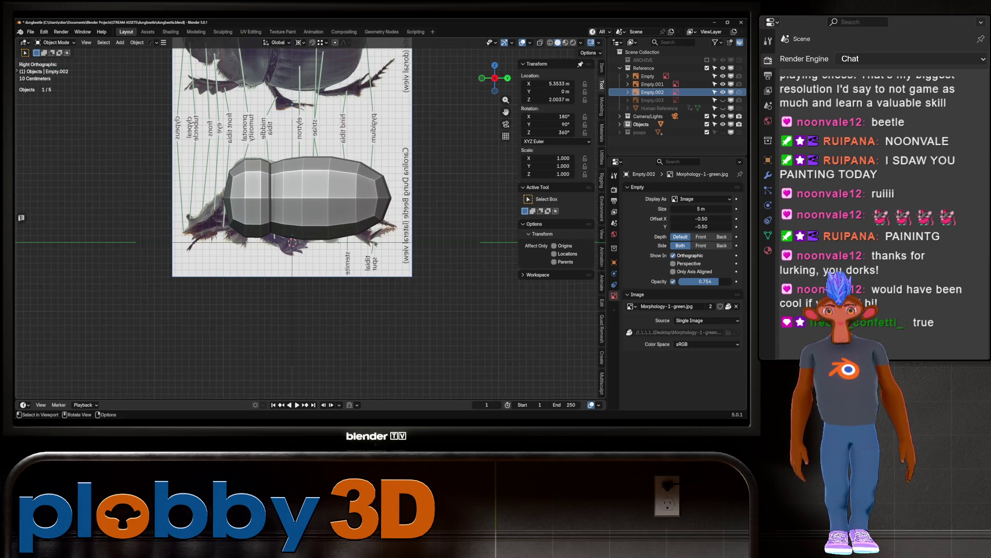
key(alt+z)
key(s)
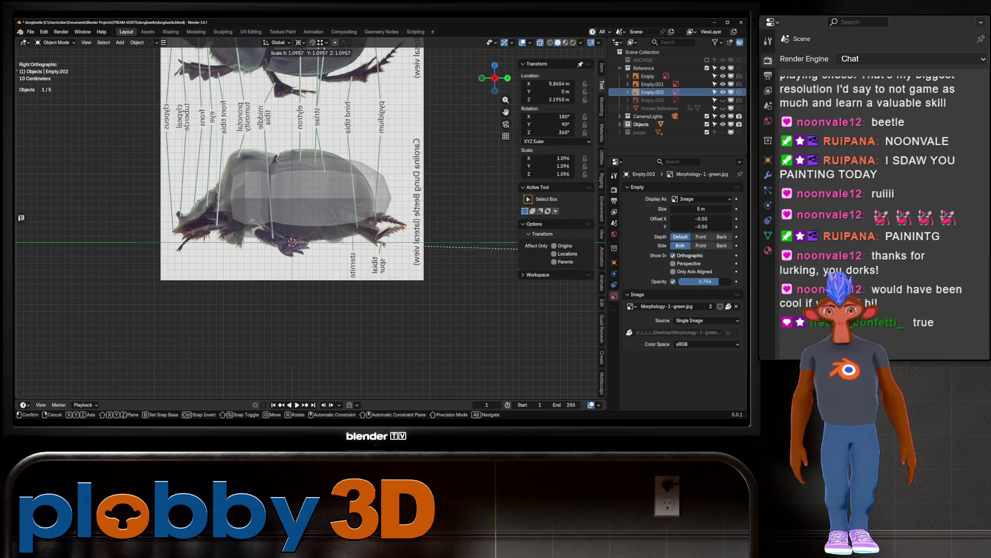
click(443, 293)
key(g)
key(z)
key(Return)
shift+middle_drag(292, 206, 285, 212)
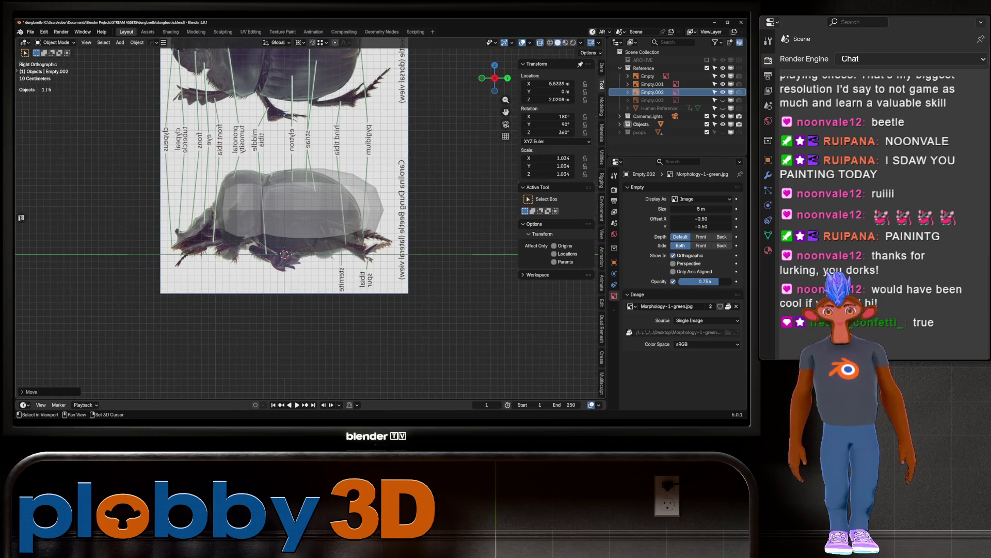
click(289, 217)
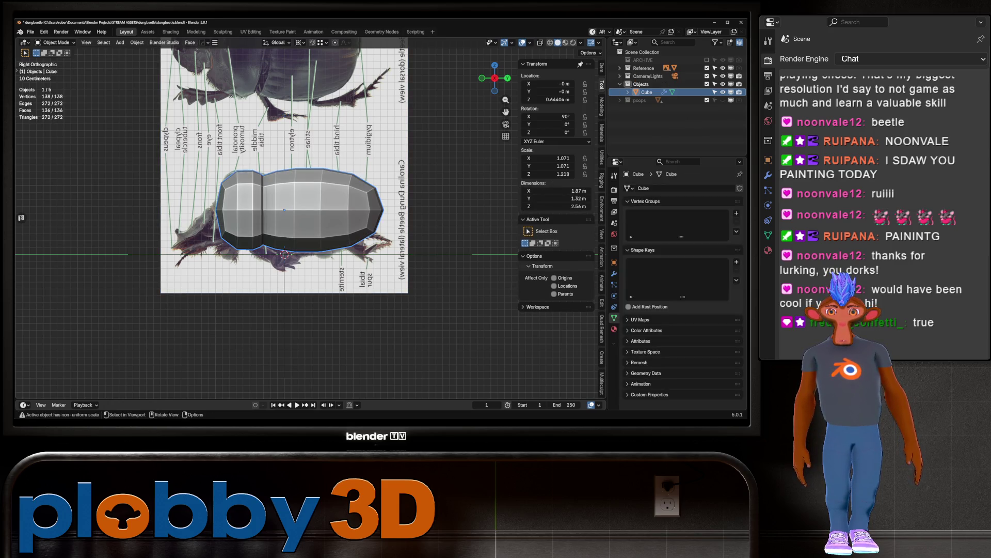
Step: Apply rotation and scale to the beetle body mesh
key(ctrl+Tab)
click(385, 245)
key(ctrl+Tab)
click(361, 244)
key(ctrl+a)
click(369, 244)
Step: In Sculpt Mode, set brush size 80 and strength about 0.285 and pick the Grab brush
key(ctrl+Tab)
click(380, 242)
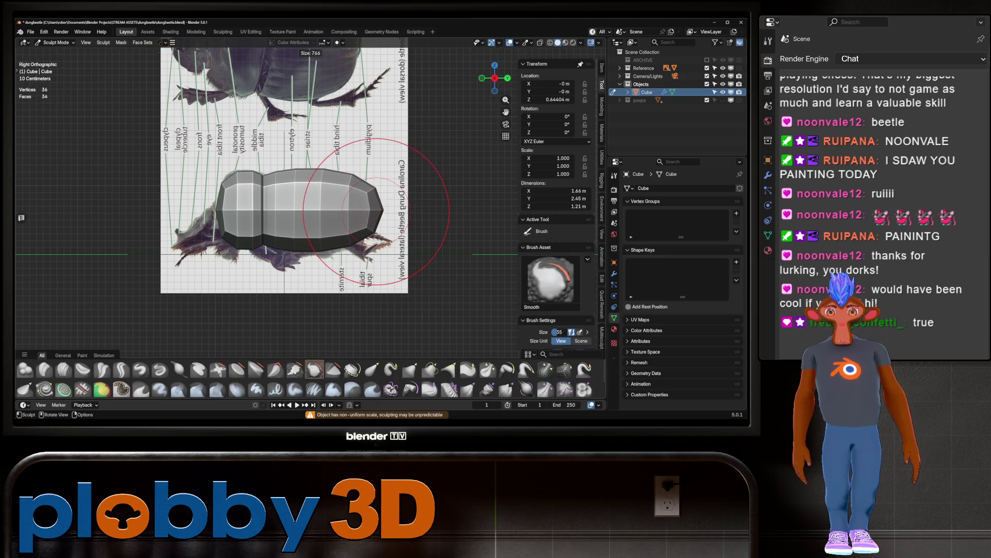
key(Return)
key(shift+f)
key(Return)
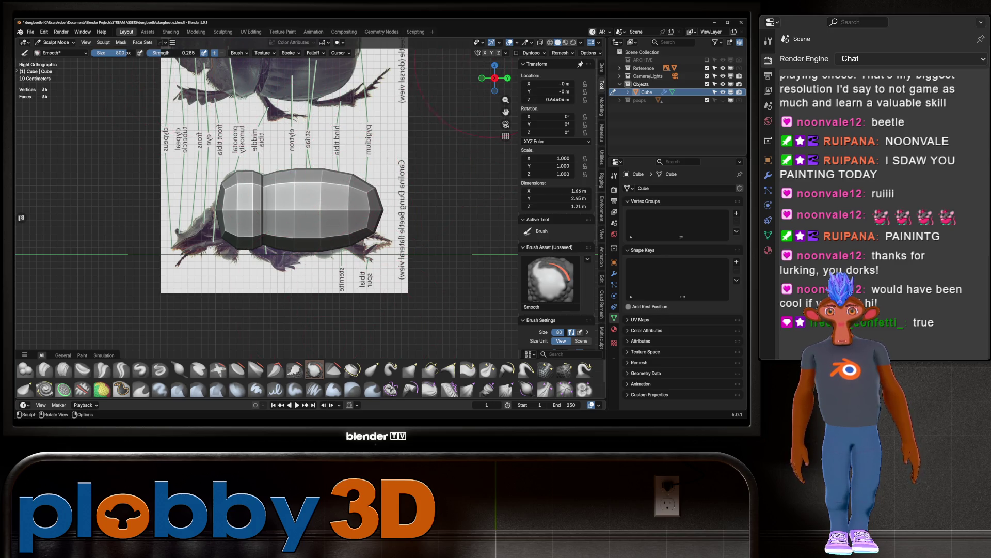
key(g)
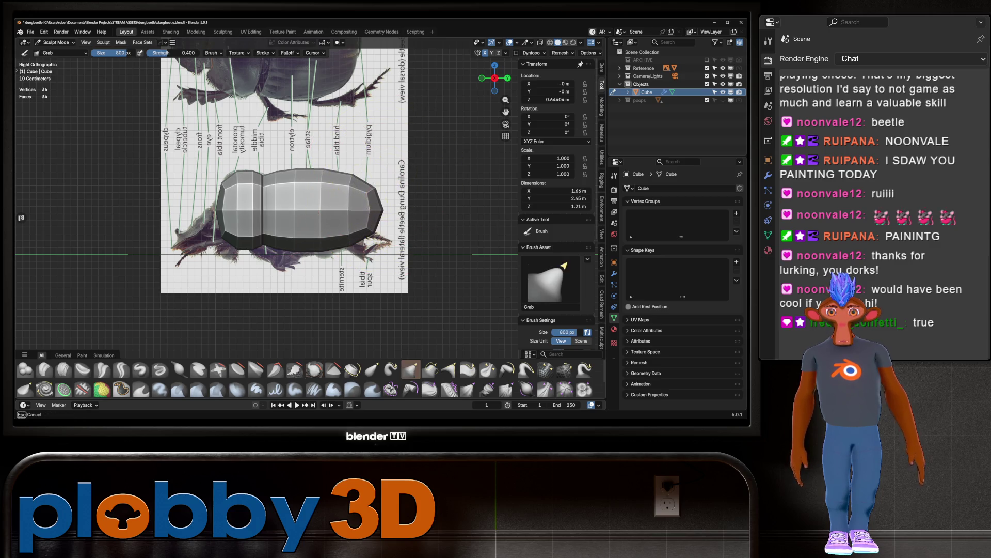
Step: Grab-sculpt the body's rear and front edge to match the beetle reference
mouse_move(325, 219)
mouse_down()
mouse_move(336, 228)
mouse_move(367, 217)
mouse_move(341, 253)
mouse_up()
mouse_move(338, 258)
mouse_down()
mouse_move(345, 204)
mouse_move(323, 170)
mouse_up()
key(alt+z)
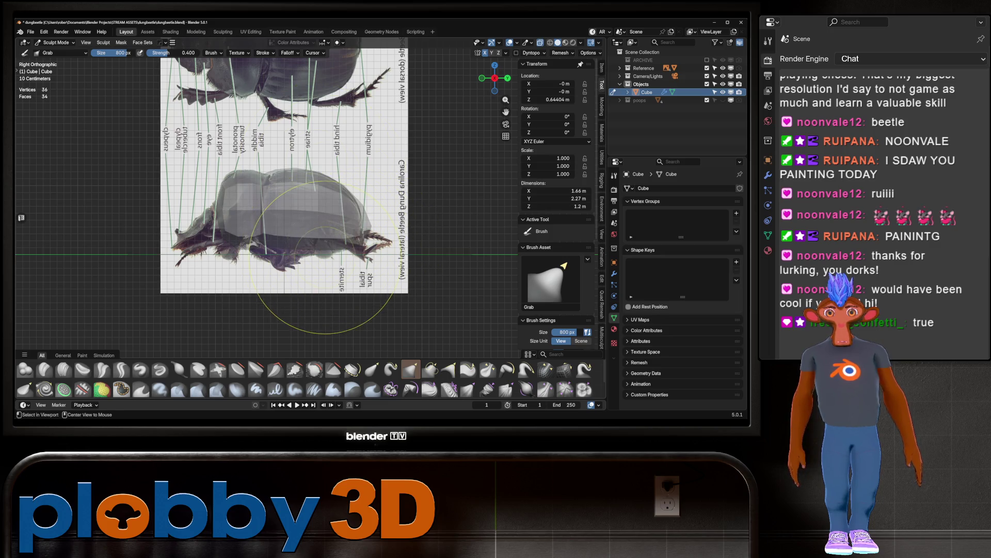
key(KP_7)
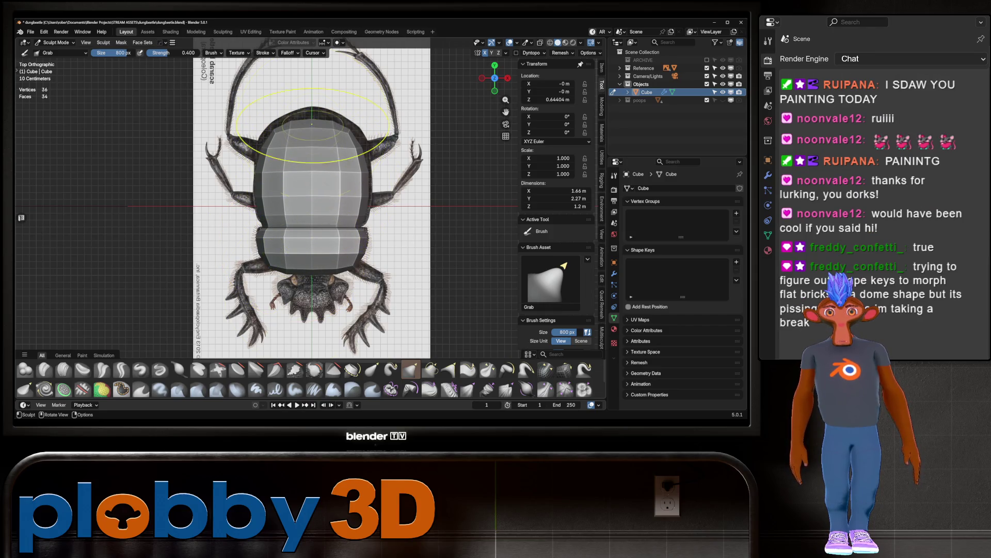
key(KP_Decimal)
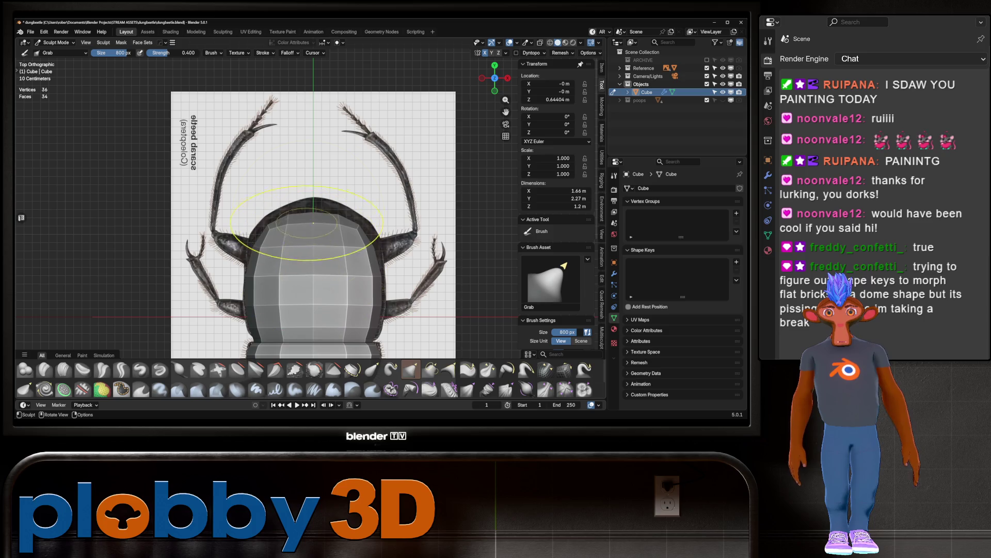
mouse_move(313, 223)
mouse_down()
mouse_move(313, 213)
mouse_move(346, 243)
mouse_up()
scroll(313, 213, down, 4)
mouse_move(346, 243)
middle_down()
mouse_move(287, 150)
mouse_move(332, 204)
mouse_move(376, 232)
middle_up()
scroll(287, 151, up, 3)
Step: Apply the level-1 Subdivision modifier and return the body to Object Mode
click(614, 274)
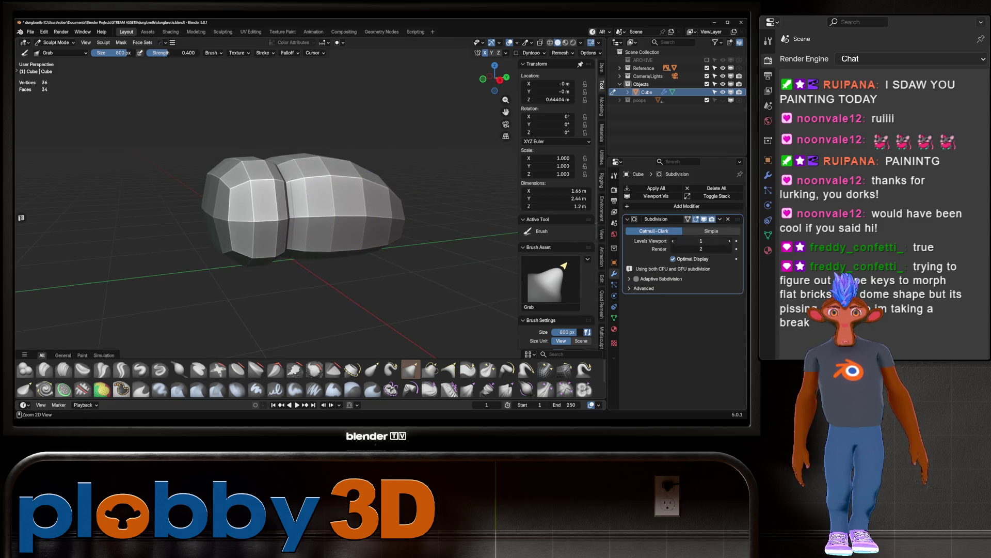
key(ctrl+a)
key(Tab)
mouse_move(376, 232)
middle_down()
mouse_move(336, 289)
mouse_move(372, 233)
middle_up()
key(Tab)
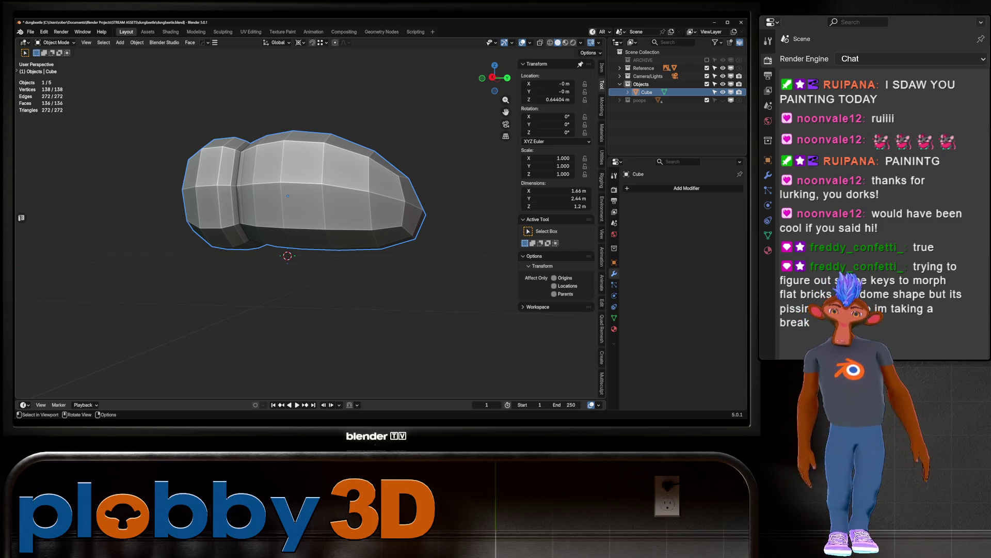
shift+middle_drag(288, 206, 255, 261)
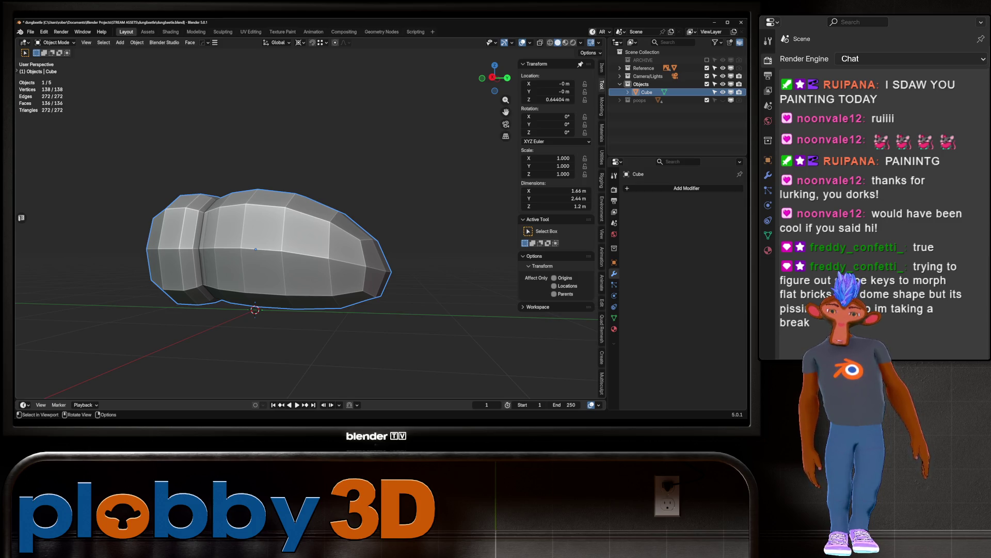
mouse_move(310, 207)
middle_down()
mouse_move(331, 170)
mouse_move(320, 197)
mouse_move(341, 181)
mouse_move(310, 119)
middle_up()
scroll(267, 239, down, 4)
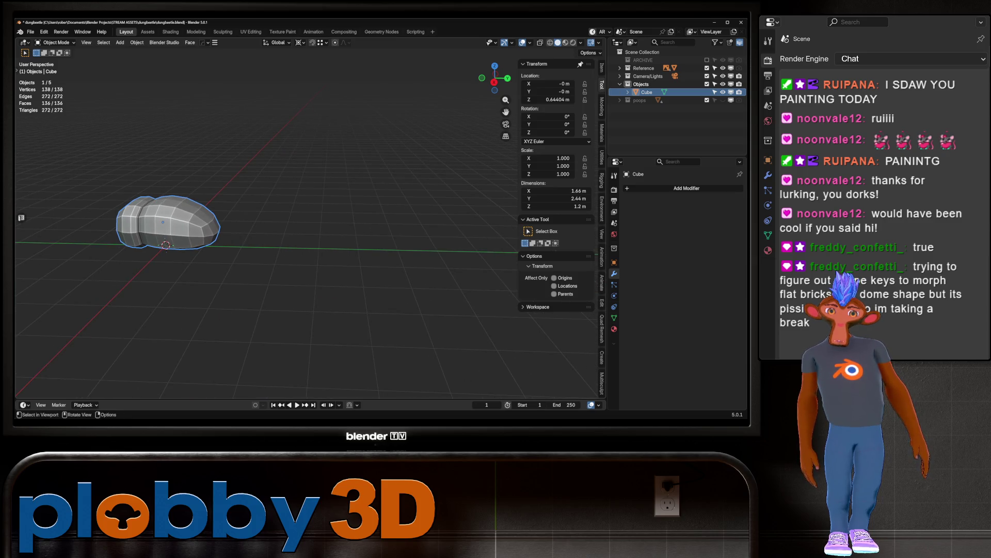
key(KP_Decimal)
middle_drag(310, 232, 361, 217)
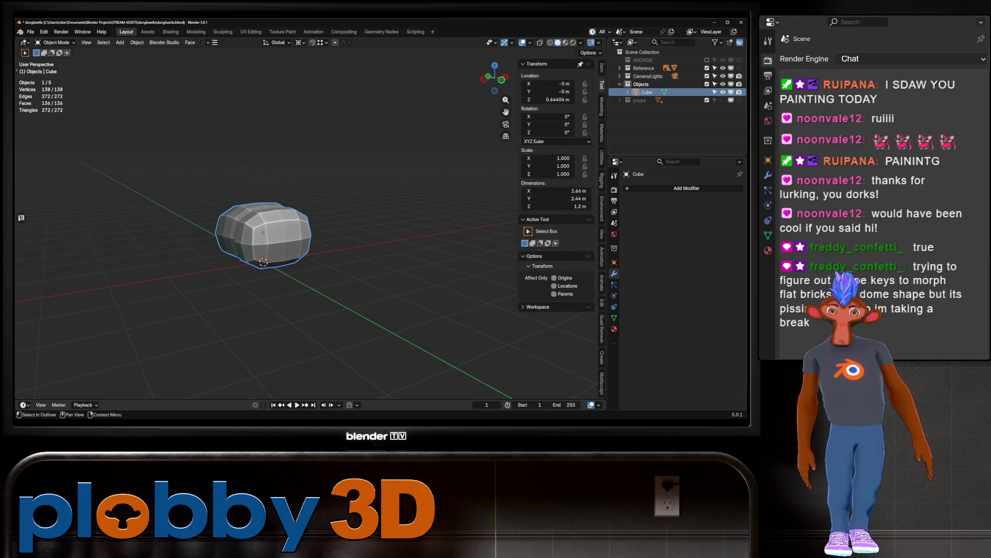
key(h)
Step: Add a new cube, scale it to about 0.157 and stretch it along X into a brick
click(643, 52)
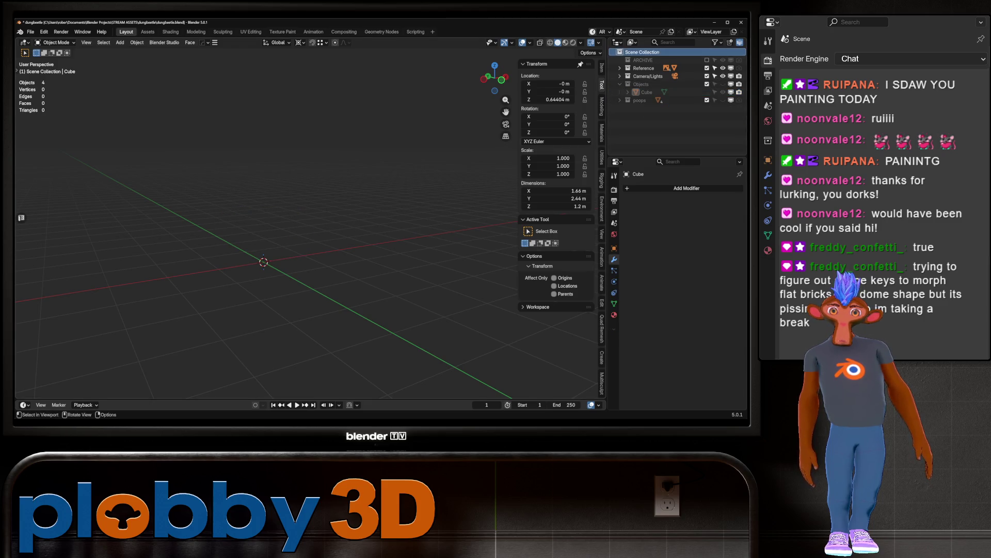
key(shift+a)
mouse_move(336, 207)
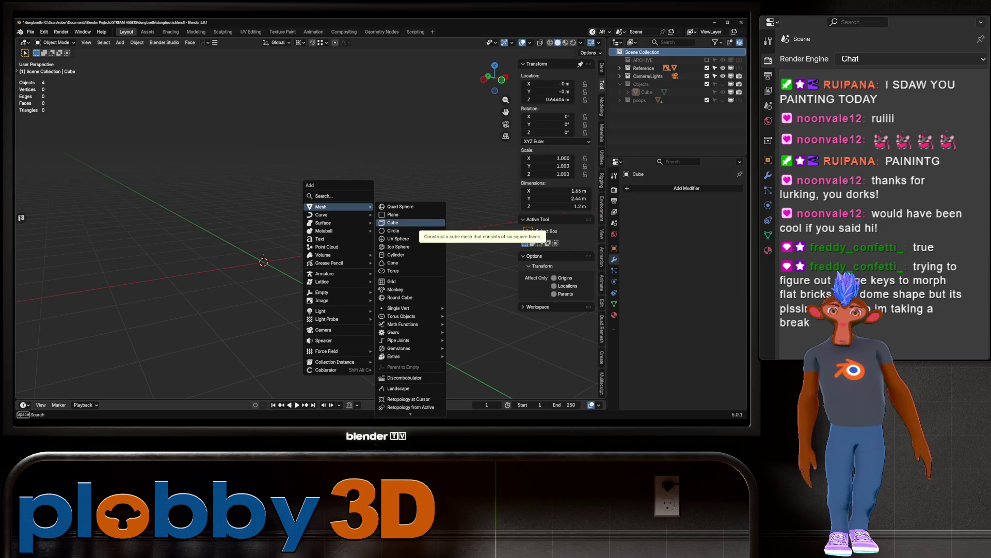
click(408, 222)
middle_drag(310, 233, 269, 217)
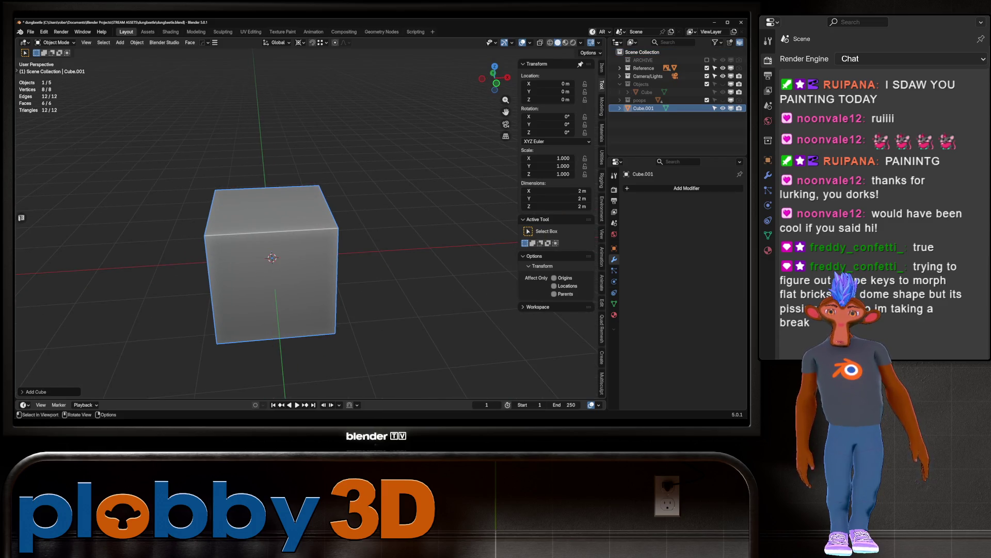
key(s)
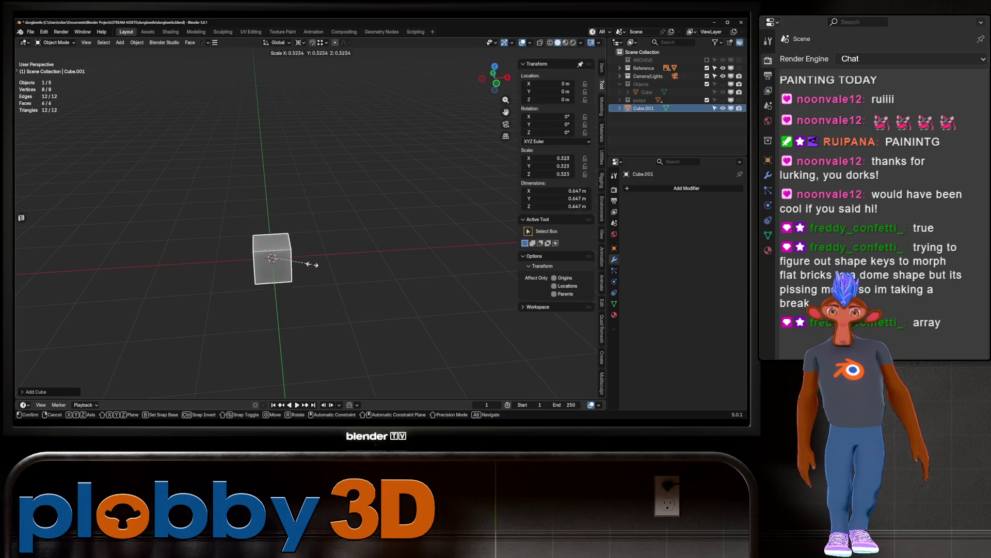
key(x)
click(356, 260)
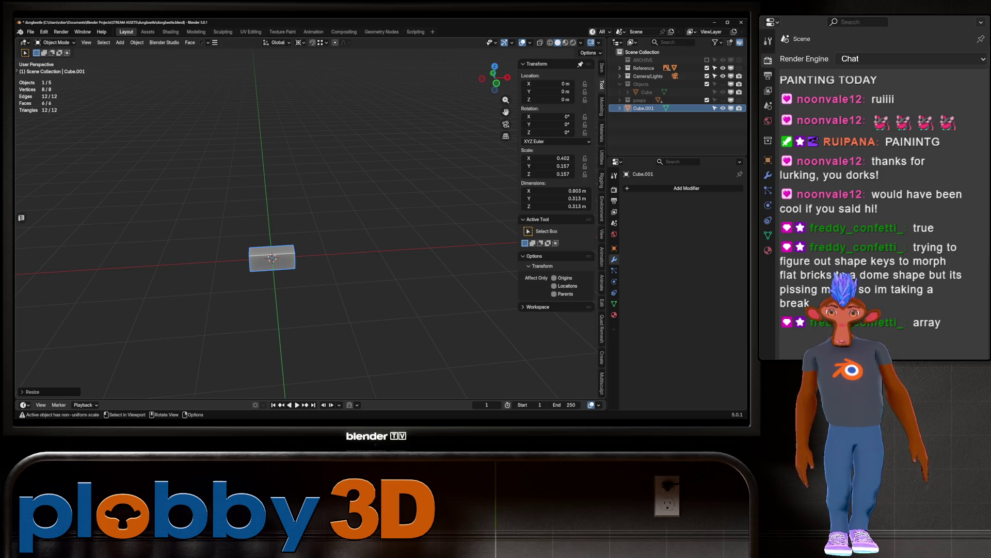
Step: Apply rotation and scale to the brick cube
mouse_move(310, 233)
middle_down()
mouse_move(279, 217)
mouse_move(305, 222)
middle_up()
key(Tab)
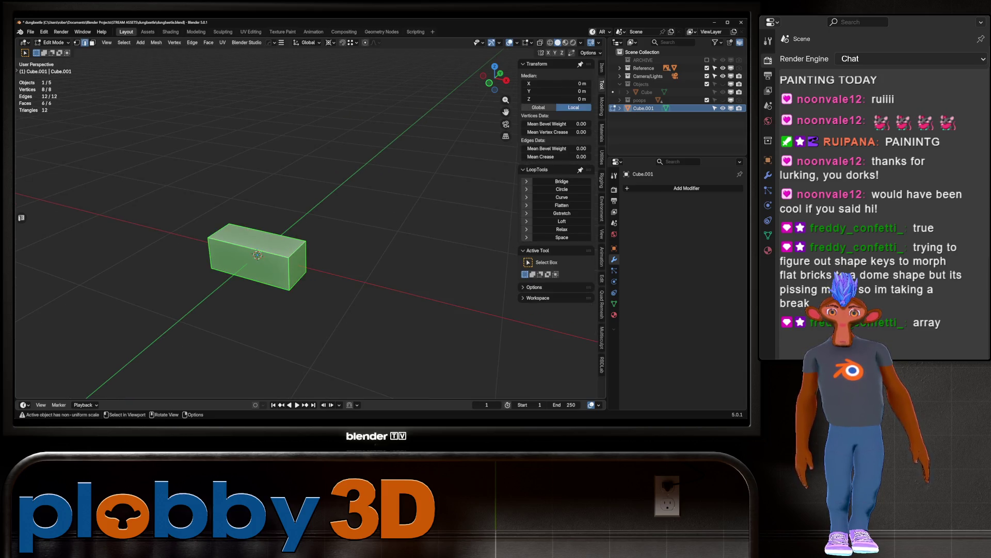
key(Tab)
key(ctrl+a)
click(297, 232)
Step: Bevel the brick's edges with 2 segments and add two loop cuts
key(Tab)
key(ctrl+b)
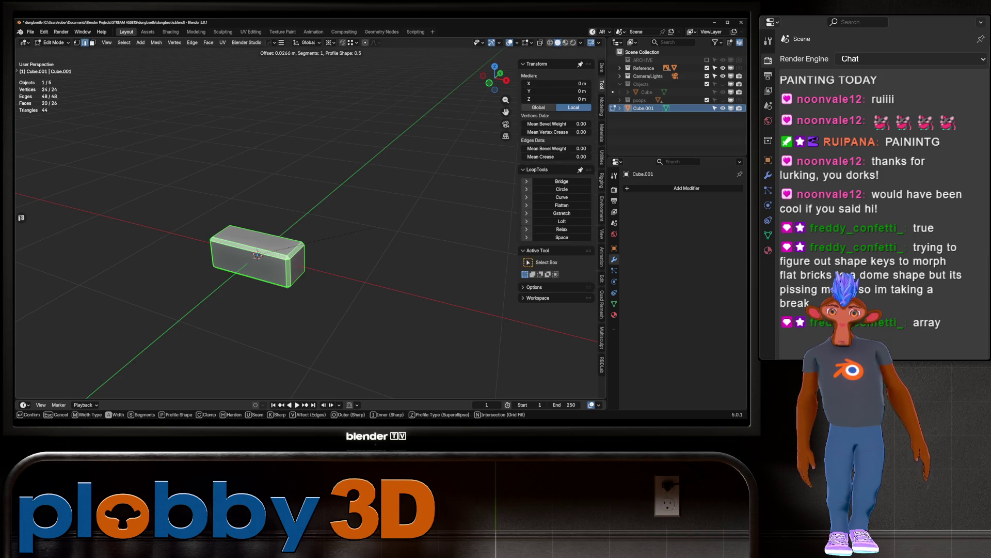
scroll(397, 222, up, 1)
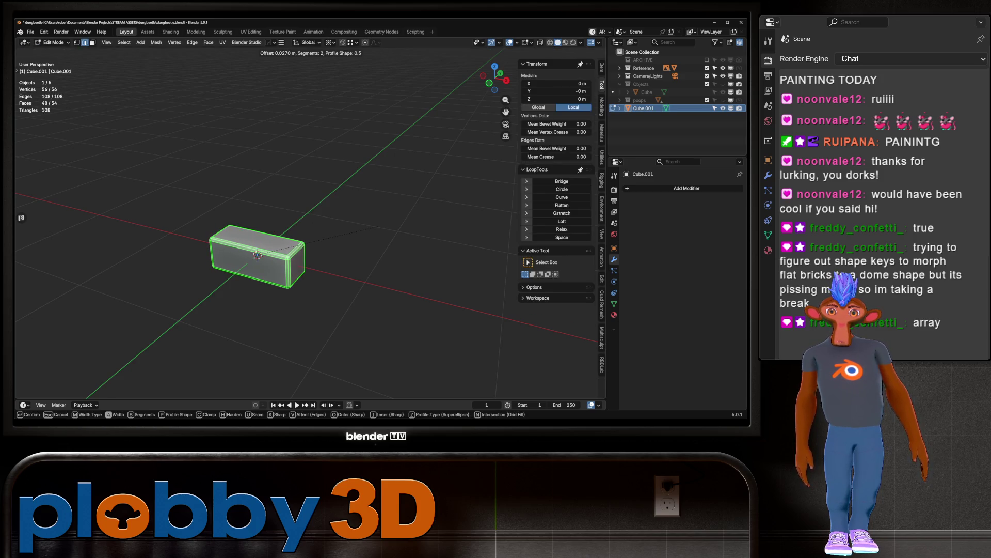
click(370, 227)
key(ctrl+r)
click(258, 256)
mouse_move(258, 256)
middle_down()
mouse_move(269, 242)
mouse_move(283, 247)
mouse_move(269, 227)
mouse_move(295, 204)
mouse_move(273, 222)
middle_up()
key(ctrl+r)
click(283, 248)
Step: Give the brick auto smooth shading and add a HardOps array of it
key(Tab)
right_click(256, 261)
click(256, 261)
right_click(292, 259)
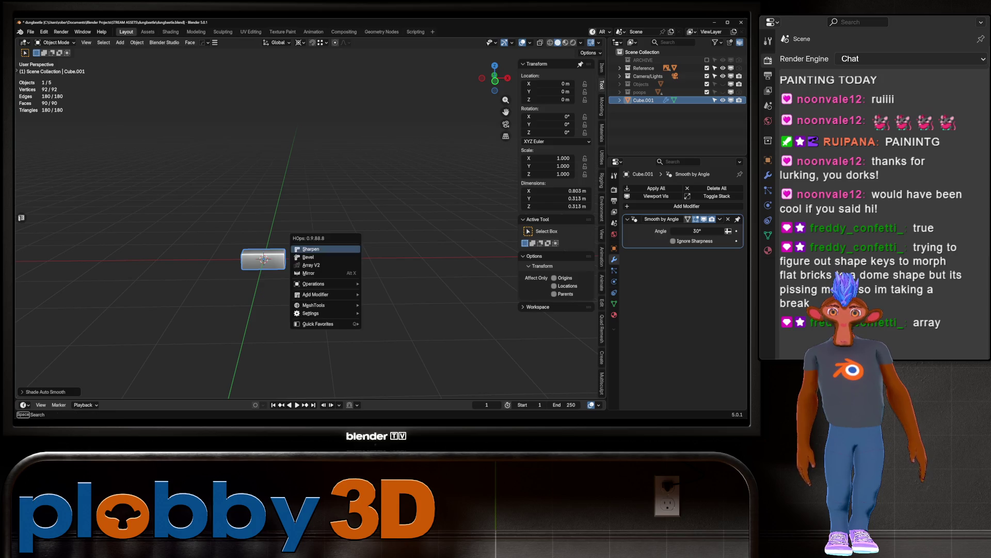
click(334, 266)
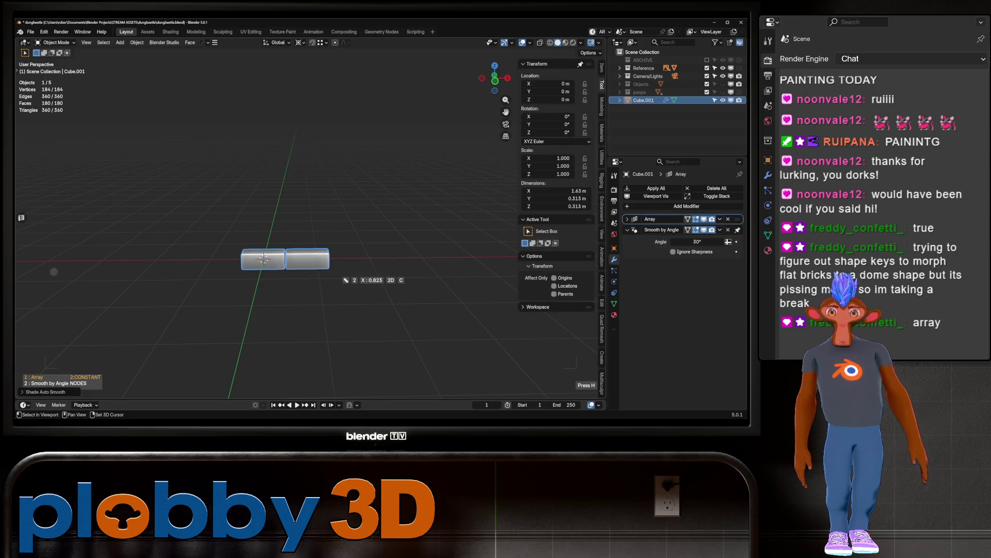
scroll(361, 258, up, 6)
scroll(361, 258, down, 3)
key(Return)
Step: Scale the row's mesh along X in Edit Mode
middle_drag(310, 233, 232, 239)
key(Tab)
key(a)
key(s)
key(x)
key(Return)
key(Tab)
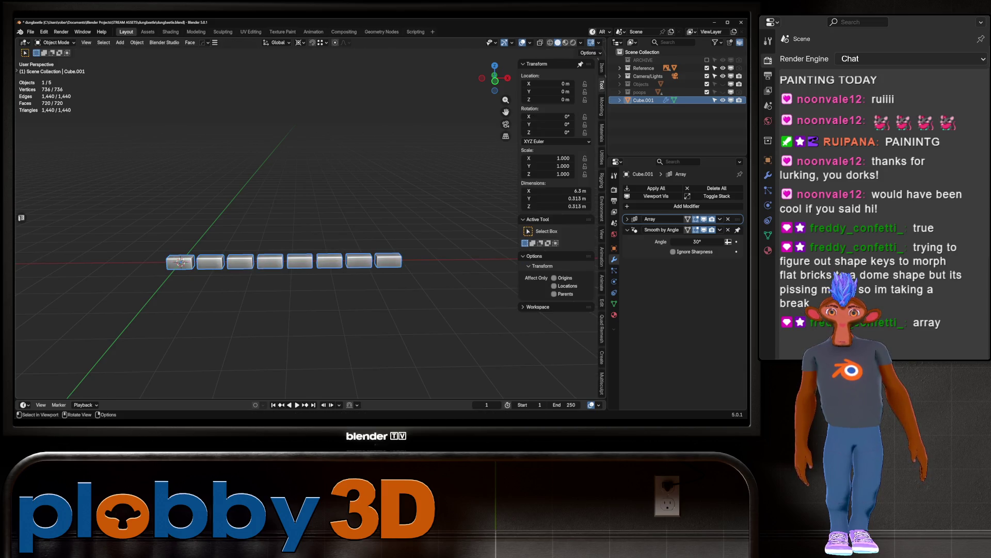
Step: Enable snapping and redo the array so eight bricks touch end to end
key(shift+Tab)
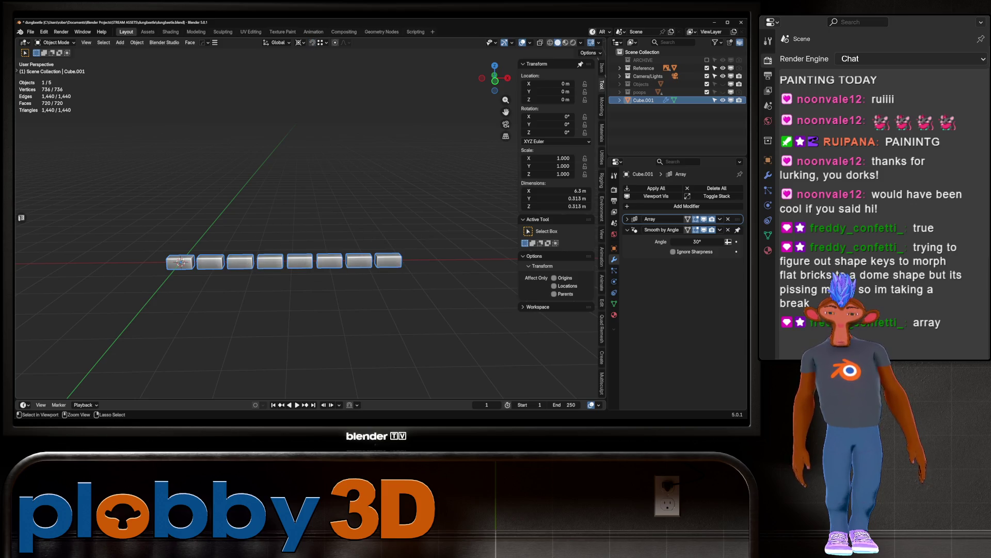
key(q)
click(331, 266)
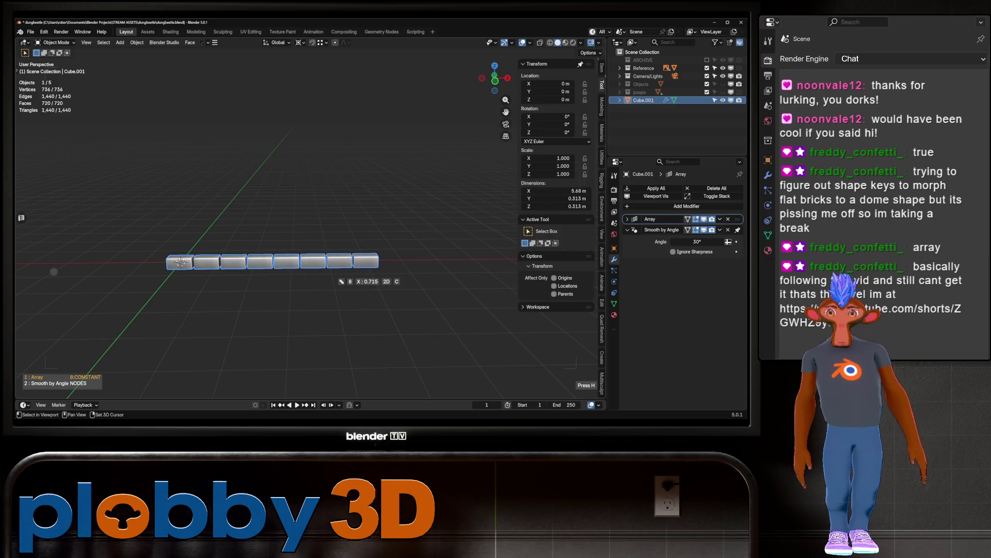
key(Return)
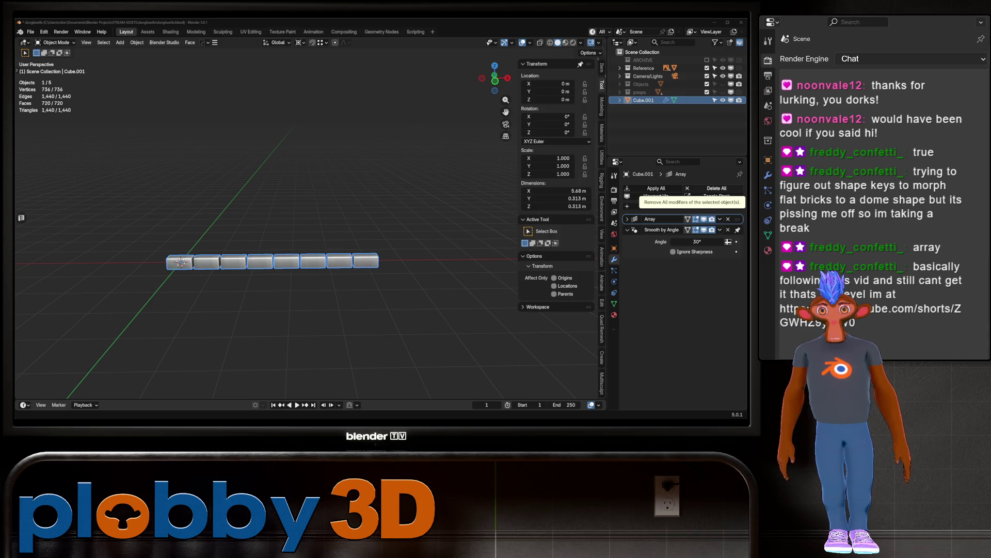
Step: Redo the array to close the gaps and apply it to the brick row
mouse_move(259, 258)
middle_down()
mouse_move(289, 259)
mouse_move(248, 258)
mouse_move(309, 258)
mouse_move(330, 274)
middle_up()
key(q)
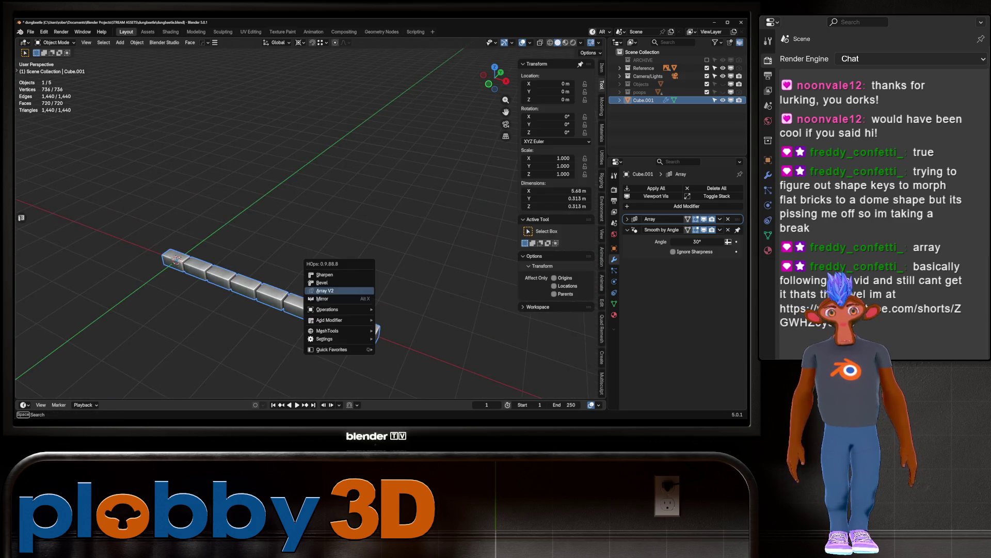
click(325, 291)
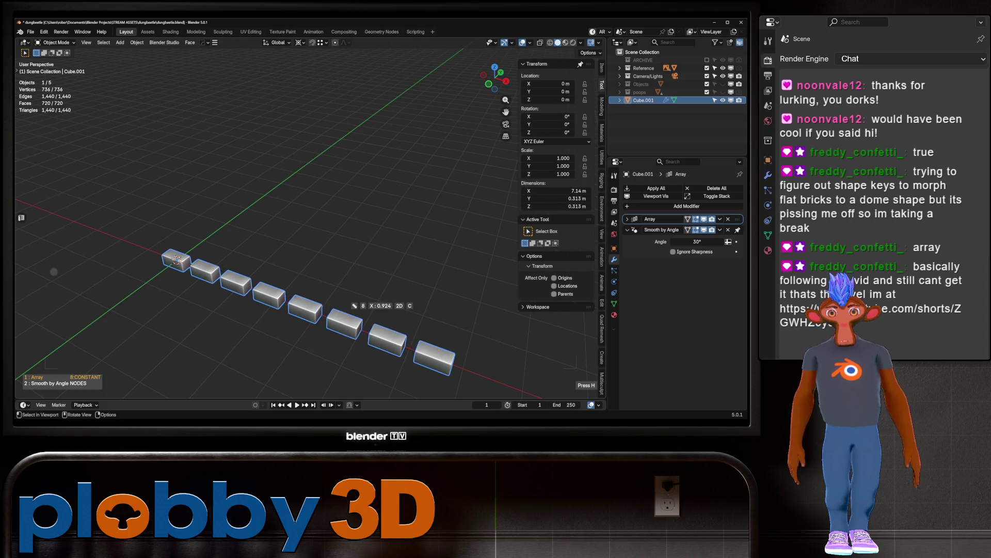
key(Escape)
key(ctrl+a)
Step: Array the row along Y into two rows and shift the mesh along X
key(q)
click(242, 271)
key(y)
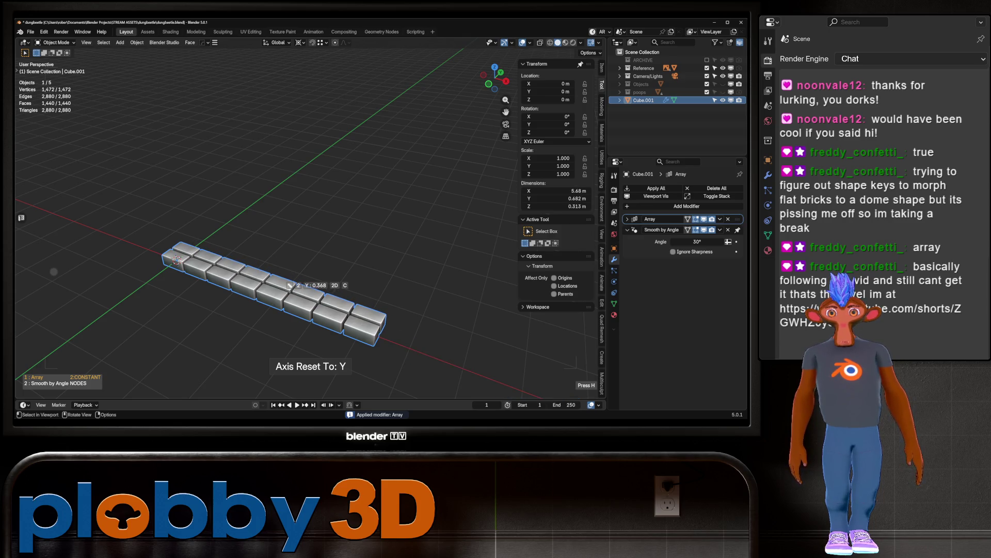
click(176, 259)
key(Tab)
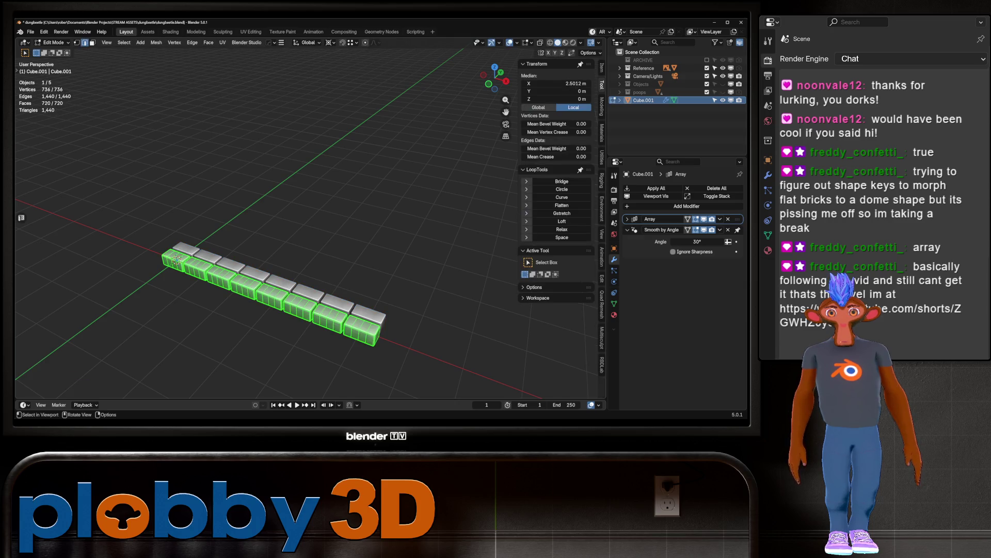
key(alt+a)
key(a)
middle_drag(176, 259, 154, 279)
key(g)
key(x)
click(153, 282)
key(Tab)
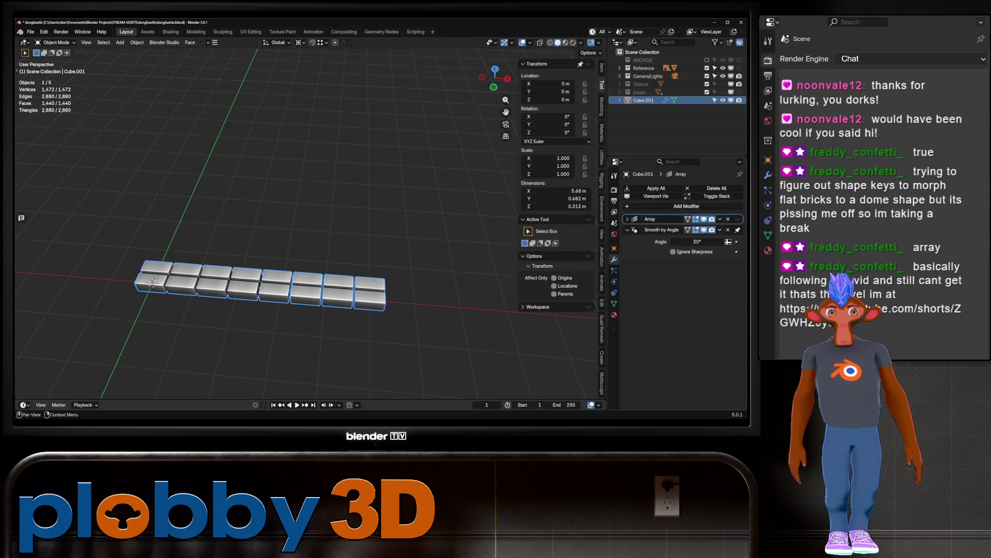
Step: Enable Constant Offset X to stagger the second row, then apply the array
click(628, 219)
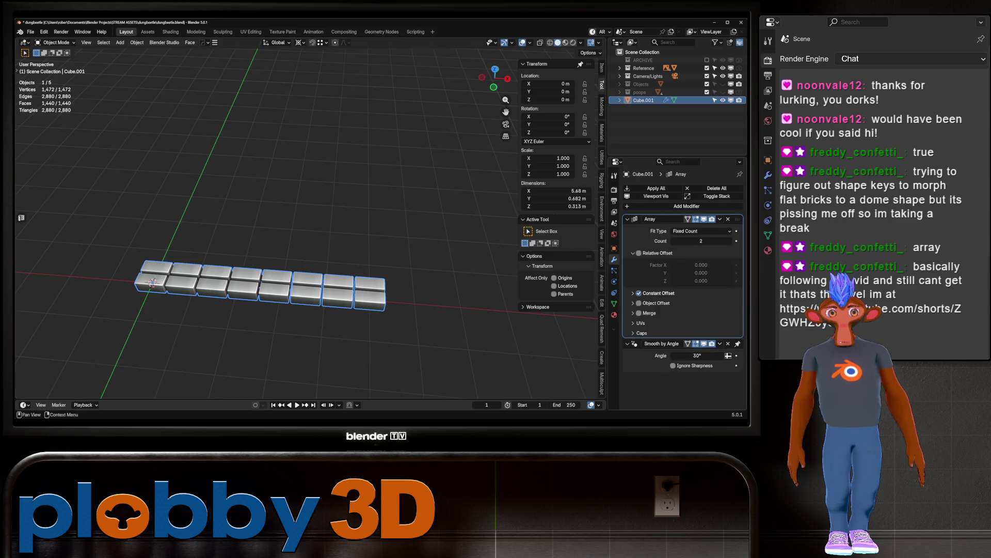
click(633, 293)
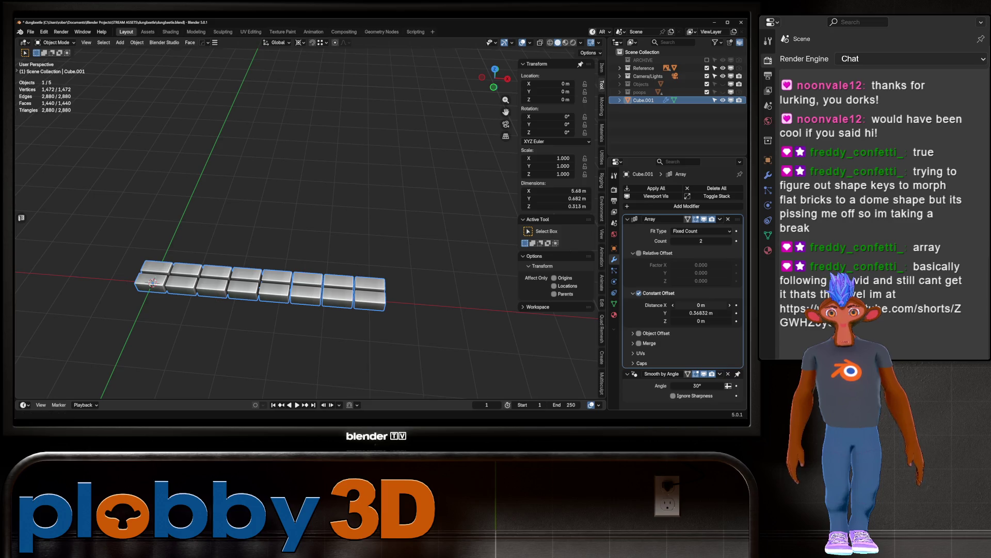
drag(700, 304, 725, 305)
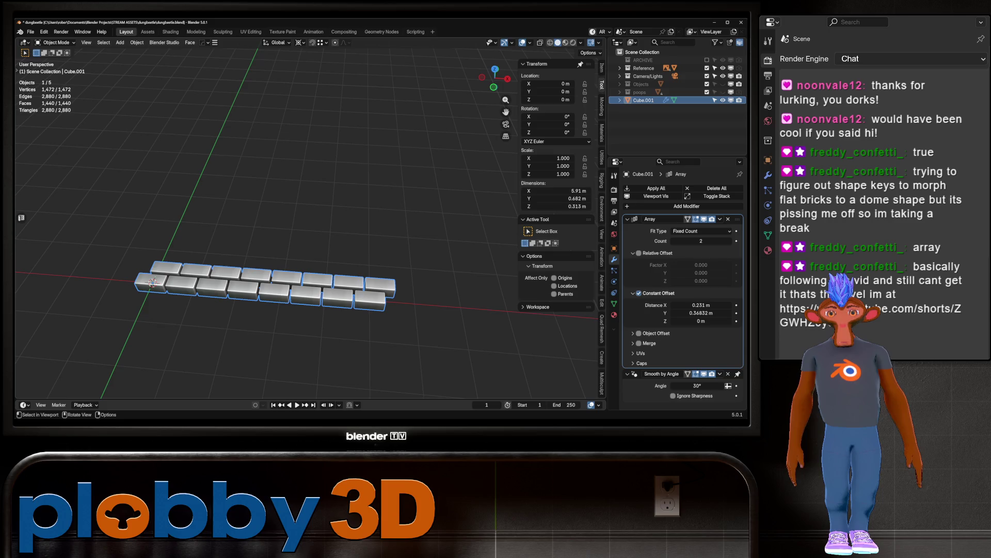
key(ctrl+a)
Step: Add another Y-axis array of the staggered rows and start raising its count
right_click(344, 267)
click(345, 267)
key(y)
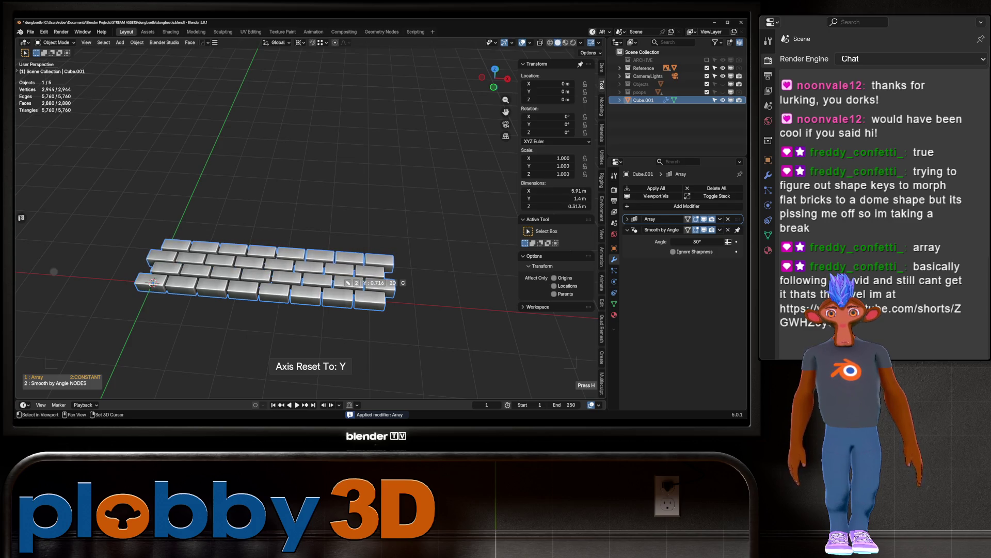
click(348, 283)
right_click(279, 155)
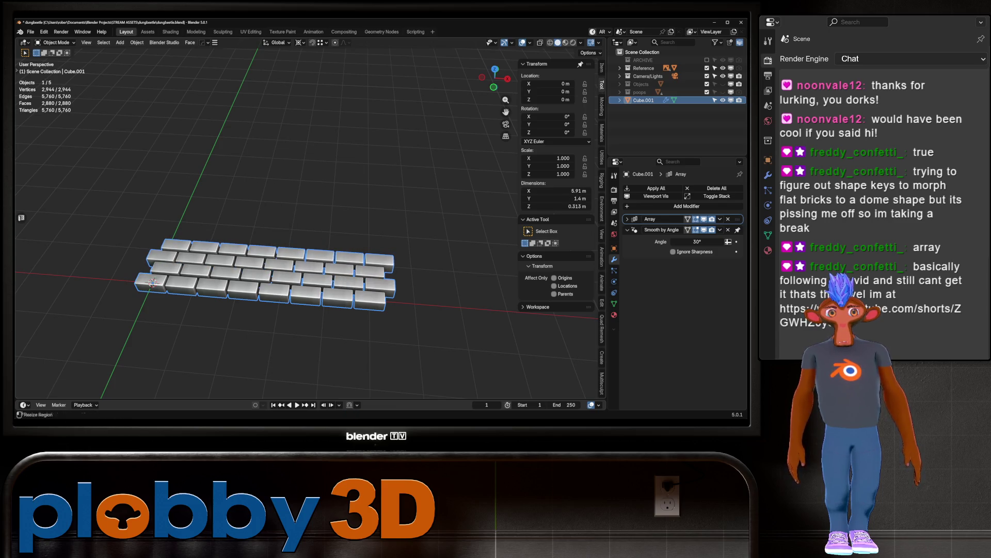
click(628, 219)
click(729, 241)
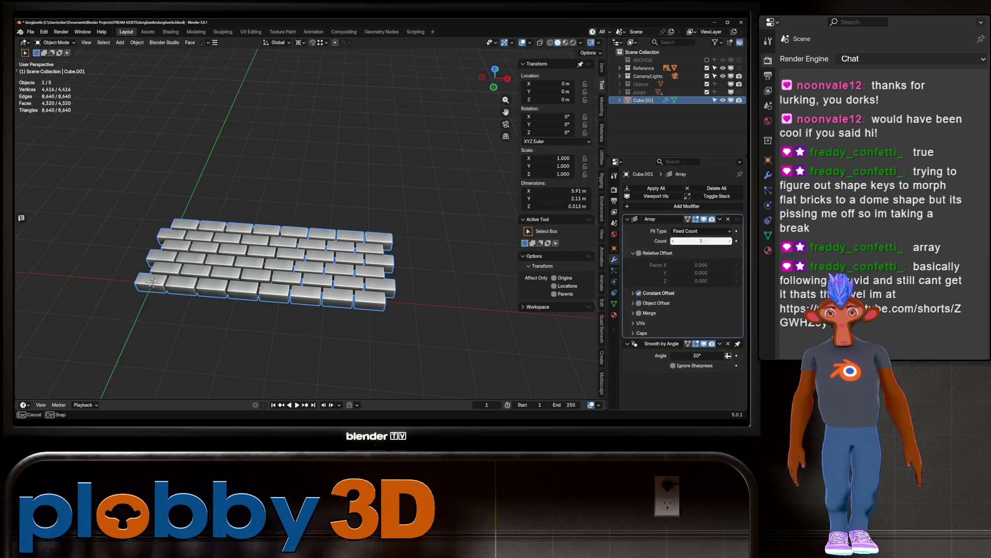
Step: Raise the Array count to 8 courses and apply it to the mesh
click(729, 240)
click(729, 240)
click(730, 241)
click(729, 240)
click(730, 241)
mouse_move(361, 232)
middle_down()
mouse_move(336, 206)
mouse_move(299, 207)
middle_up()
key(ctrl+a)
Step: Test a Sphere-falloff proportional Z lift of a centre face, then cancel it
key(Tab)
key(3)
click(290, 208)
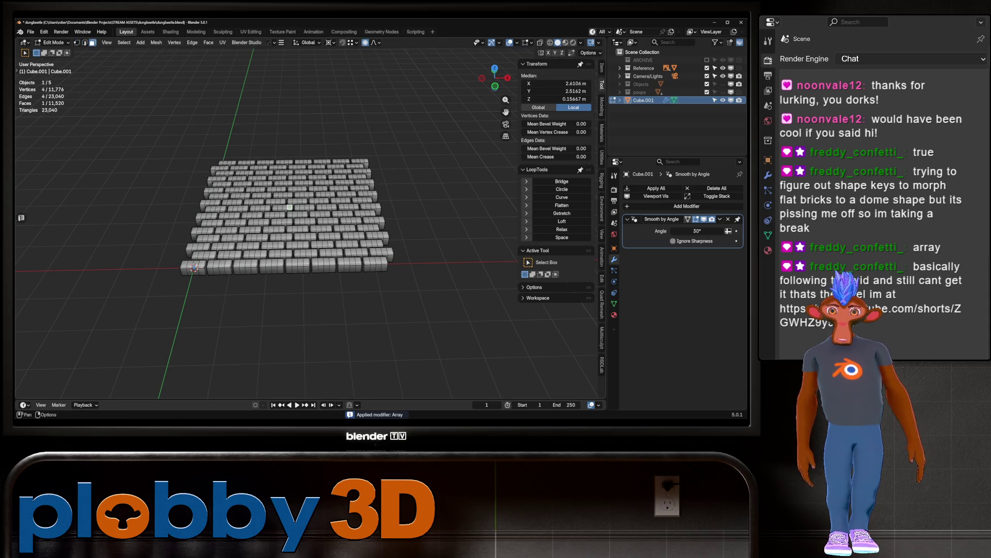
click(377, 42)
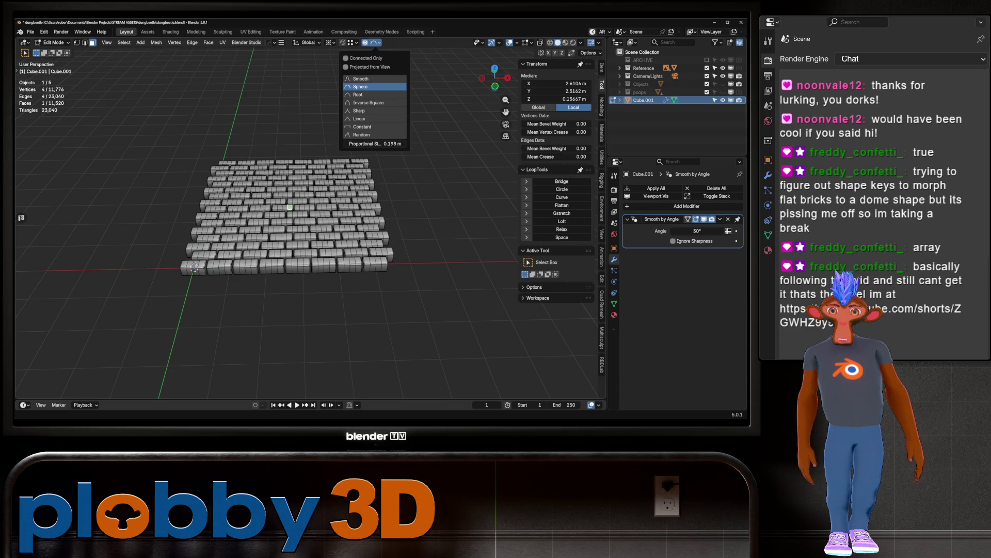
click(361, 86)
key(g)
key(z)
scroll(290, 203, down, 20)
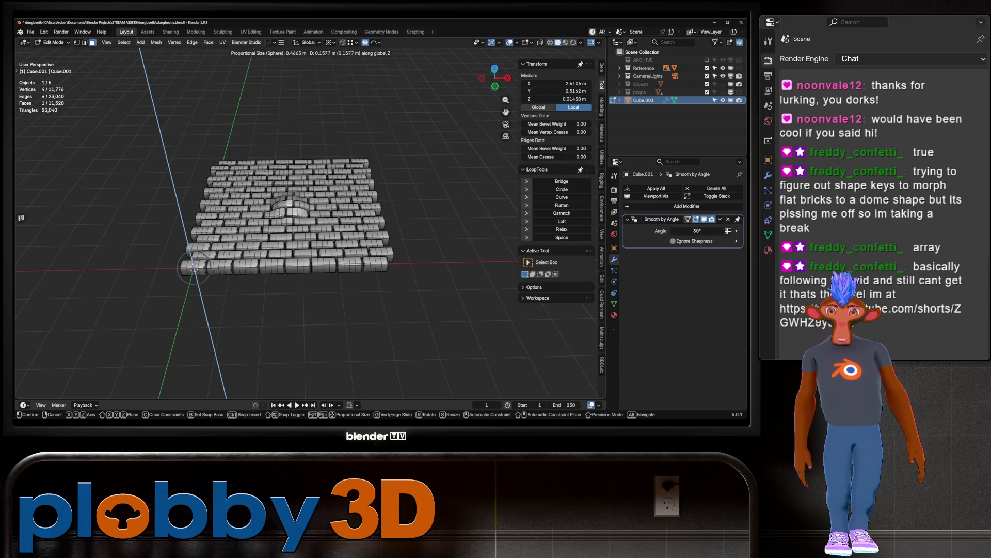
scroll(289, 197, down, 7)
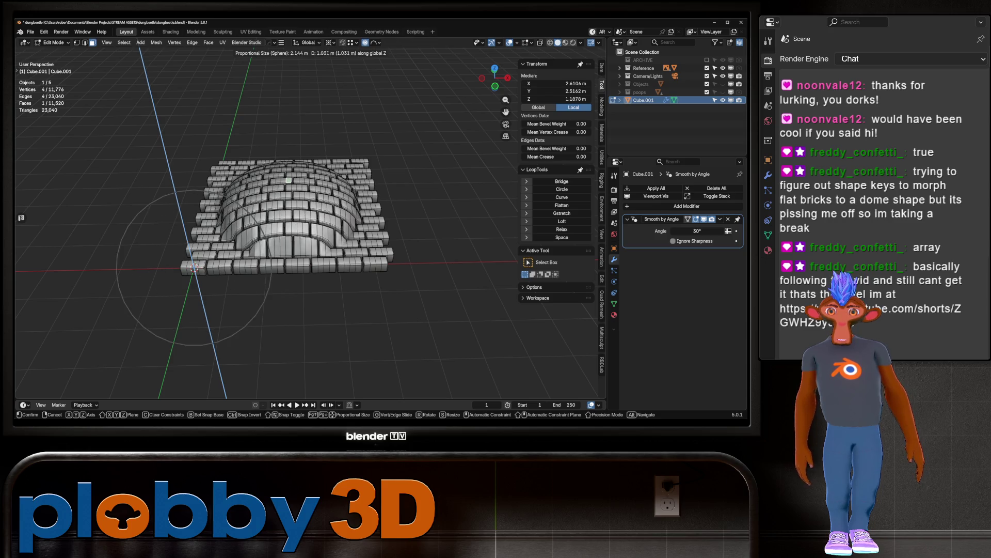
scroll(285, 155, down, 2)
key(Escape)
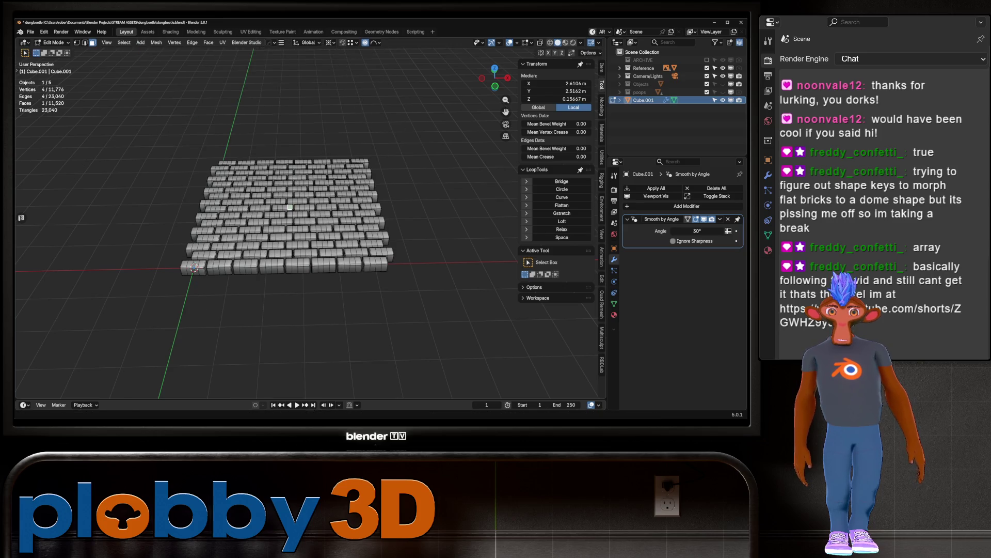
key(Tab)
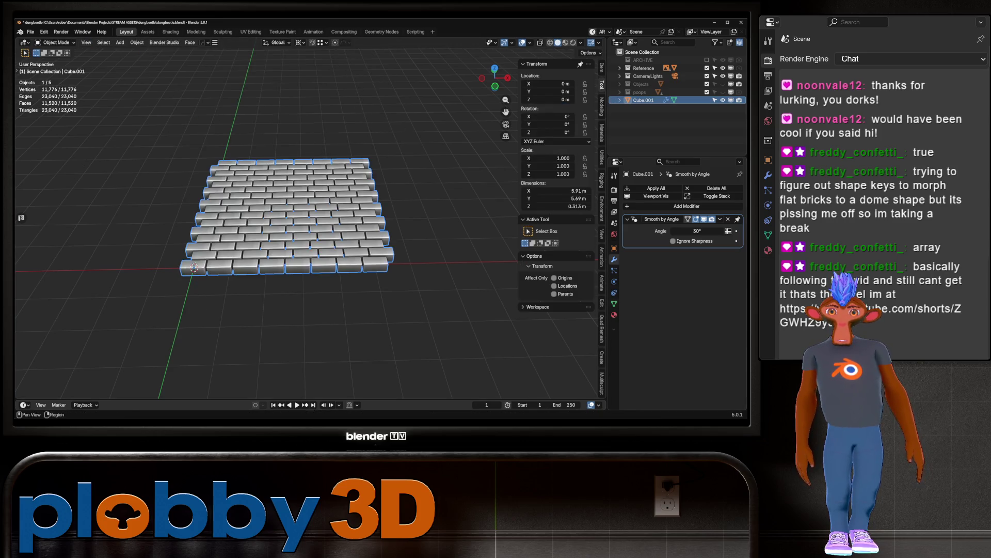
Step: Add Basis and Key 1 shape keys and lift the selected face along Z into a dome
click(614, 304)
click(736, 262)
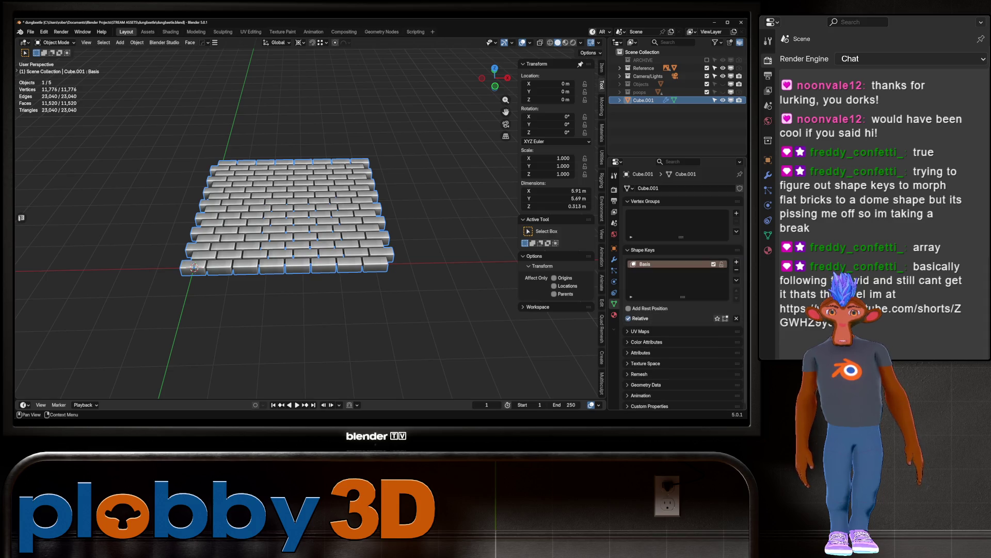
click(736, 262)
key(Tab)
key(g)
key(z)
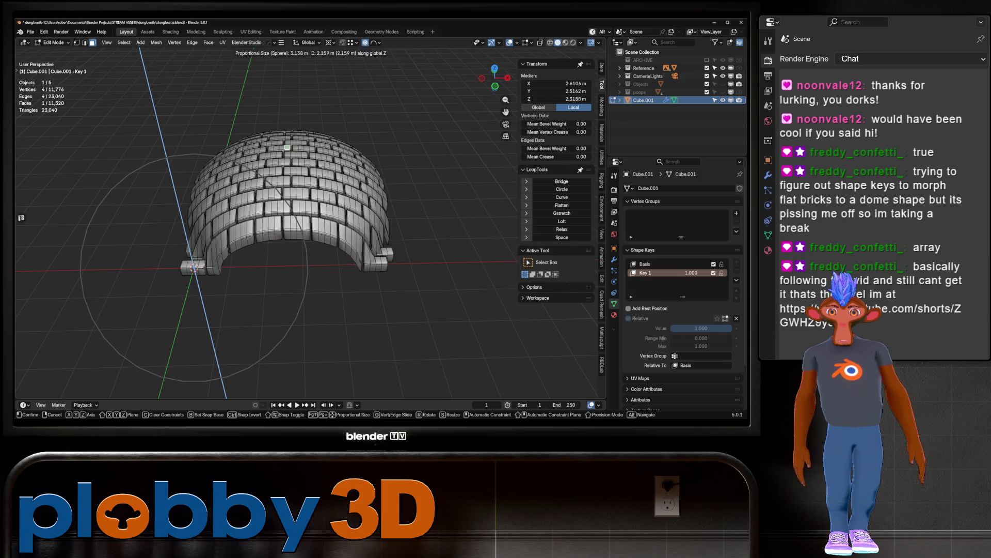
key(Return)
key(Tab)
Step: Set Key 1 back to 0 and delete the brick object
drag(690, 273, 651, 272)
key(Delete)
mouse_move(194, 268)
shift+middle_down()
mouse_move(337, 181)
mouse_move(303, 221)
mouse_move(203, 148)
shift+middle_up()
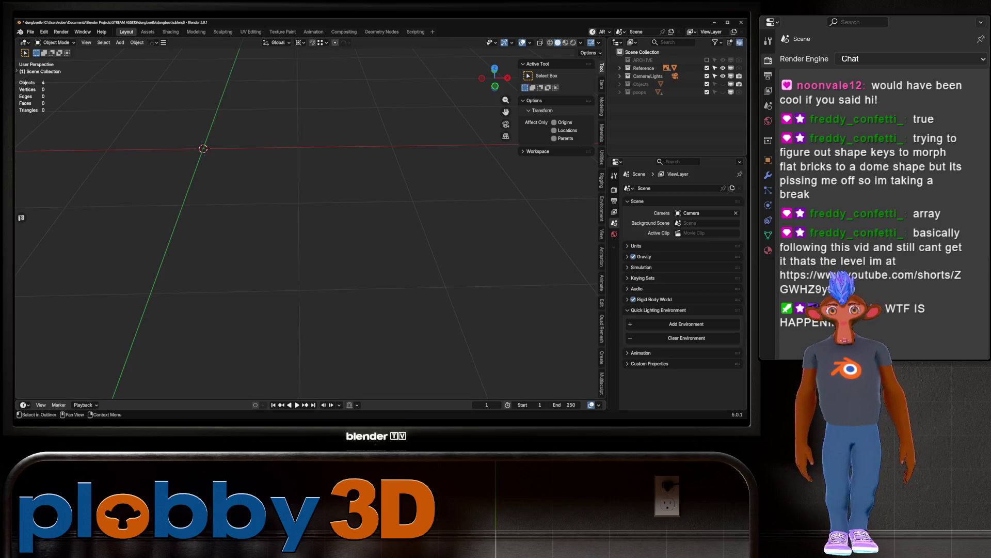
Step: Unhide the Objects collection, select Cube and view it from the right, then top
click(723, 83)
key(Home)
middle_drag(310, 233, 361, 228)
scroll(310, 222, up, 3)
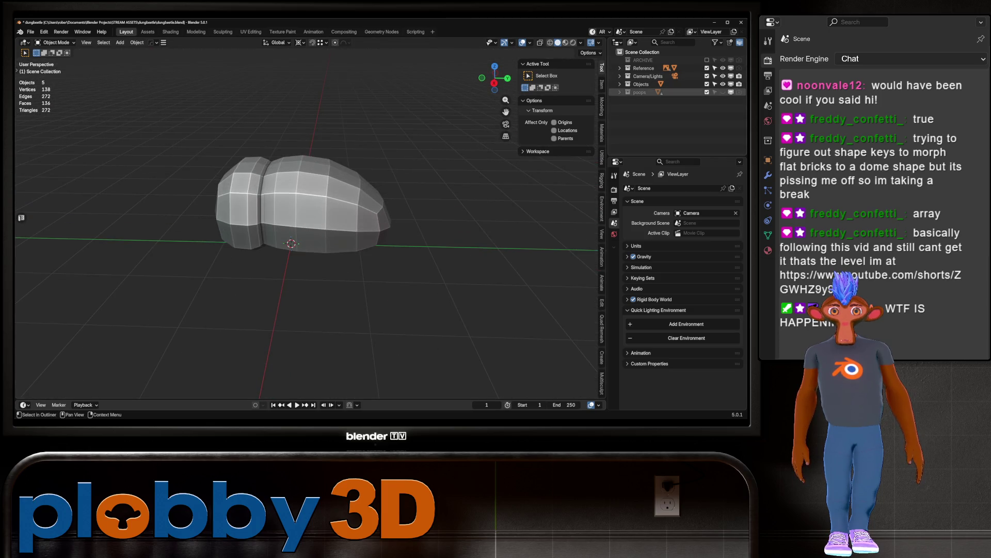
click(621, 84)
click(647, 92)
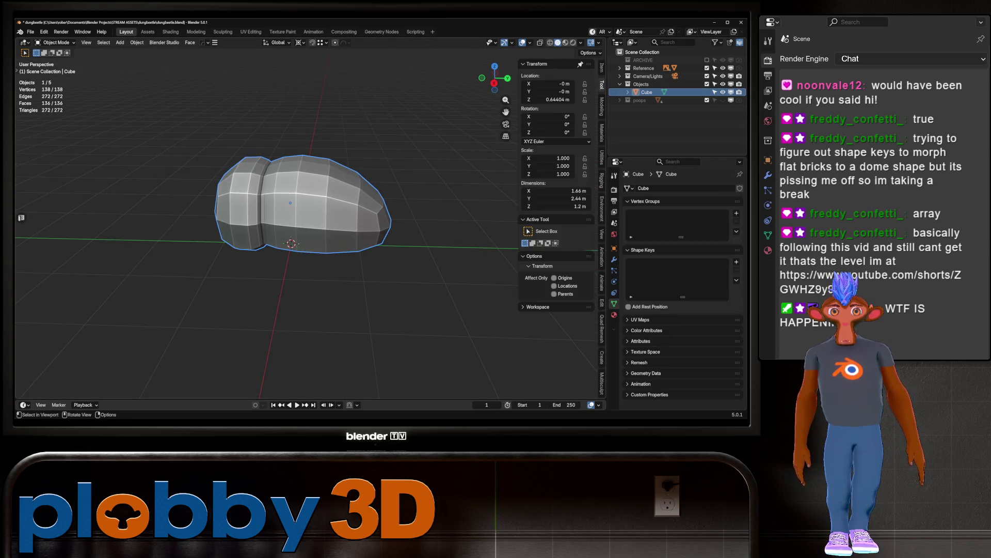
key(KP_3)
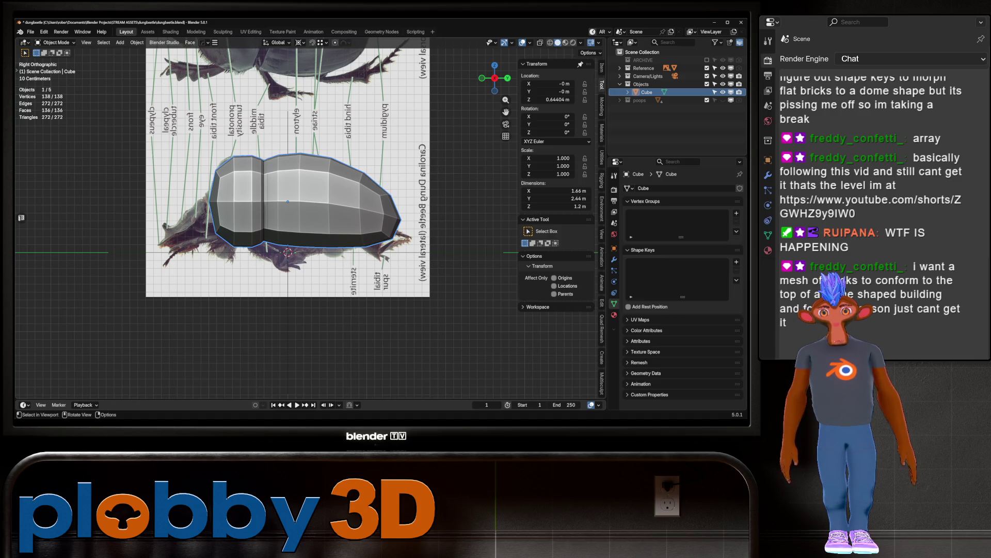
shift+middle_drag(289, 206, 238, 229)
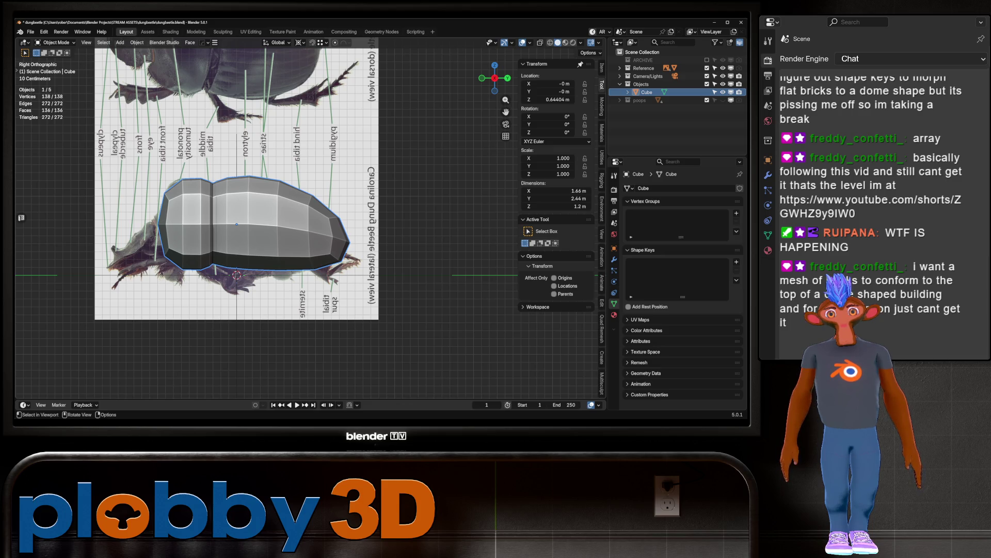
key(KP_7)
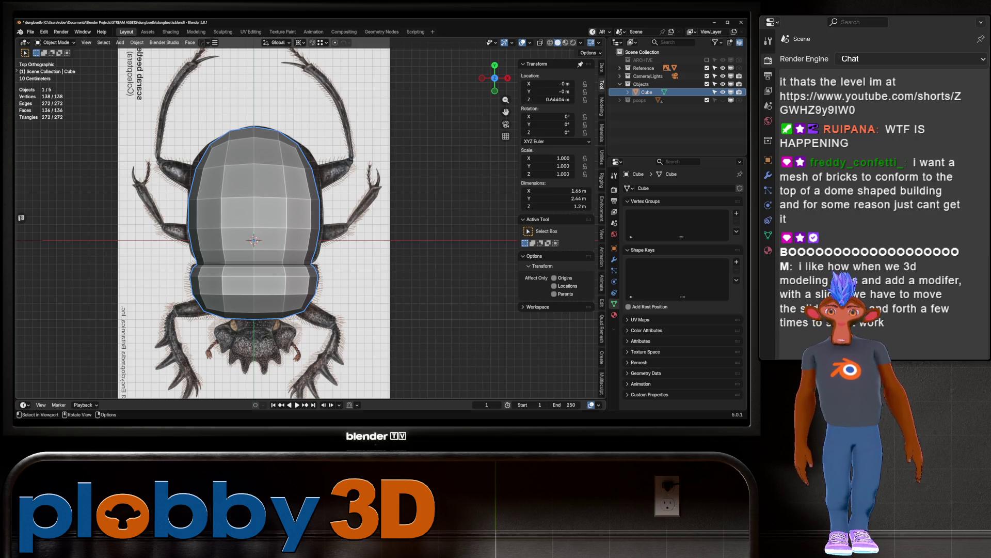
Step: Enter Edit Mode on the beetle body, select an edge and enable proportional editing
key(Tab)
scroll(258, 222, up, 1)
alt+click(289, 191)
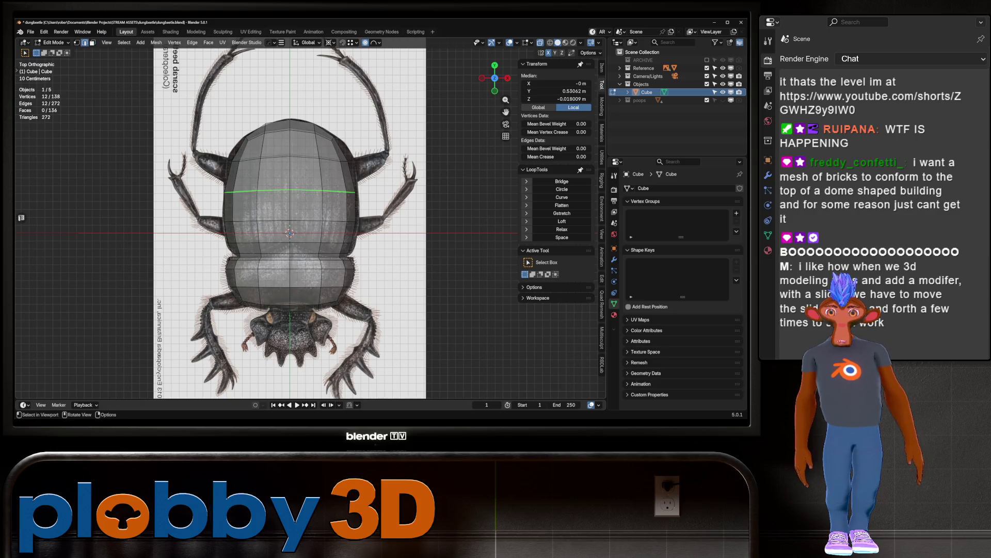
scroll(291, 255, up, 2)
click(291, 256)
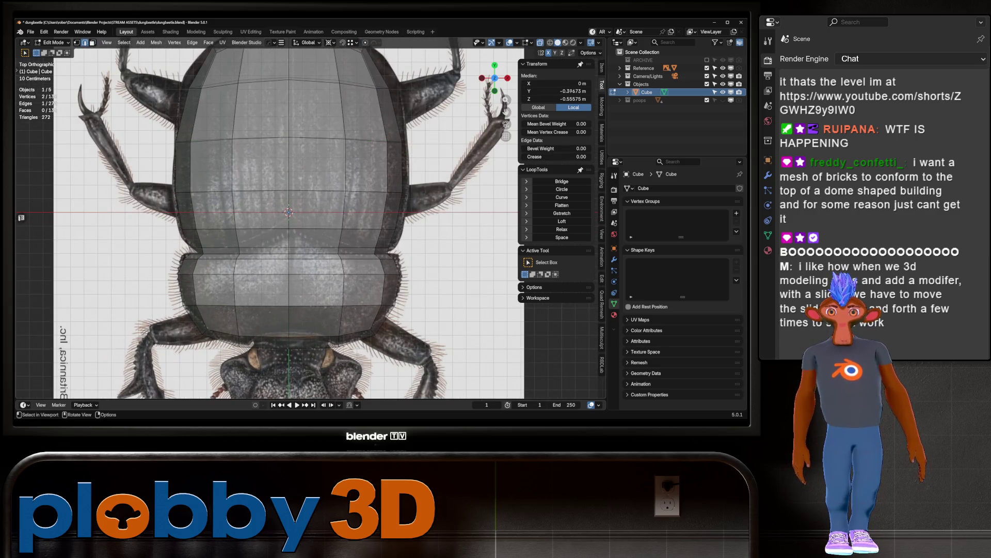
click(366, 42)
click(377, 42)
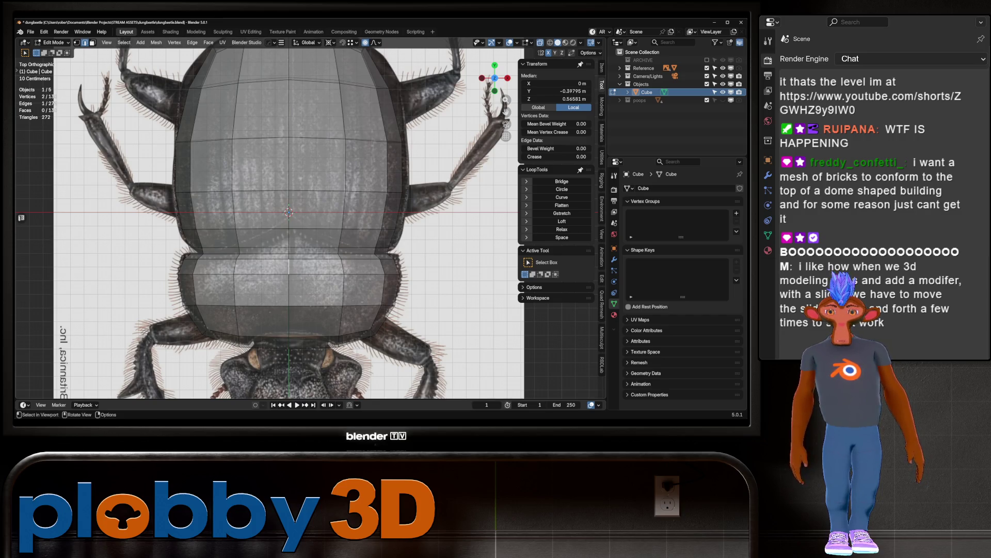
Step: Turn proportional editing off, then select the first seam edge path and slide it along Y in top view
ctrl+click(289, 348)
mouse_move(289, 348)
middle_down()
mouse_move(310, 289)
mouse_move(330, 269)
middle_up()
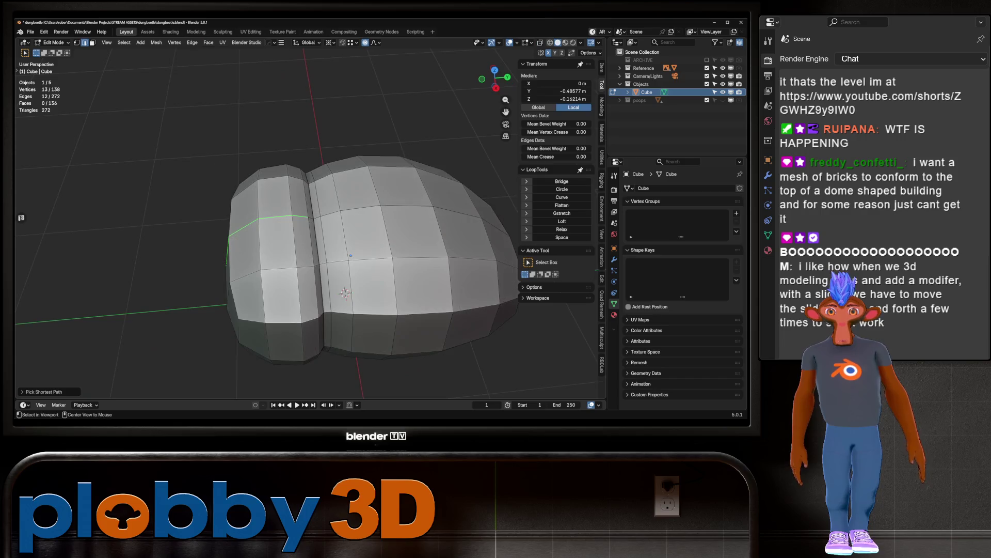
click(306, 199)
click(302, 216)
ctrl+click(339, 211)
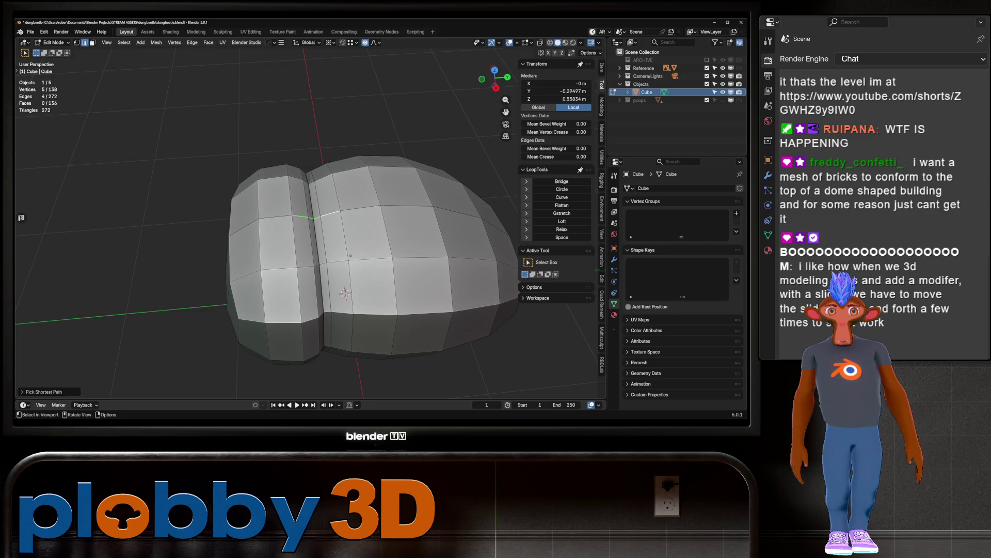
middle_drag(345, 232, 345, 279)
key(o)
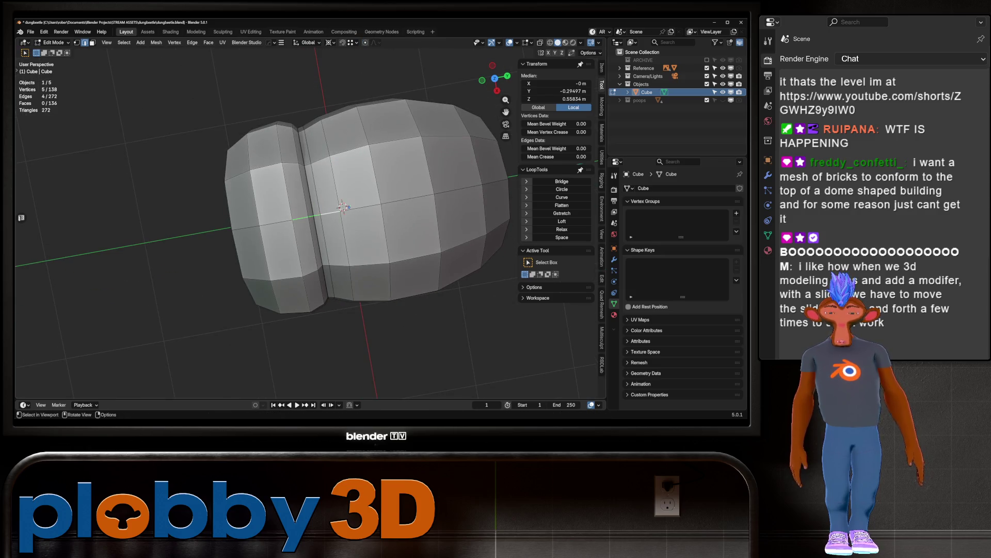
key(g)
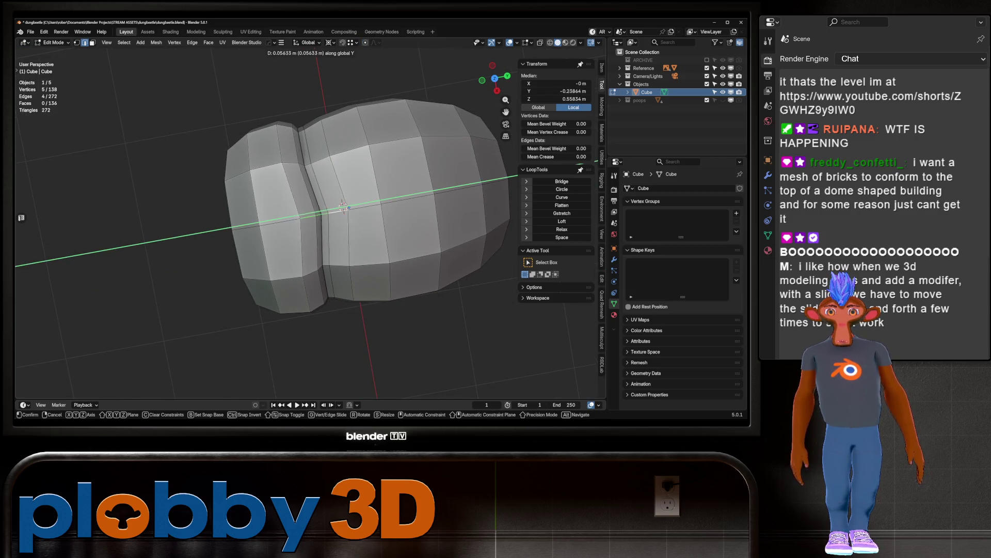
key(Escape)
key(KP_7)
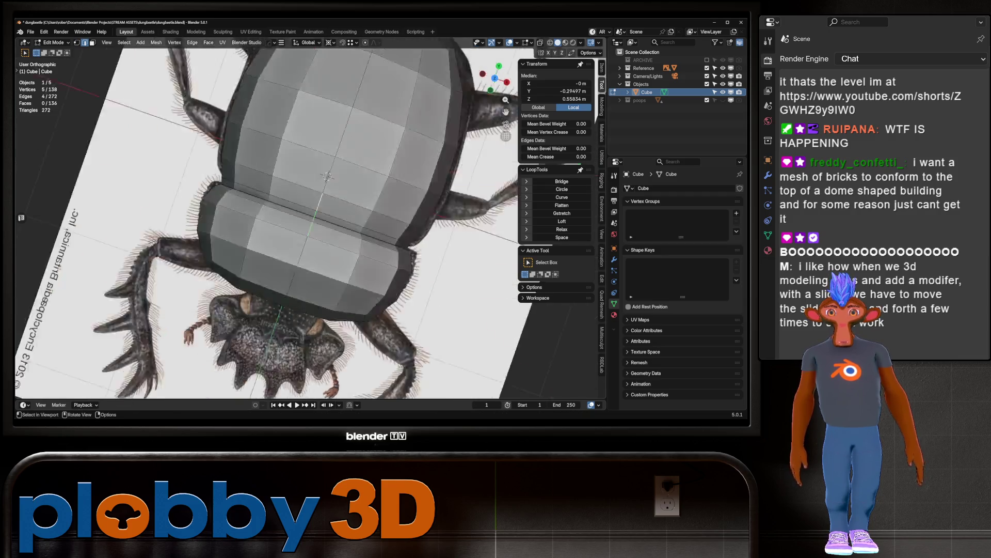
key(g)
key(y)
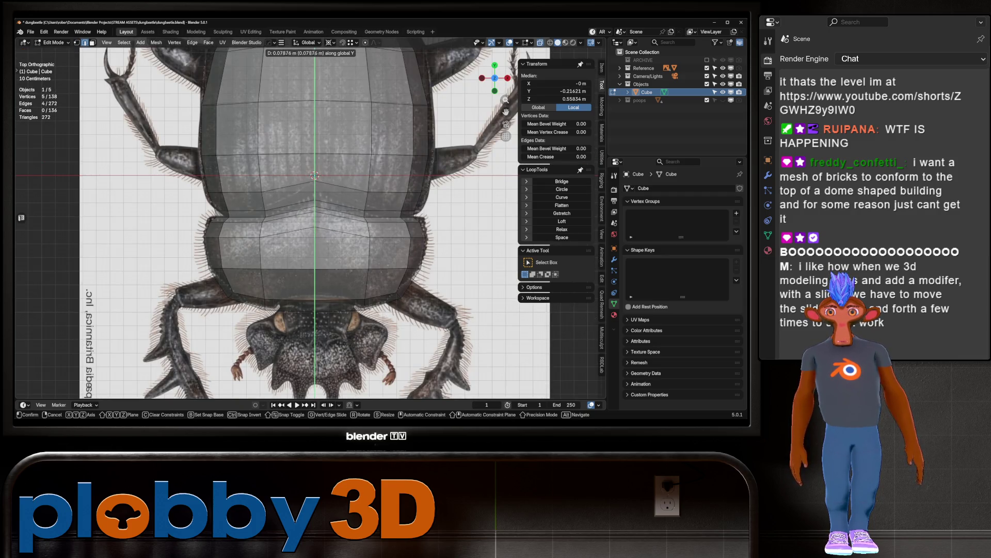
click(315, 175)
Step: Extend the seam selection to eight edges and shift them along Y to match the reference
ctrl+click(263, 211)
ctrl+click(366, 212)
shift+middle_drag(361, 233, 396, 148)
key(g)
key(y)
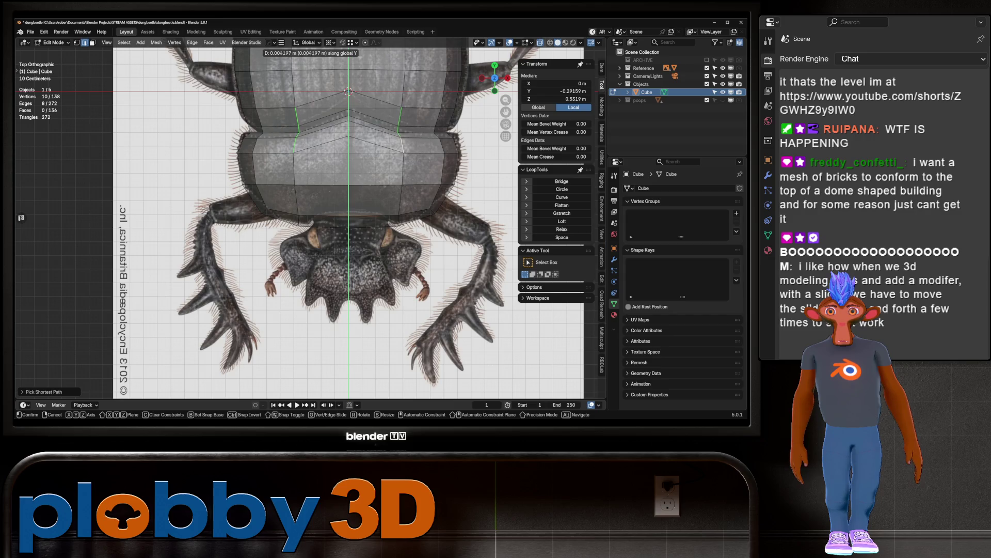
key(Return)
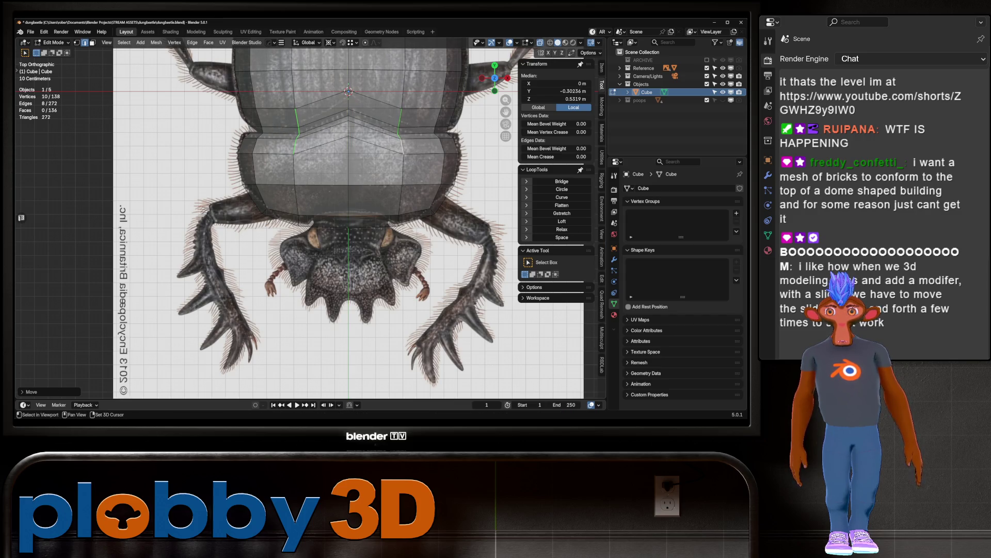
Step: Select a short left seam path, mirror it to the right, move it along Y, and return to Object Mode
shift+middle_drag(348, 91, 317, 124)
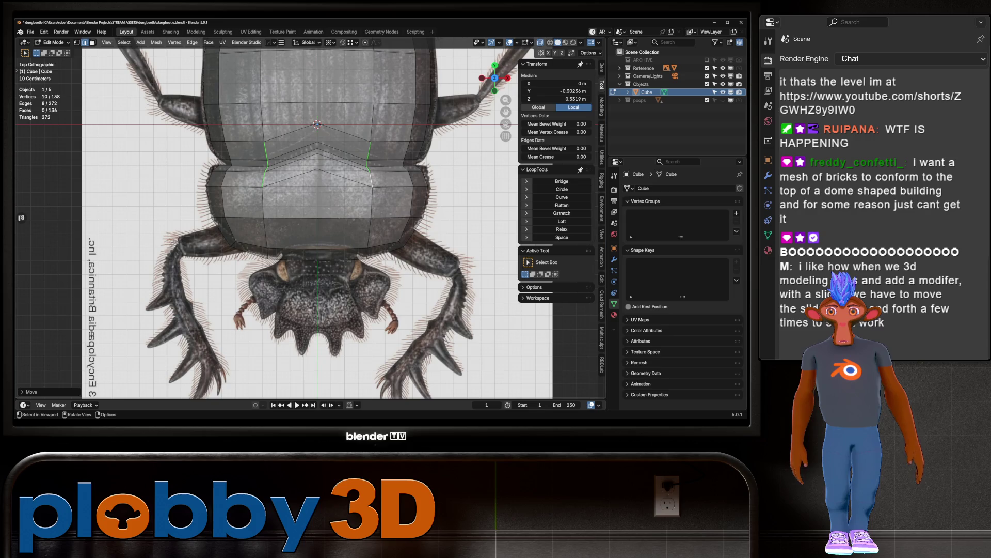
ctrl+click(216, 166)
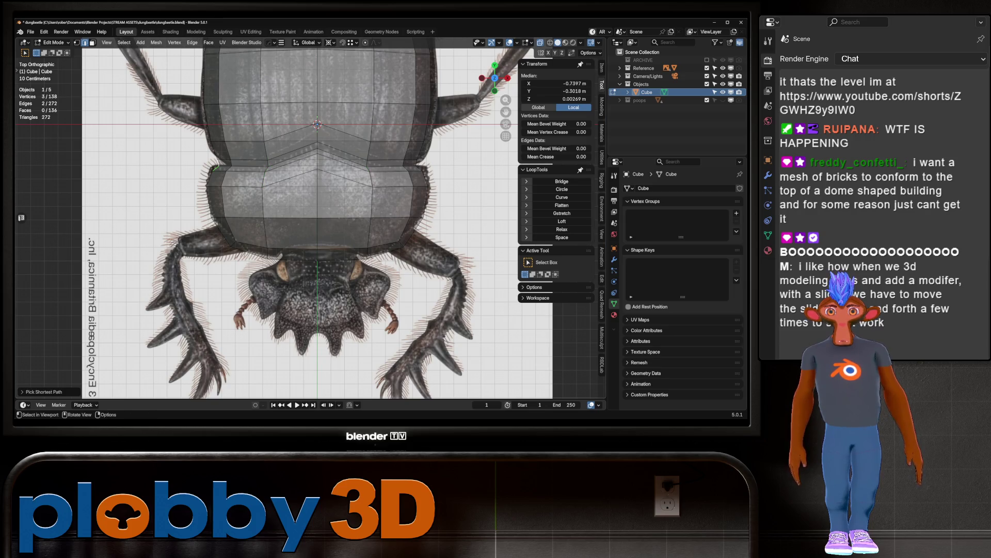
key(ctrl+shift+m)
key(g)
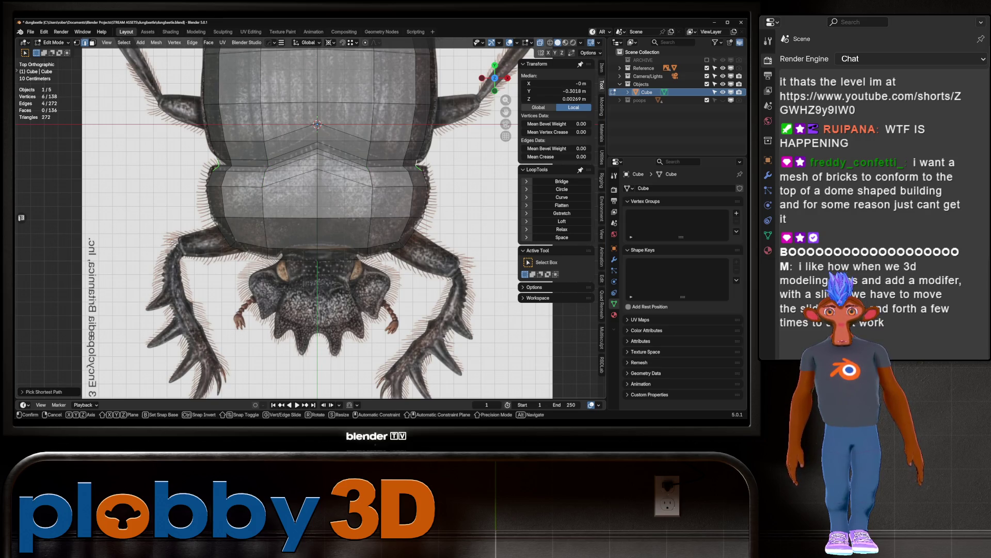
key(y)
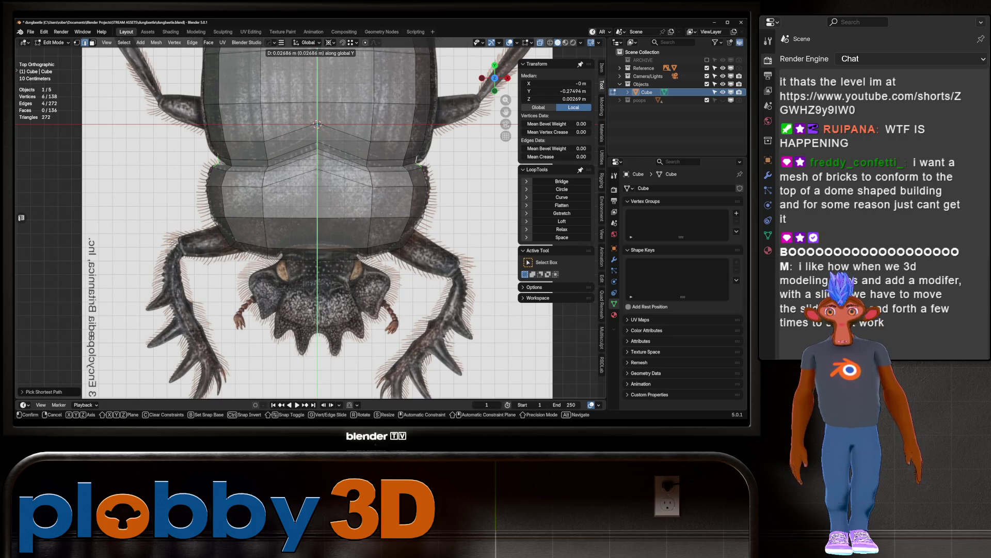
key(Return)
key(Tab)
mouse_move(310, 232)
middle_down()
mouse_move(346, 158)
mouse_move(372, 132)
mouse_move(372, 175)
mouse_move(346, 165)
middle_up()
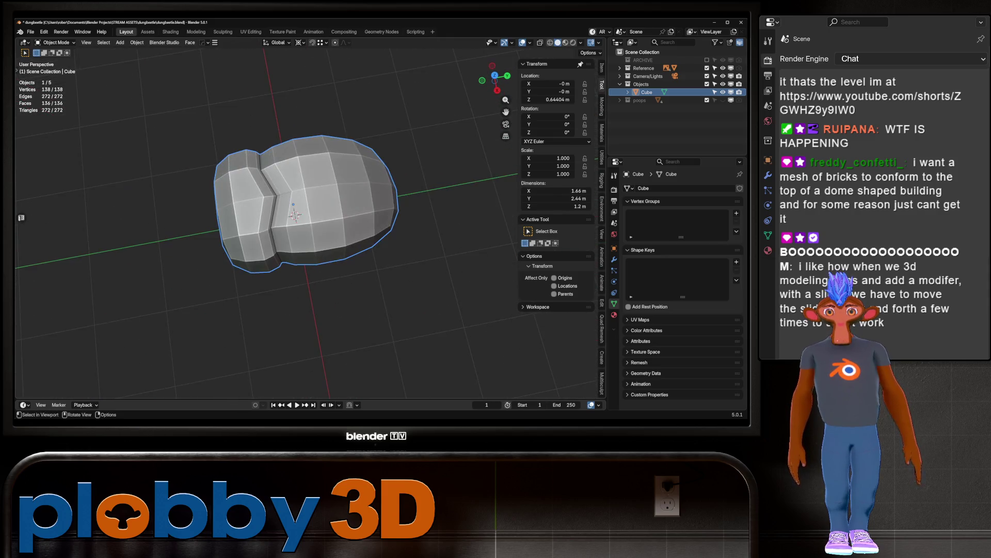
Step: In Edit Mode, select a strip of eight faces on the lower shell and delete them
key(Tab)
alt+click(281, 263)
alt+shift+click(282, 262)
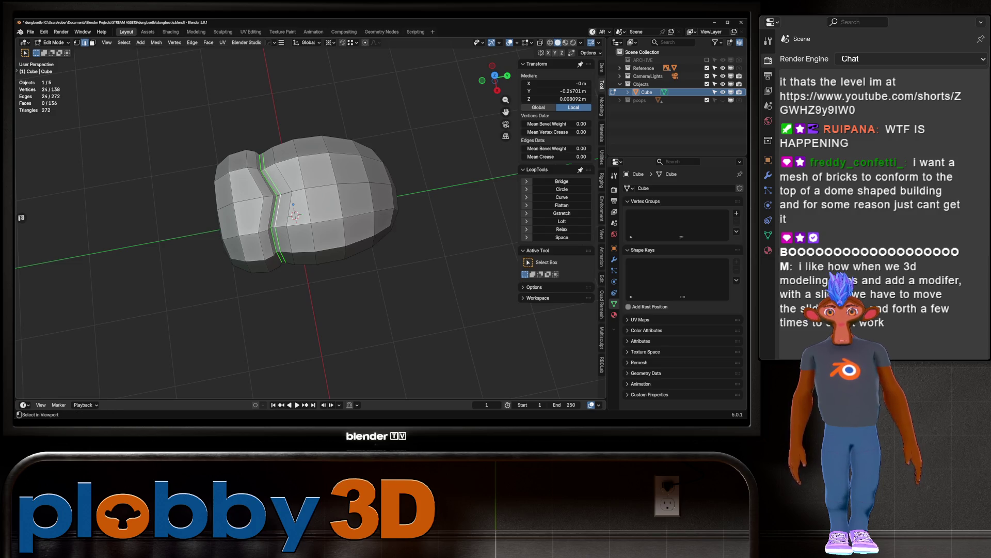
alt+shift+click(289, 256)
alt+shift+click(273, 258)
alt+shift+click(260, 260)
middle_drag(289, 217, 372, 220)
key(alt+a)
click(219, 222)
ctrl+click(310, 243)
key(x)
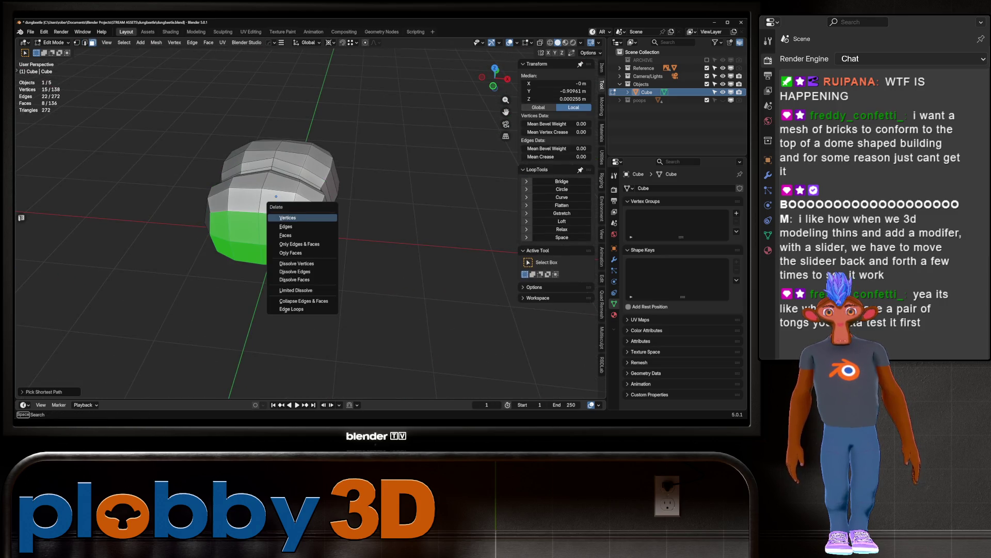
click(285, 235)
Step: Delete a second eight-face strip on the shell's side, then switch to Top view
mouse_move(285, 235)
middle_down()
mouse_move(336, 210)
mouse_move(344, 191)
middle_up()
mouse_move(308, 232)
middle_down()
mouse_move(45, 178)
mouse_move(23, 69)
middle_up()
click(244, 231)
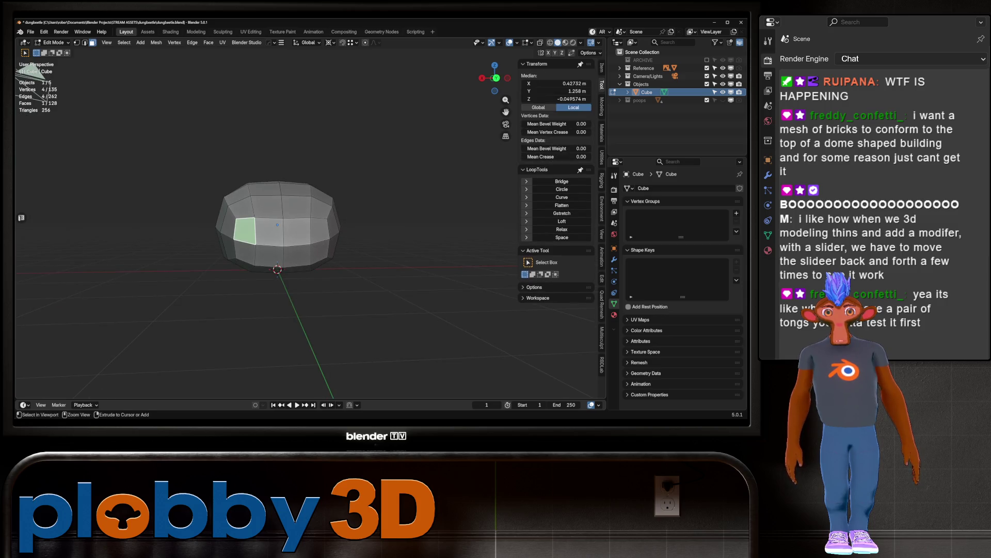
ctrl+click(306, 239)
key(x)
click(306, 240)
key(KP_7)
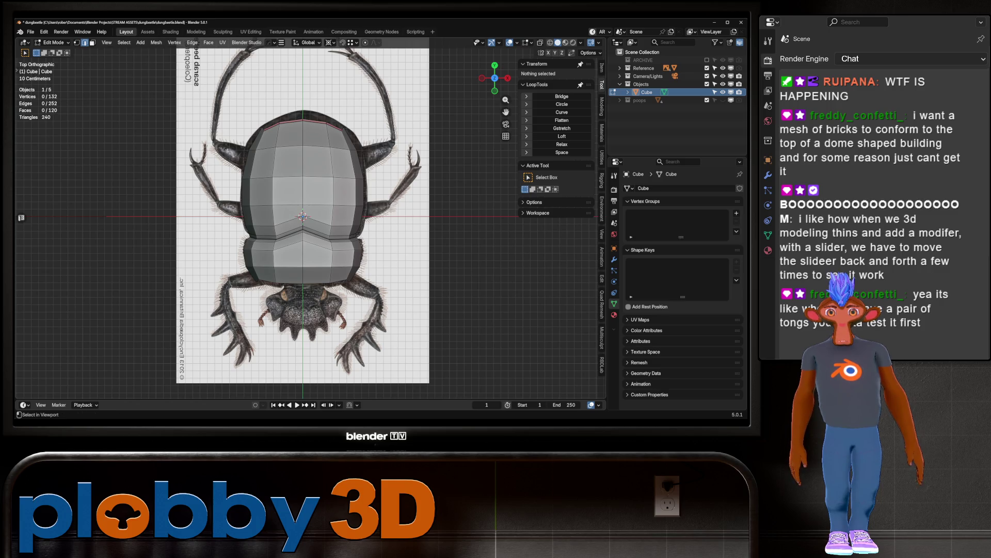
Step: Select a single edge loop across the shell, checking it in right and top views with see-through
alt+click(316, 245)
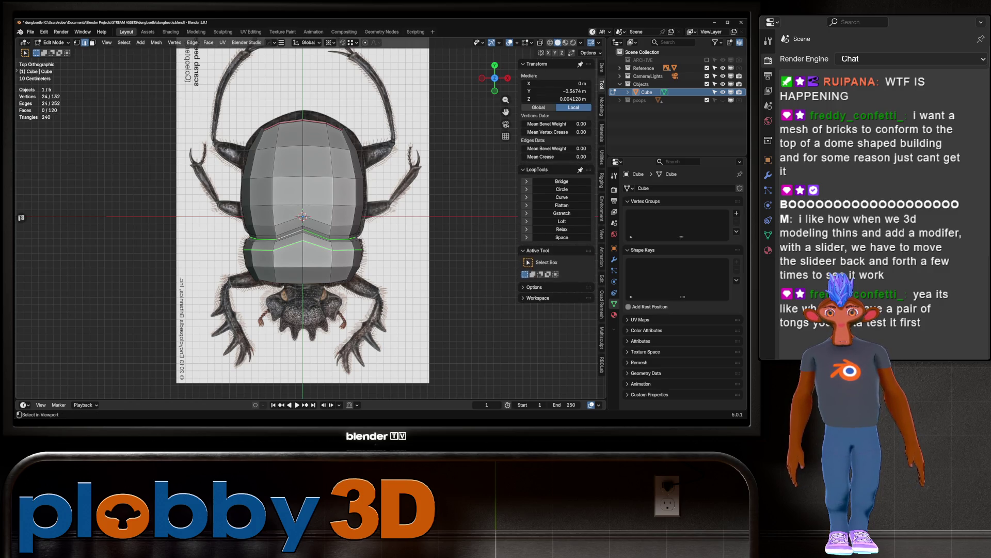
alt+shift+click(279, 224)
alt+shift+click(304, 282)
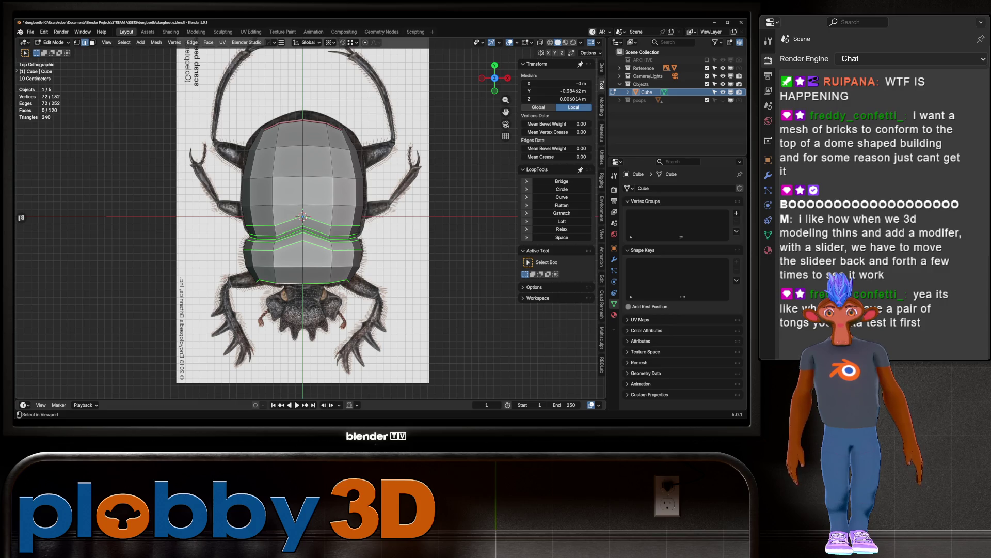
alt+shift+click(310, 121)
alt+shift+click(310, 148)
alt+shift+click(310, 148)
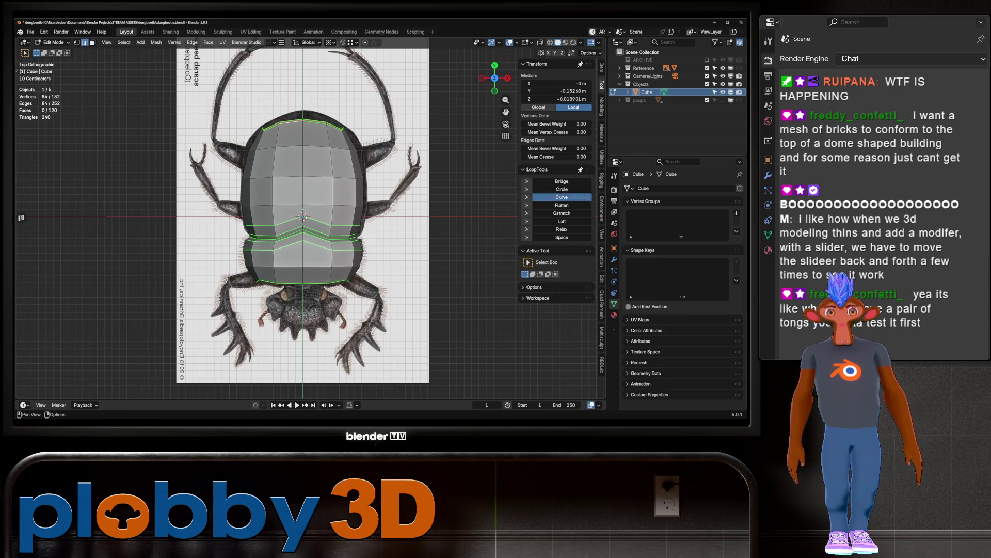
key(alt+z)
key(alt+z)
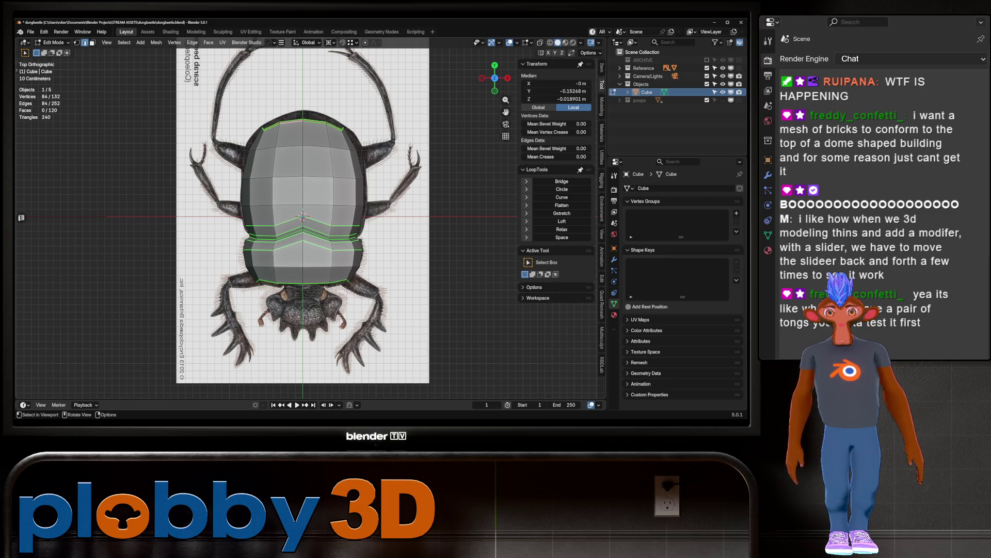
alt+click(305, 147)
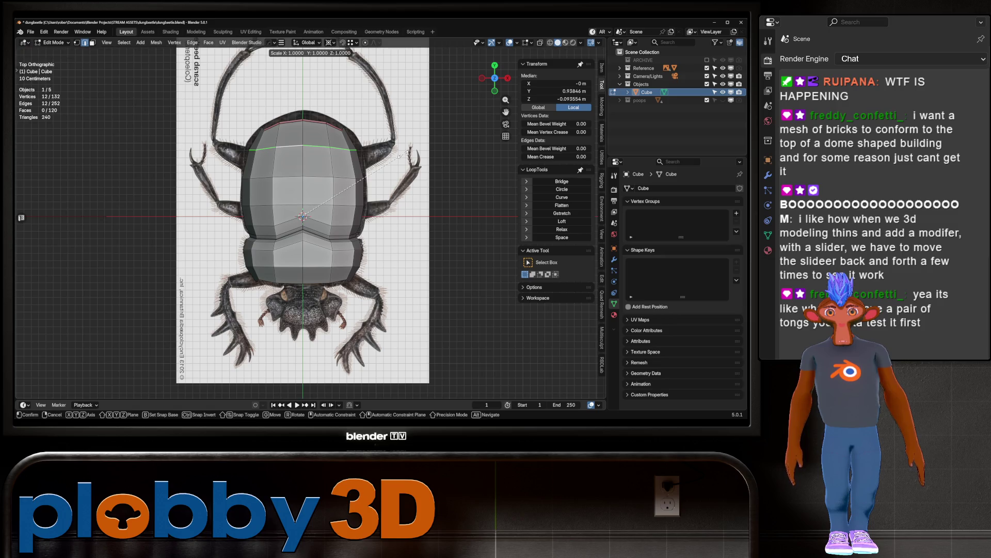
key(KP_3)
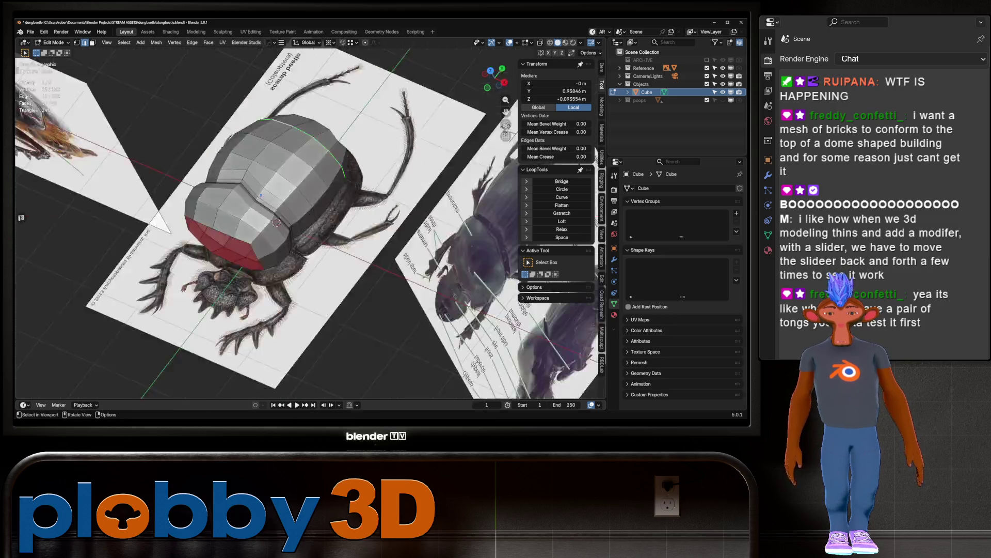
key(alt+z)
key(alt+z)
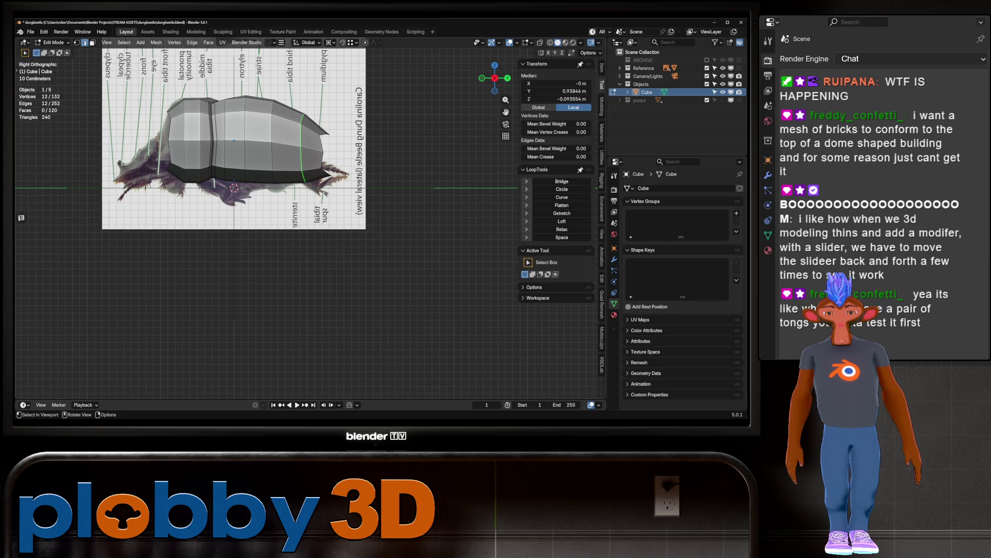
key(KP_7)
key(alt+z)
key(alt+z)
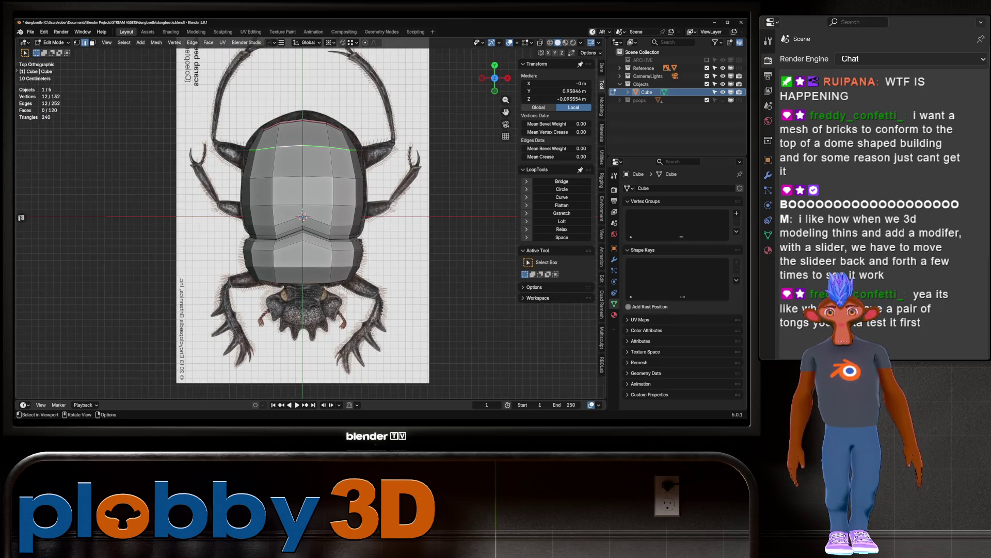
Step: Scale that loop out to the shell outline, then scale a horizontal loop along X
key(s)
key(Return)
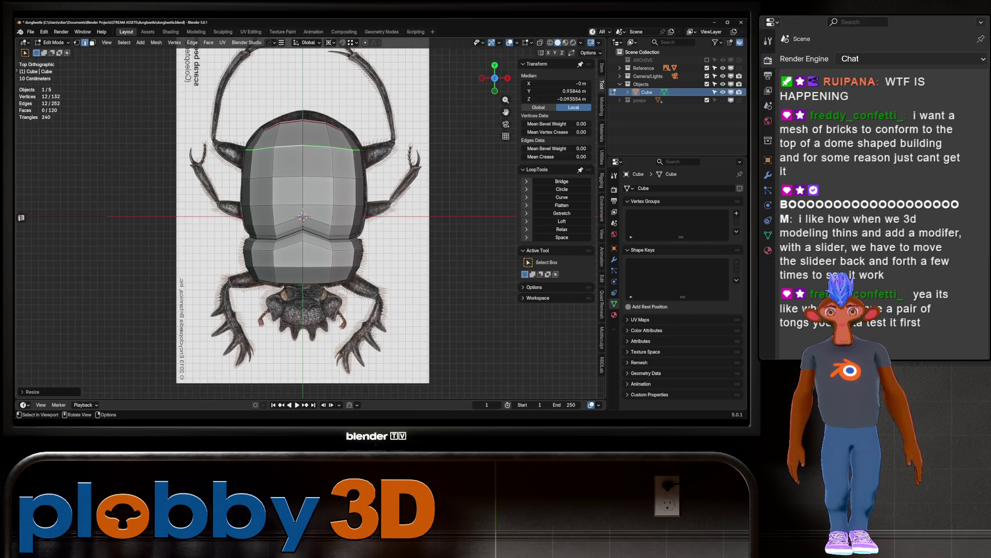
key(s)
key(Return)
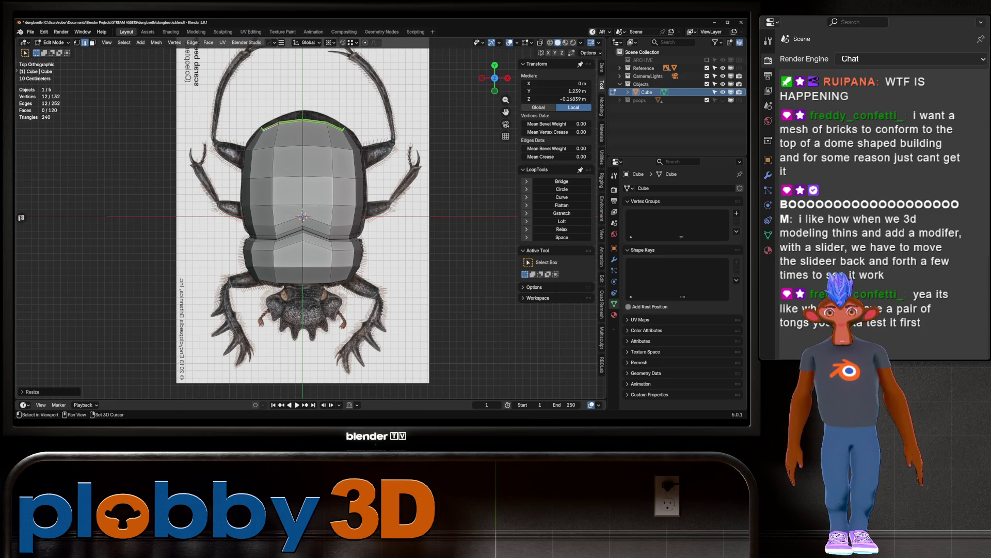
alt+click(289, 206)
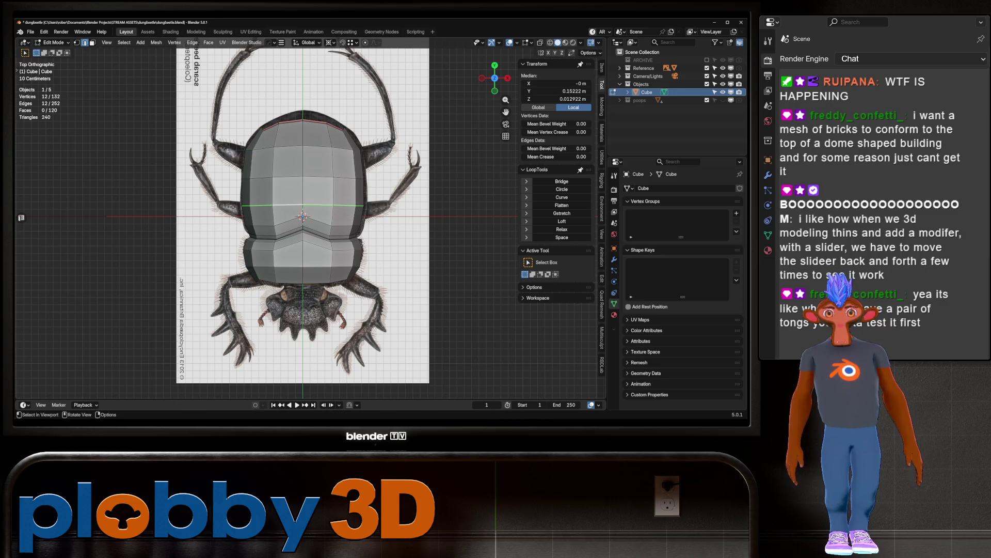
key(s)
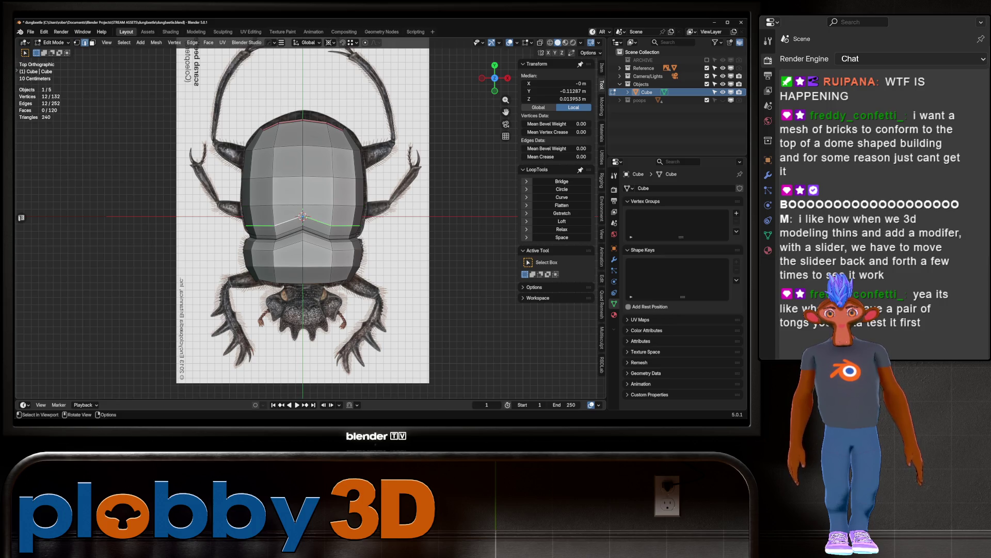
key(x)
click(370, 231)
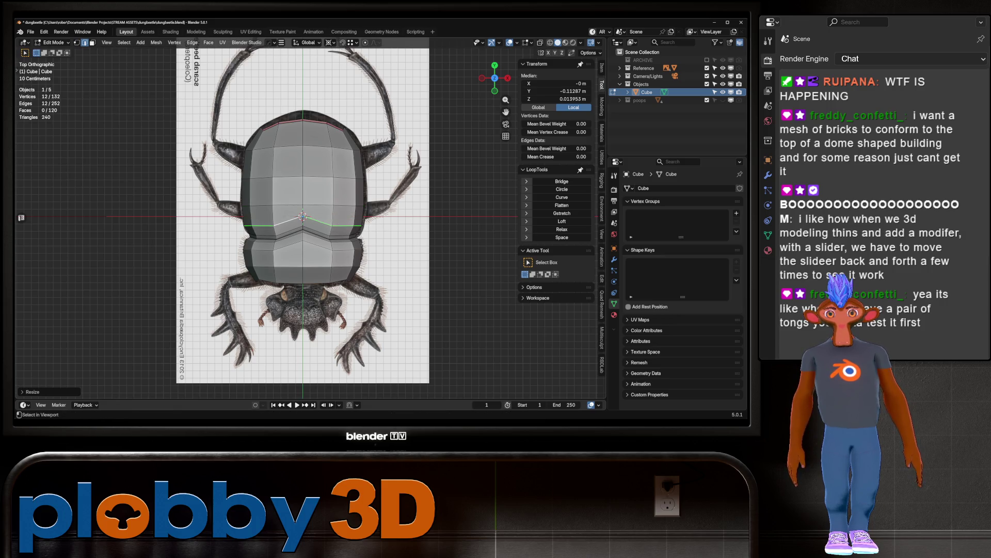
Step: Select the edge loops from top to bottom, apply LoopTools Curve, and return to Object Mode
alt+shift+click(336, 231)
alt+shift+click(336, 236)
alt+shift+click(336, 240)
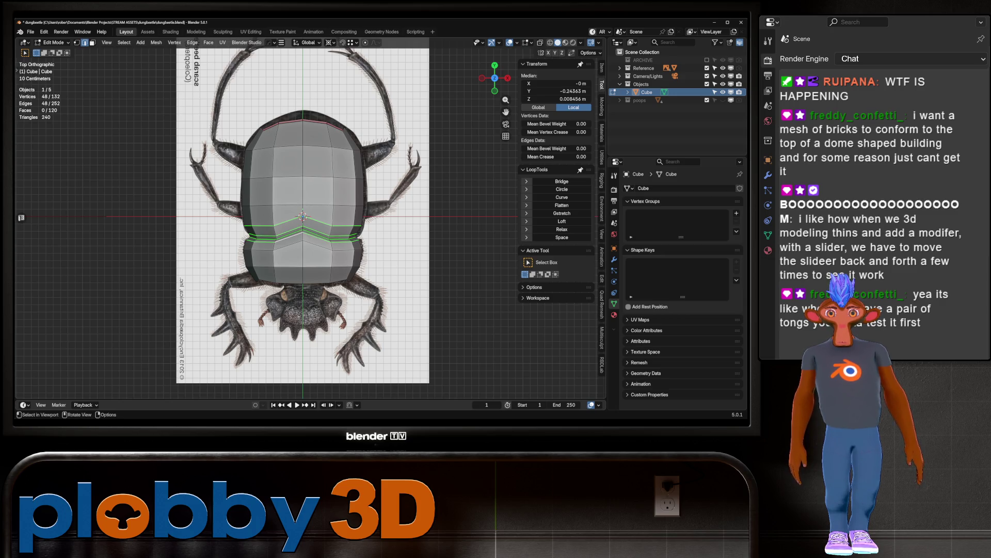
alt+shift+click(289, 246)
alt+shift+click(289, 122)
alt+shift+click(290, 148)
alt+shift+click(289, 282)
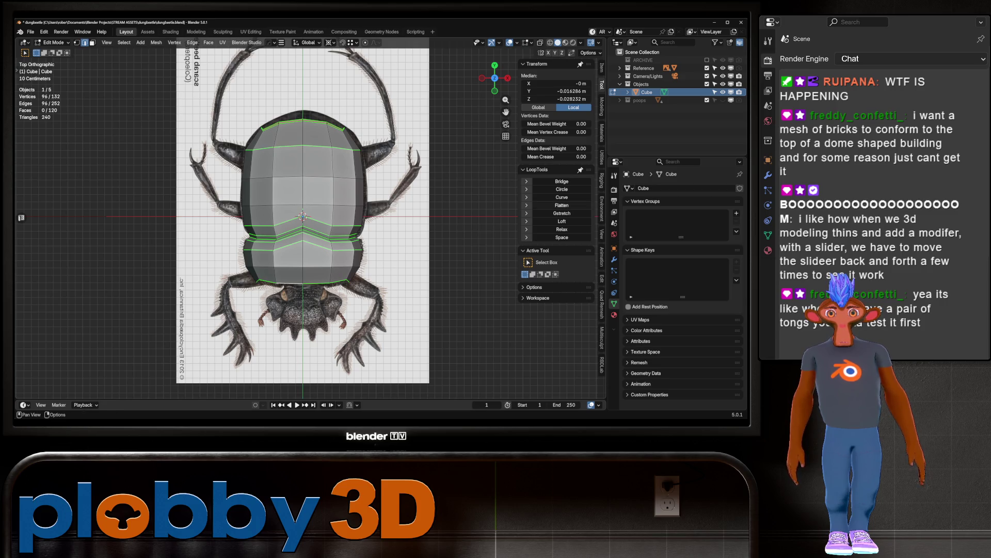
click(562, 197)
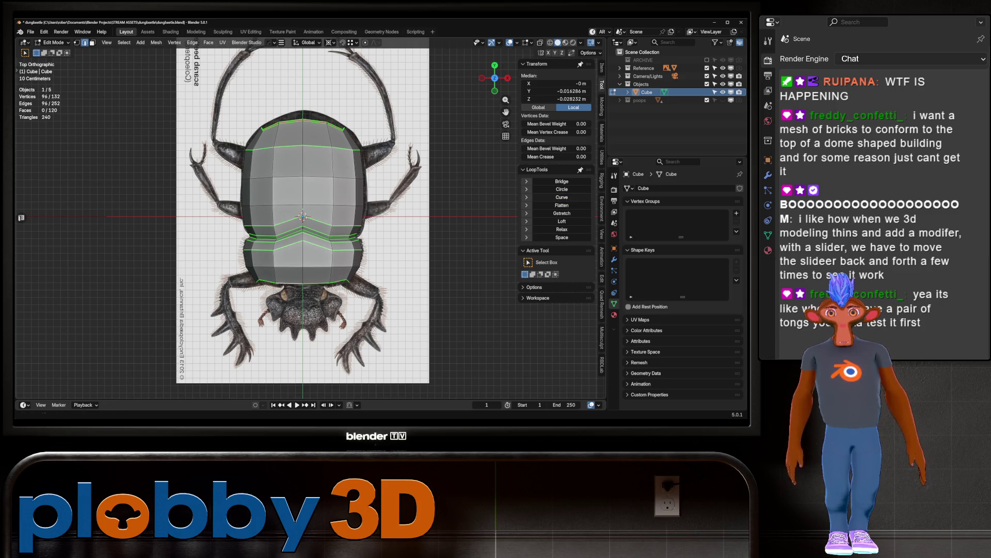
mouse_move(310, 259)
middle_down()
mouse_move(294, 196)
mouse_move(307, 154)
mouse_move(361, 243)
middle_up()
key(Tab)
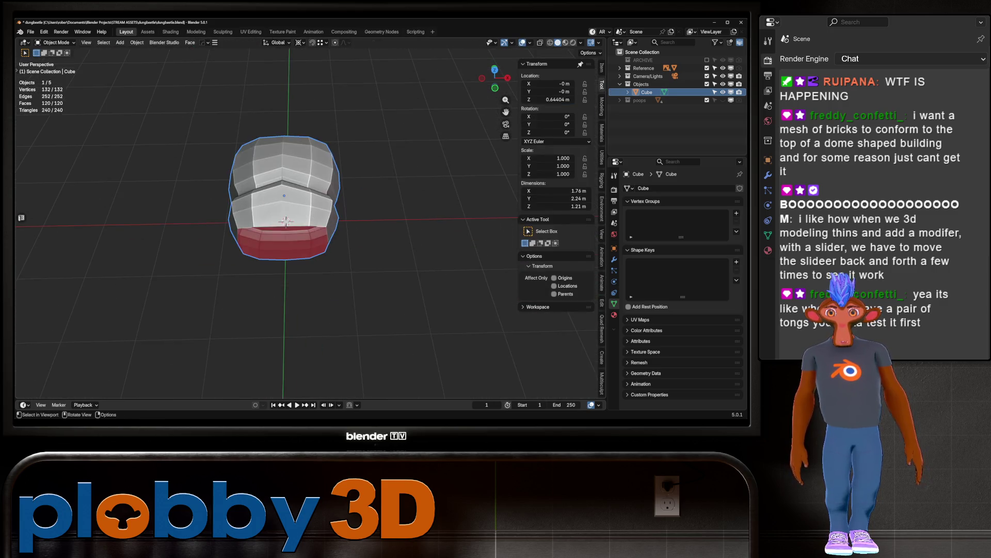
Step: Grid Fill the shell's open bottom loop from Quick Favorites and return to Object Mode
key(Tab)
key(q)
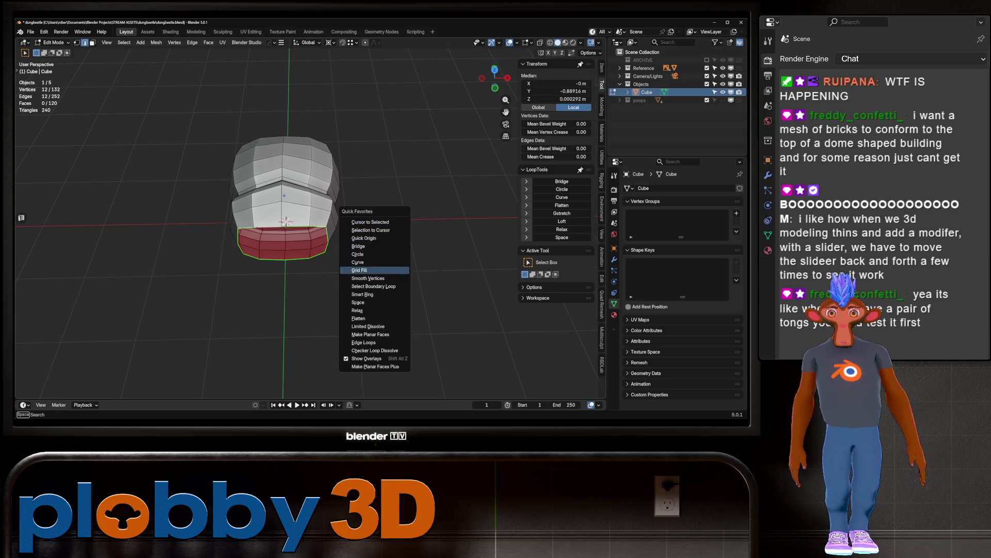
click(359, 270)
mouse_move(360, 271)
middle_down()
mouse_move(413, 237)
mouse_move(393, 207)
mouse_move(294, 195)
mouse_move(289, 207)
mouse_move(322, 250)
middle_up()
key(q)
click(428, 260)
key(Tab)
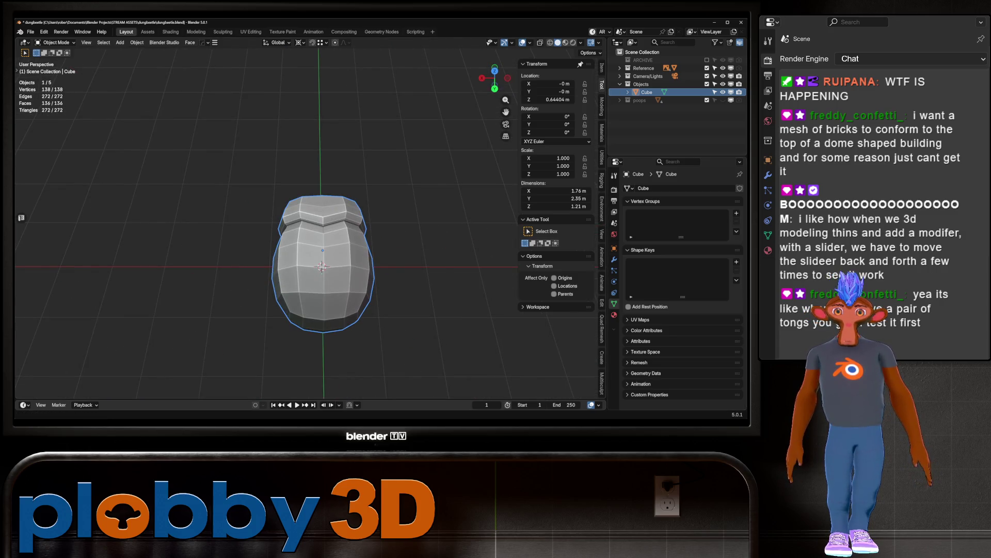
Step: Check the shell against the reference in right and top views, then save dungbeetle.blend
middle_drag(322, 250, 309, 212)
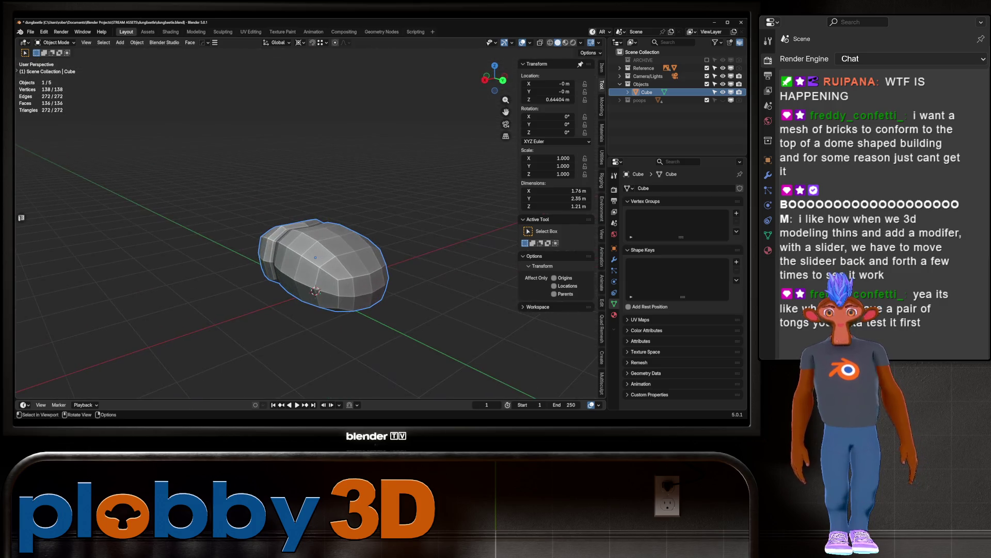
key(KP_3)
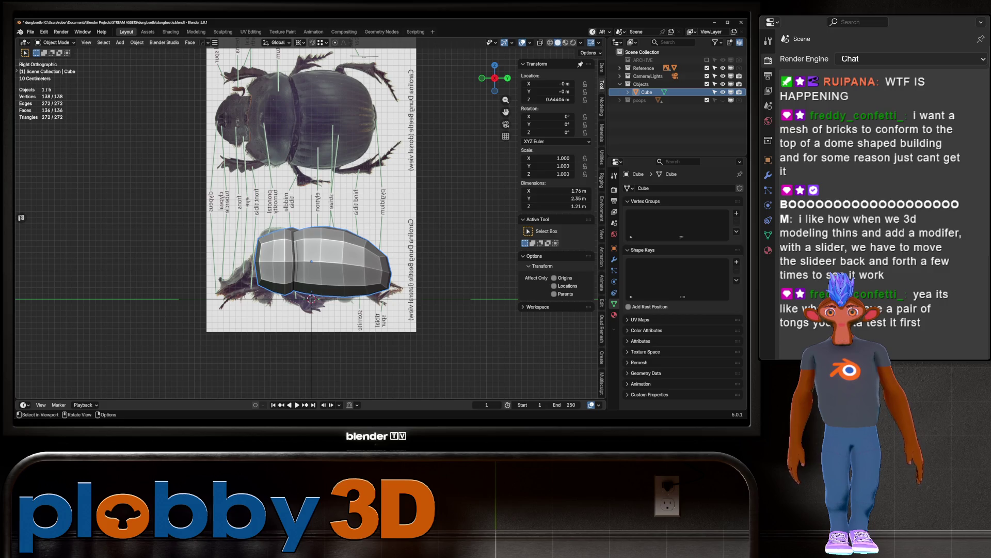
key(KP_7)
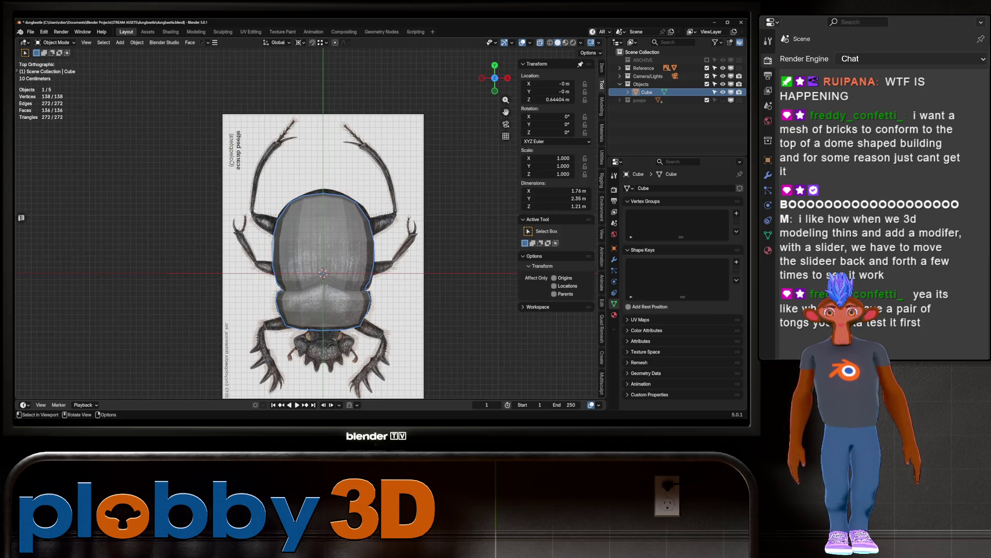
click(620, 67)
click(647, 76)
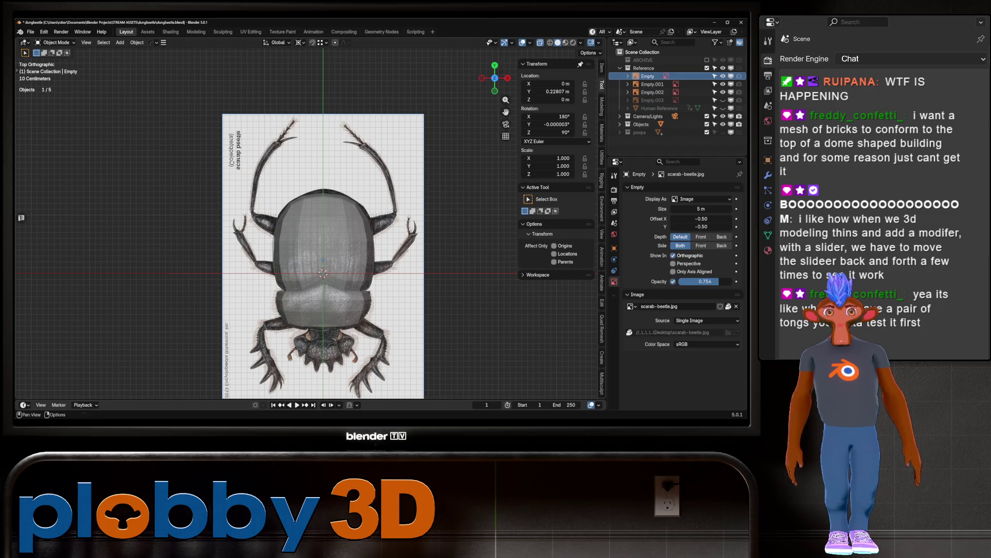
key(g)
key(x)
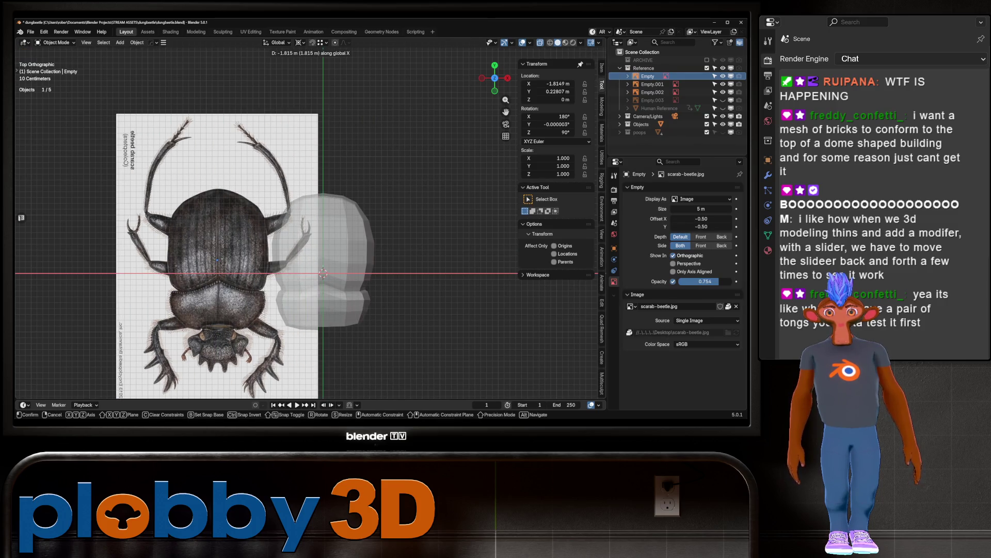
key(Escape)
key(ctrl+s)
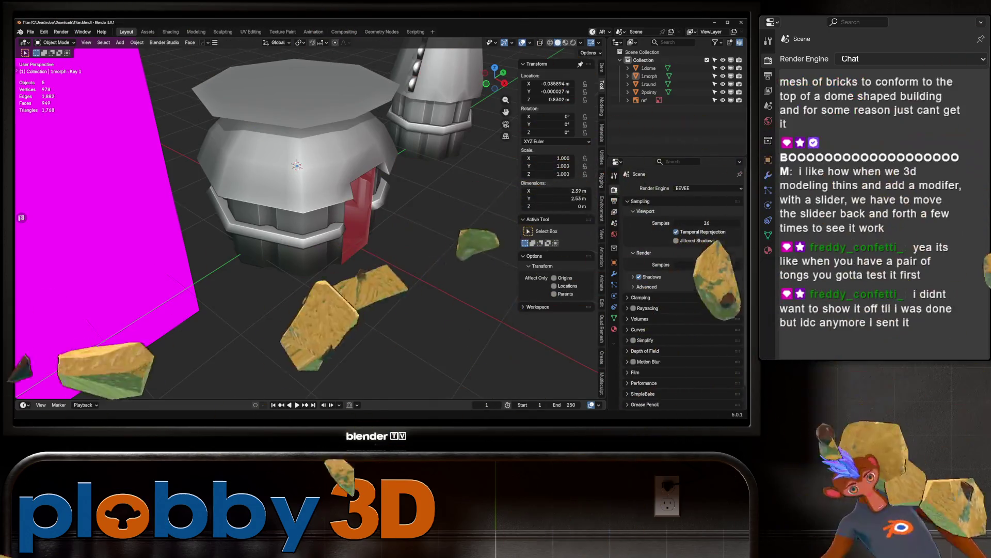
Step: Look over the dome hut, selecting the ref plane, the 1morph top disk and the 2pointy spire
mouse_move(297, 217)
middle_down()
mouse_move(372, 209)
mouse_move(331, 217)
mouse_move(516, 222)
middle_up()
click(644, 100)
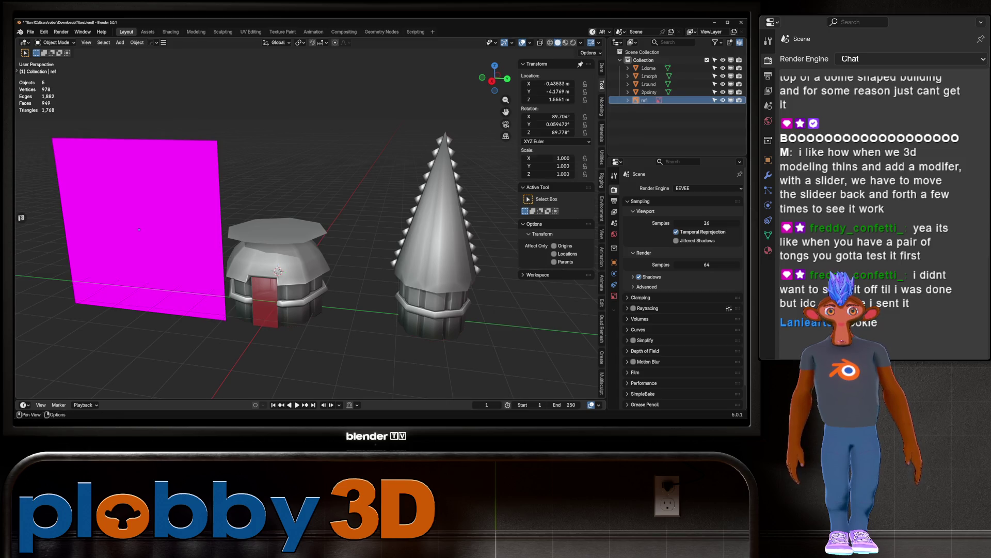
scroll(134, 240, up, 4)
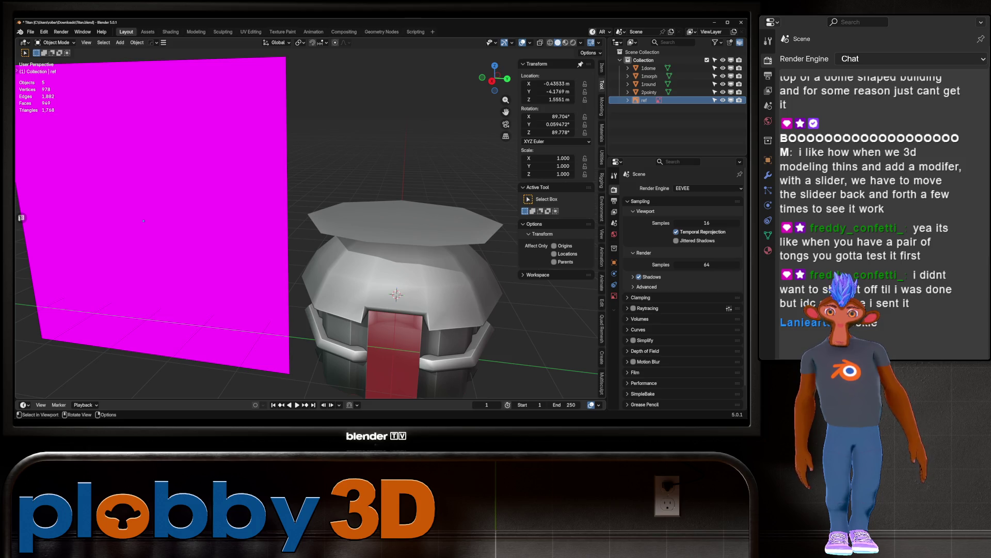
shift+middle_drag(143, 220, 59, 161)
click(320, 168)
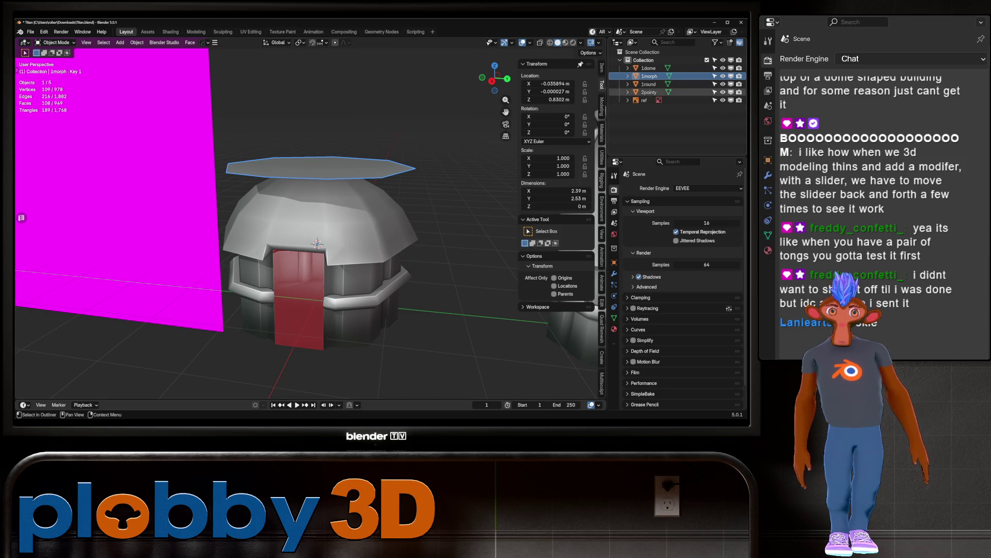
click(649, 92)
key(KP_Decimal)
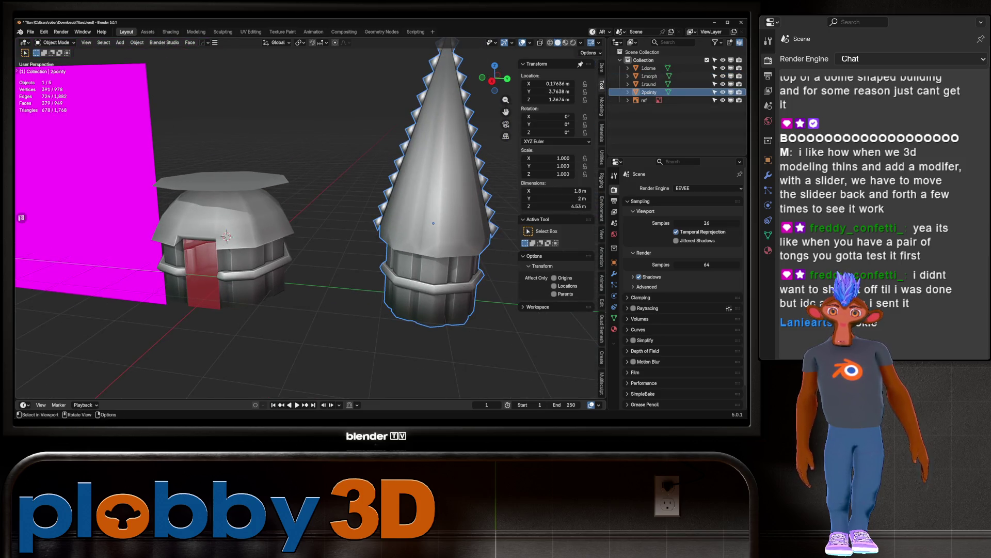
mouse_move(309, 233)
middle_down()
mouse_move(155, 235)
mouse_move(321, 232)
middle_up()
Step: Hide the magenta ref plane and inspect the 1morph top disk's geometry in Edit Mode
click(217, 248)
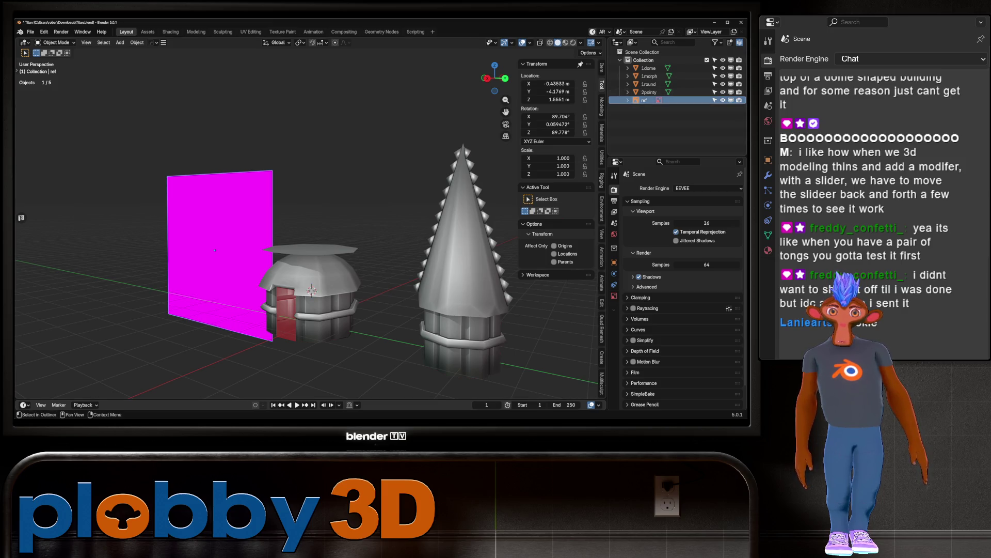
click(723, 100)
middle_drag(310, 232, 320, 227)
scroll(320, 227, up, 4)
click(409, 277)
key(Tab)
mouse_move(410, 277)
middle_down()
mouse_move(323, 293)
mouse_move(318, 359)
mouse_move(318, 289)
mouse_move(336, 279)
mouse_move(305, 269)
mouse_move(351, 263)
mouse_move(305, 261)
middle_up()
key(Tab)
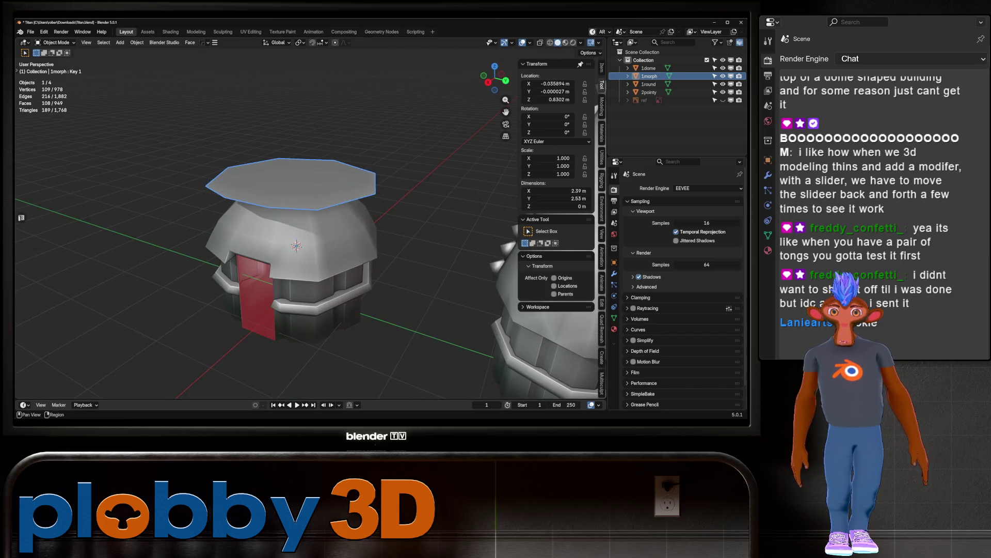
Step: Review 1morph's modifiers, then inspect the 2pointy spire's mesh in Edit Mode
click(614, 274)
click(649, 92)
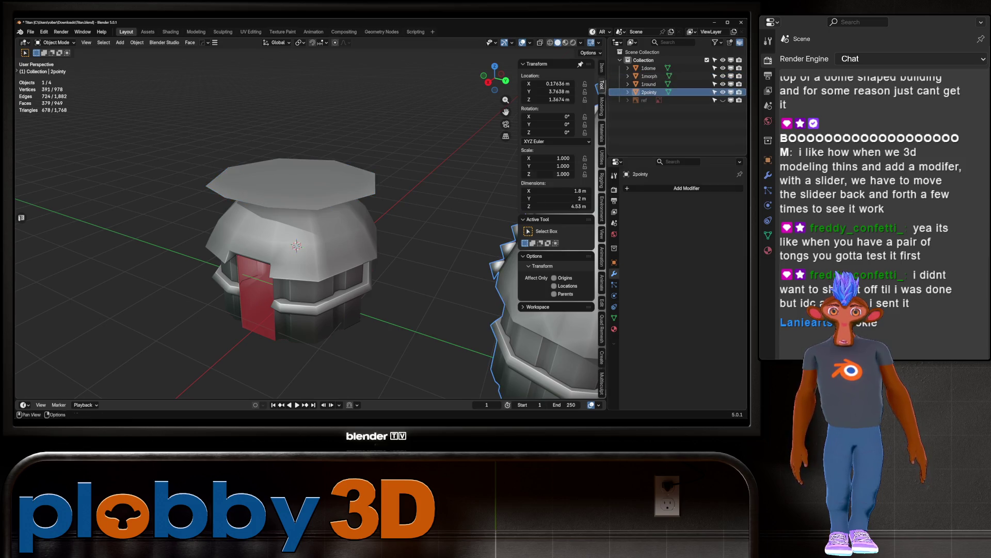
key(KP_Decimal)
key(Tab)
middle_drag(361, 232, 455, 232)
key(Tab)
mouse_move(310, 232)
middle_down()
mouse_move(253, 238)
mouse_move(331, 227)
mouse_move(351, 212)
mouse_move(325, 186)
mouse_move(302, 194)
middle_up()
Step: Reframe the view on the dome and spire, select 1morph, and open the File menu
scroll(331, 227, up, 5)
scroll(333, 181, down, 8)
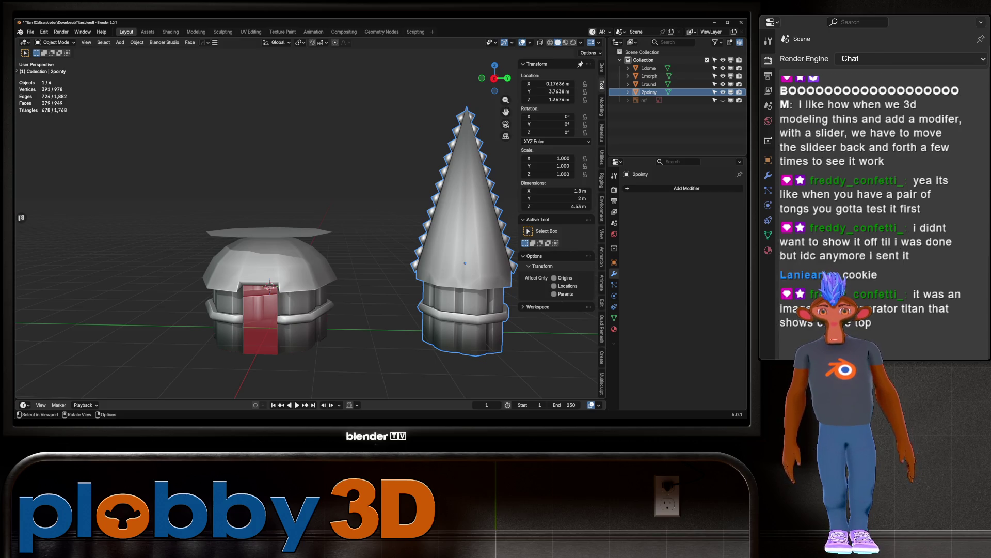
scroll(270, 283, up, 5)
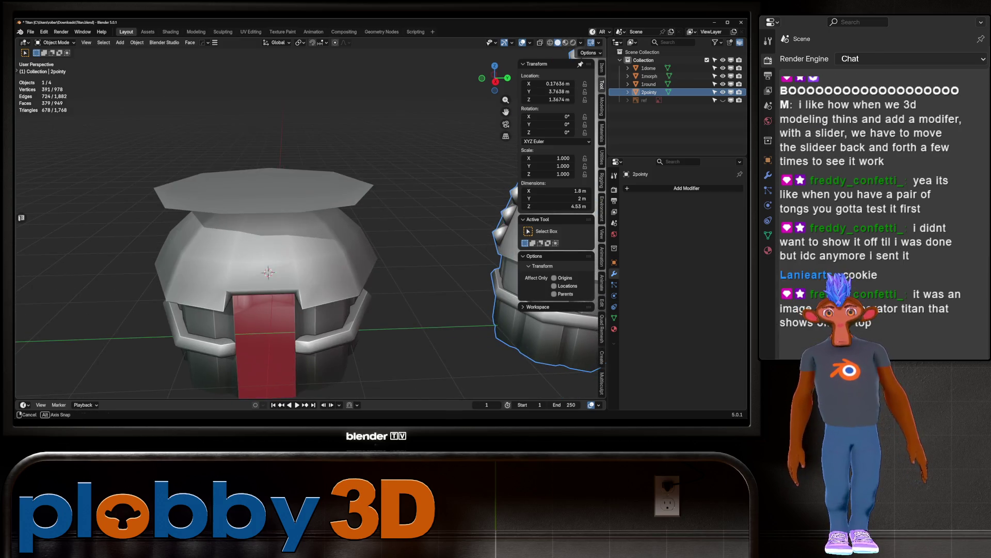
scroll(269, 283, down, 3)
middle_drag(269, 283, 279, 269)
click(269, 185)
mouse_move(268, 186)
middle_down()
mouse_move(272, 207)
mouse_move(351, 209)
mouse_move(248, 210)
mouse_move(310, 222)
mouse_move(310, 242)
middle_up()
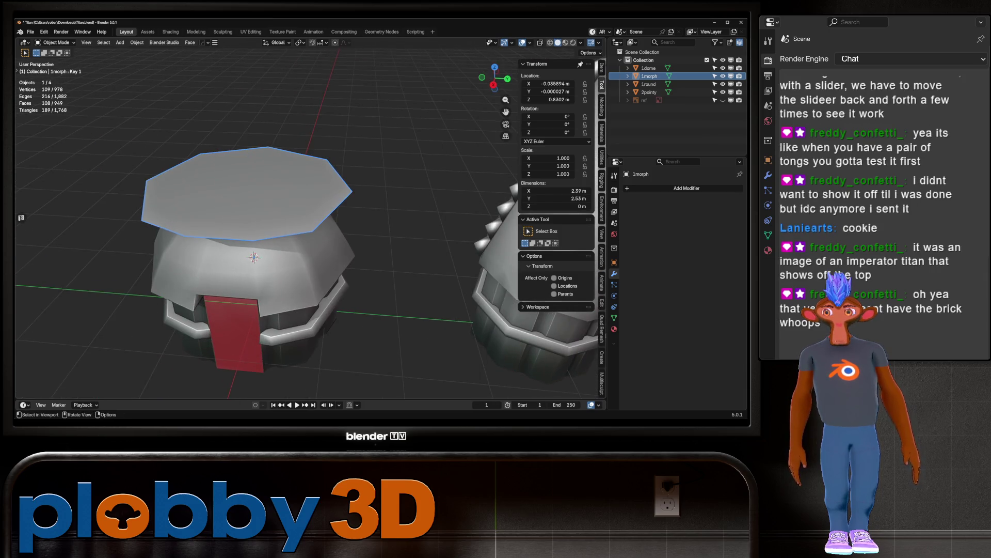
scroll(305, 222, down, 3)
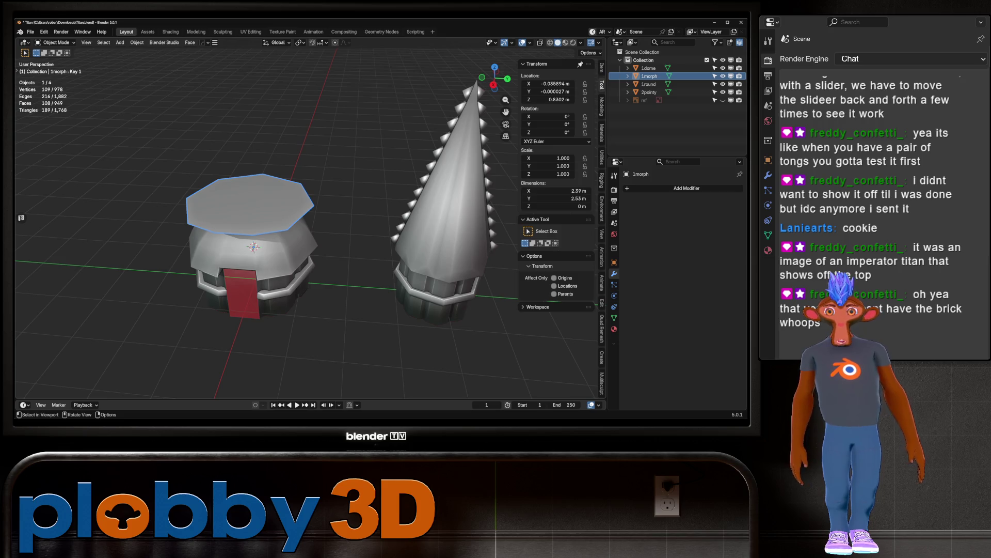
click(30, 31)
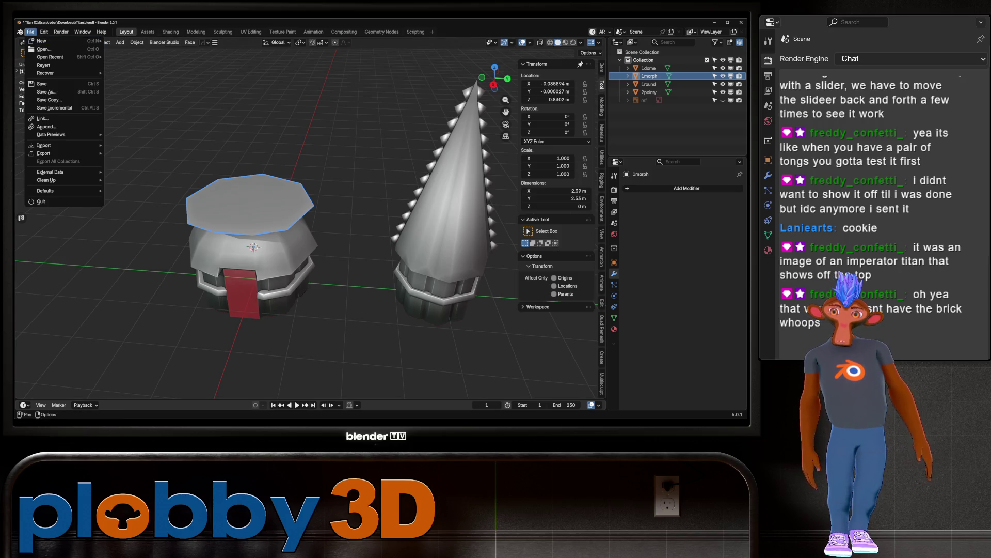
Step: Pack external resources into Titan.blend, then close its window choosing Don't Save
mouse_move(67, 172)
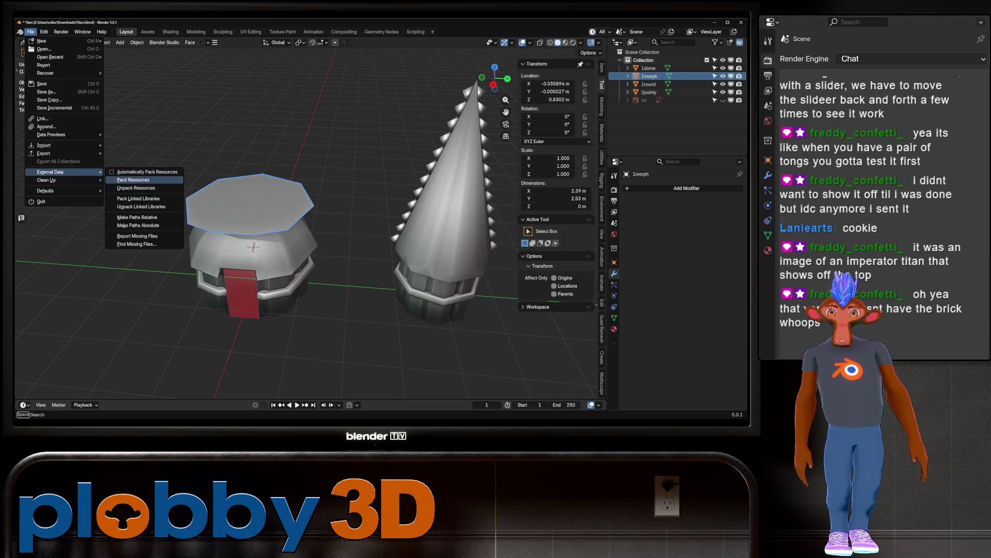
click(133, 180)
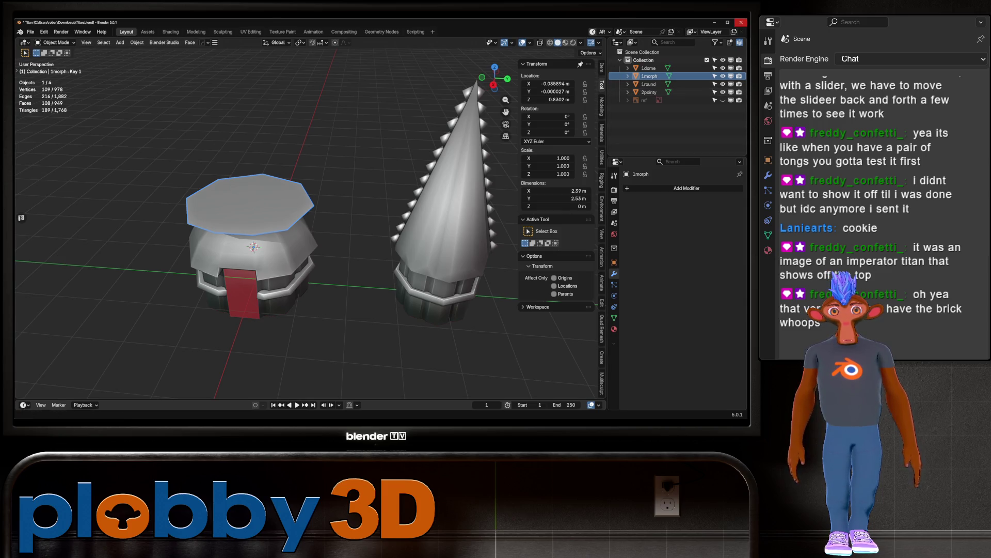
click(741, 22)
click(391, 234)
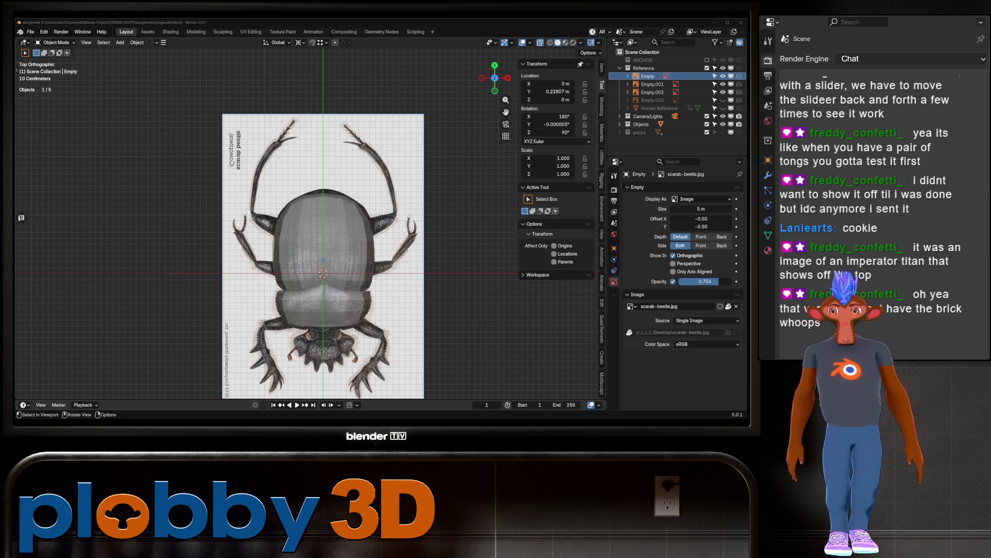
Step: Select the beetle shell Cube in the viewport
click(323, 233)
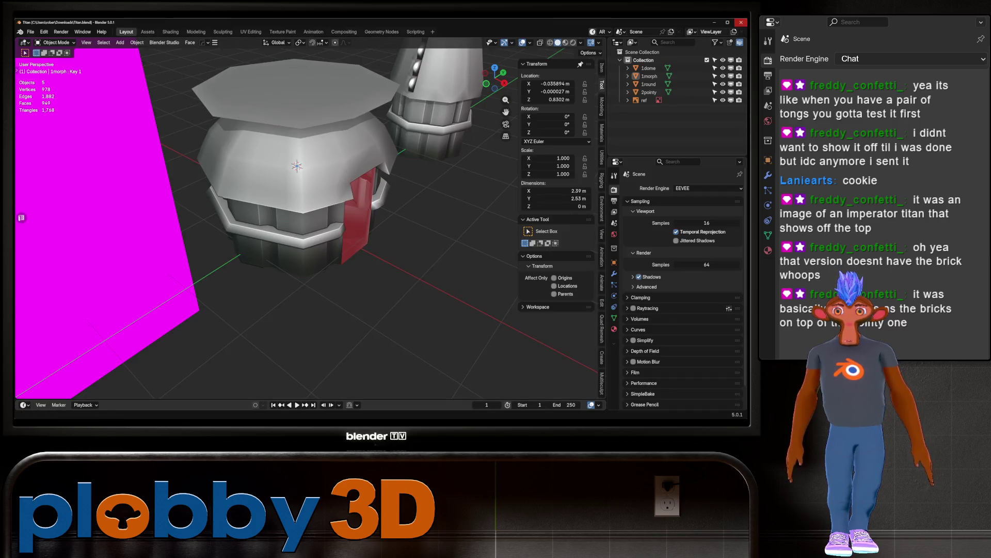
mouse_move(309, 207)
middle_down()
mouse_move(268, 227)
mouse_move(238, 212)
mouse_move(278, 202)
mouse_move(268, 206)
mouse_move(336, 246)
middle_up()
click(279, 233)
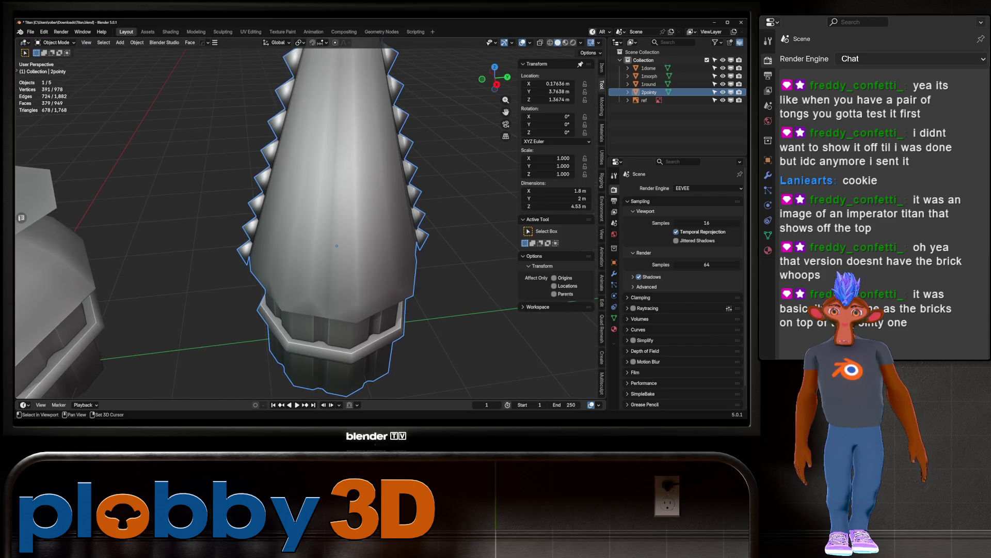
key(z)
scroll(335, 227, down, 3)
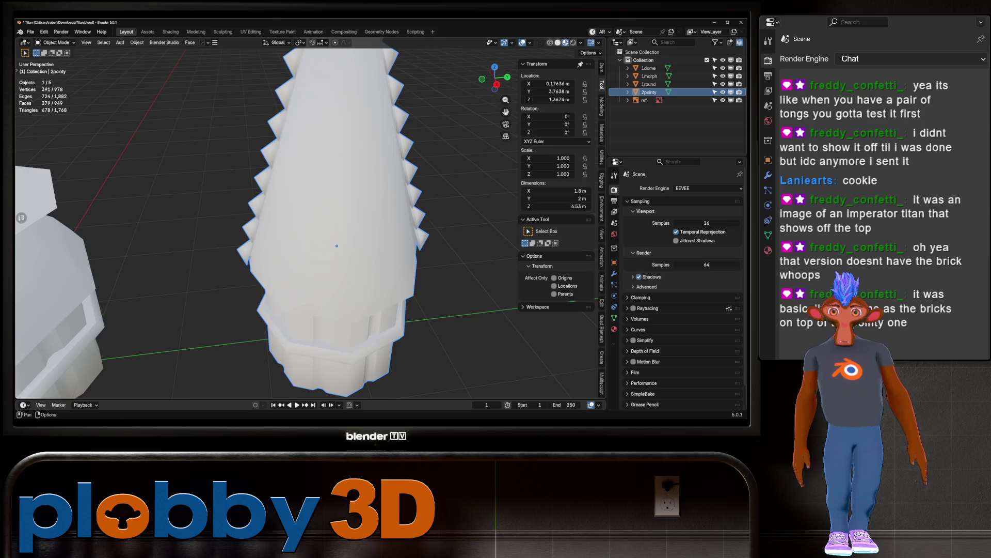
middle_drag(336, 228, 320, 207)
scroll(324, 228, up, 3)
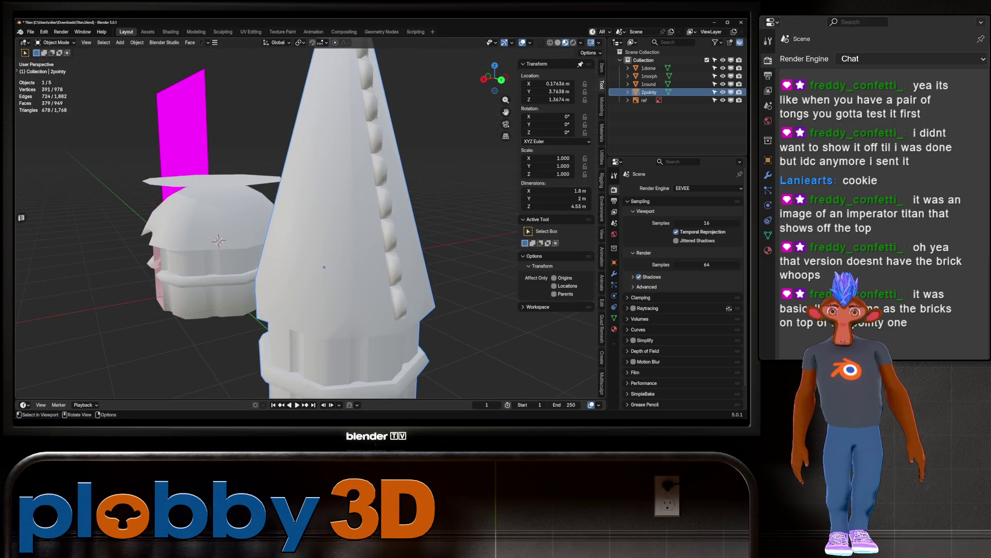
key(Tab)
click(393, 243)
mouse_move(393, 243)
middle_down()
mouse_move(341, 232)
mouse_move(419, 265)
mouse_move(501, 200)
mouse_move(465, 217)
middle_up()
scroll(434, 248, down, 4)
key(Tab)
scroll(465, 217, down, 4)
click(155, 144)
key(Delete)
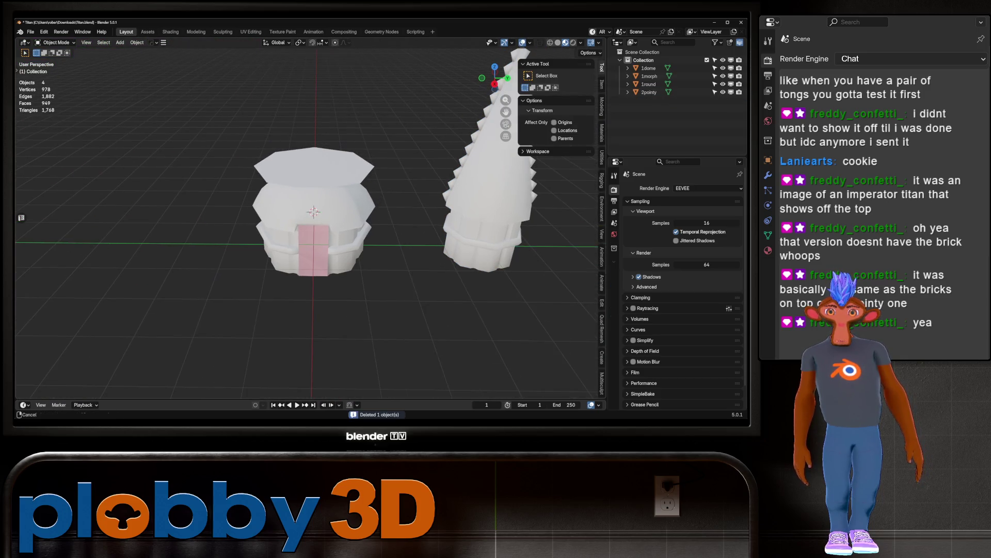
click(314, 165)
scroll(314, 212, up, 4)
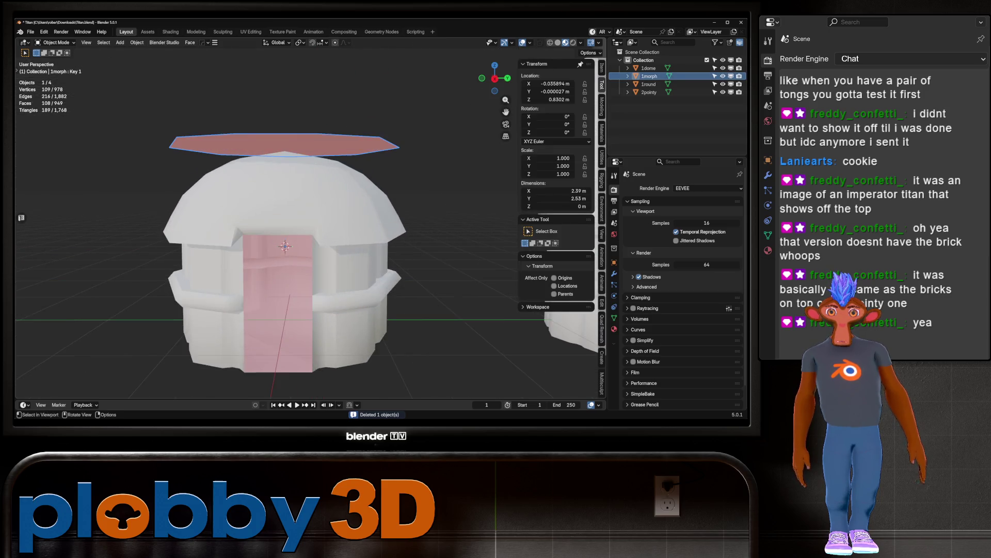
click(284, 185)
scroll(290, 233, up, 2)
middle_drag(289, 233, 295, 222)
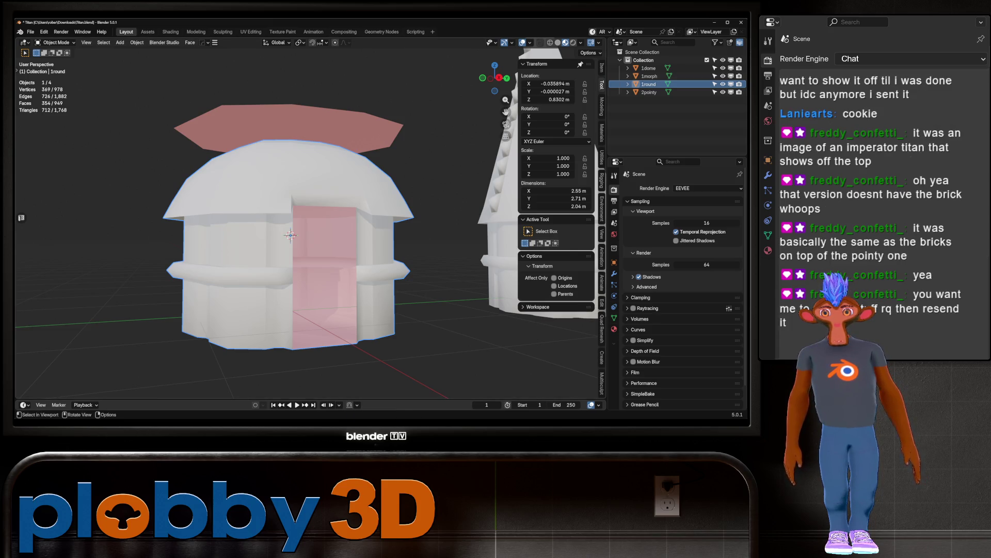
scroll(289, 233, down, 3)
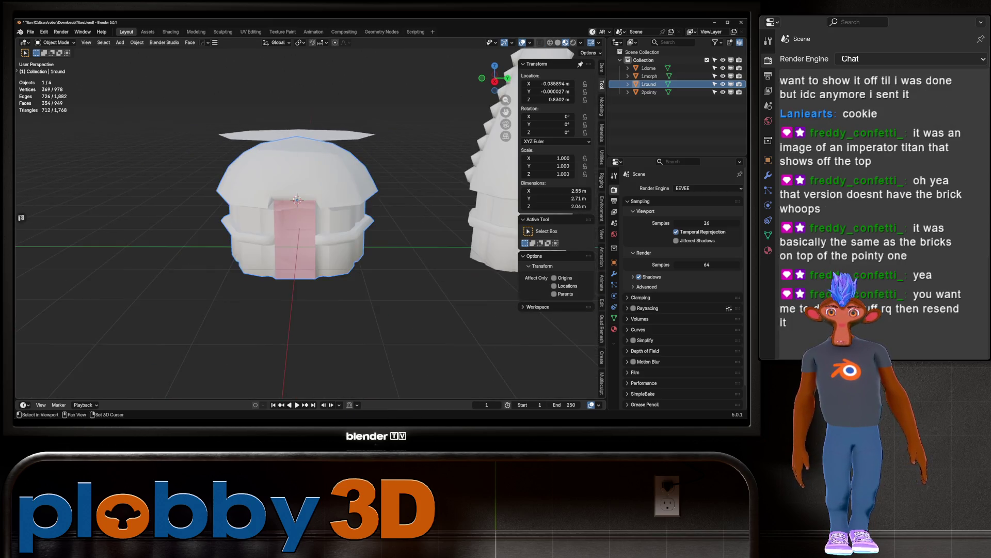
middle_drag(289, 232, 283, 234)
click(290, 136)
scroll(306, 227, up, 3)
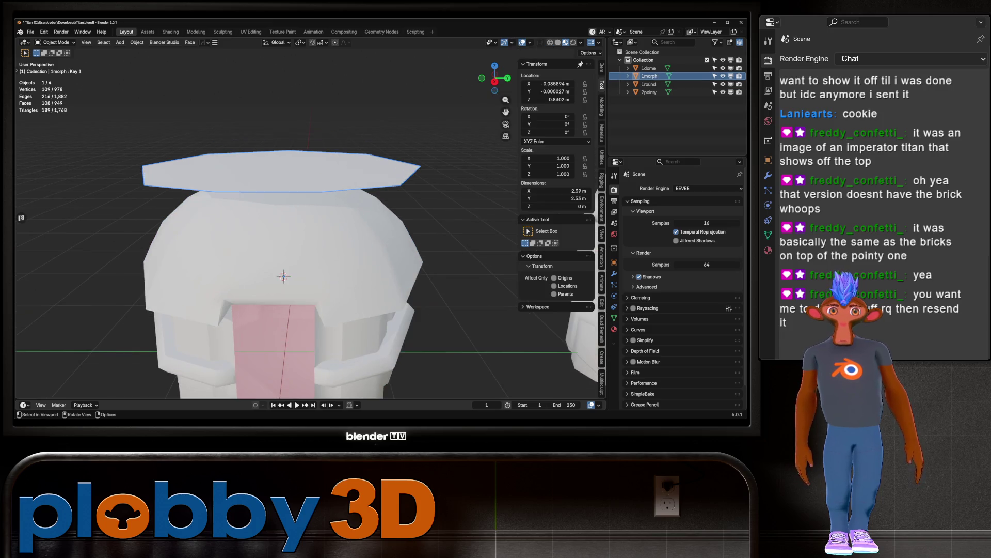
shift+middle_drag(289, 269, 294, 211)
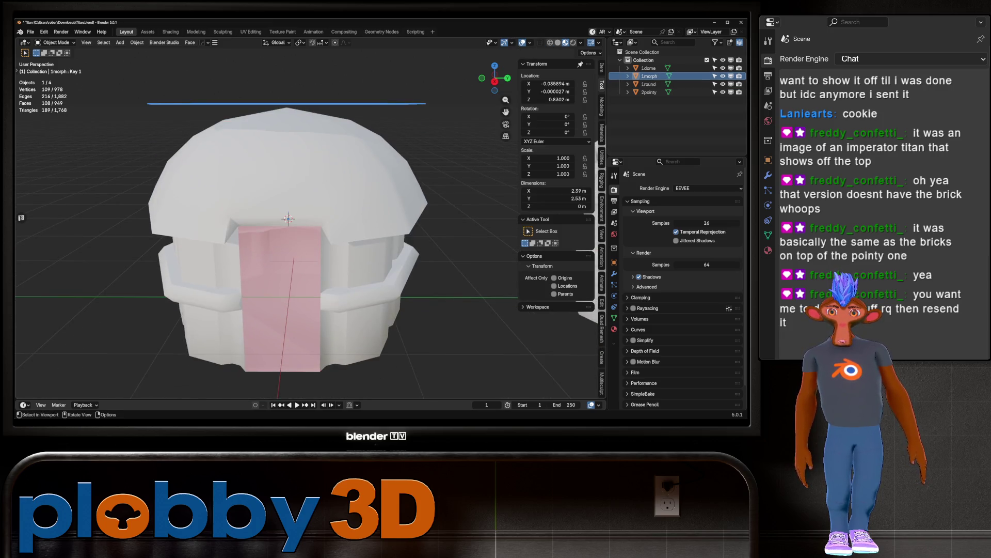
key(Home)
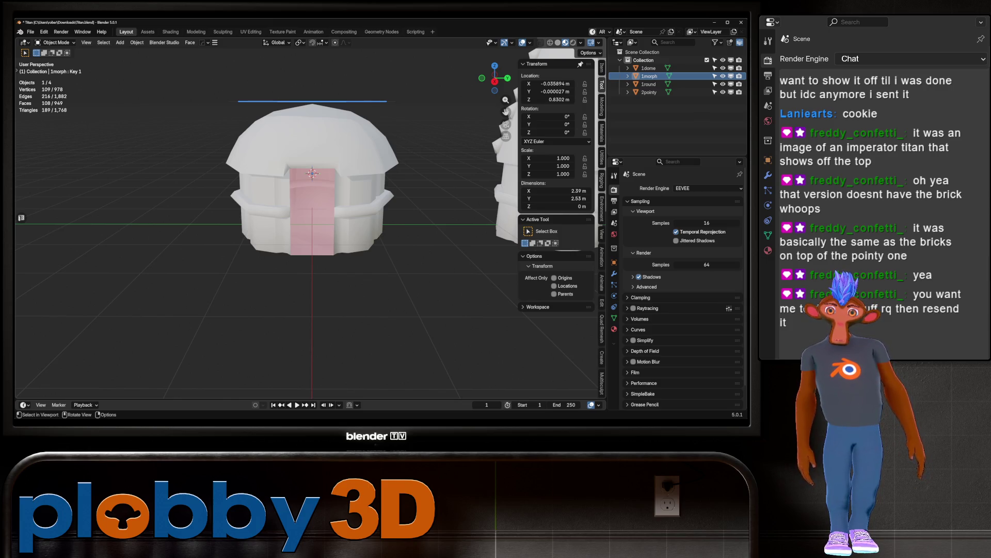
click(648, 84)
Step: Delete the floating flat top plate (1morph)
key(Tab)
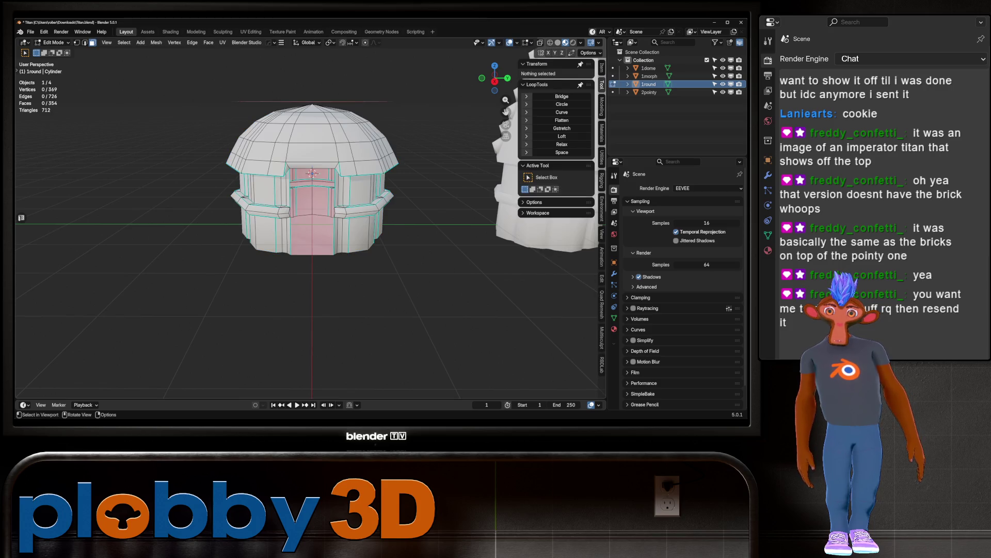
scroll(313, 207, up, 2)
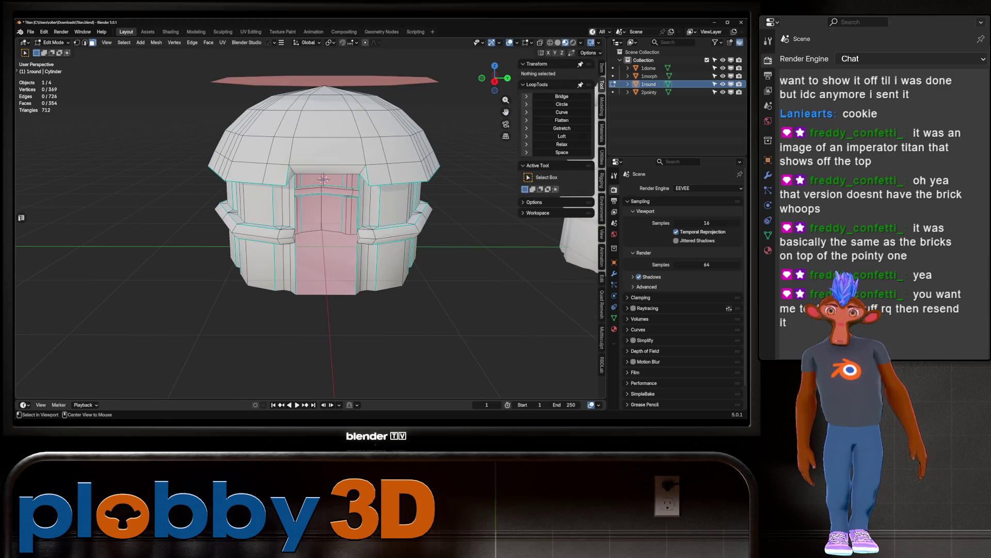
key(Tab)
mouse_move(310, 206)
middle_down()
mouse_move(362, 160)
mouse_move(310, 166)
middle_up()
key(Delete)
scroll(377, 207, up, 3)
Step: Select the 1round hut's dome roof faces by growing the face selection twice in Edit Mode
mouse_move(377, 207)
middle_down()
mouse_move(331, 197)
mouse_move(268, 207)
middle_up()
click(268, 181)
key(Tab)
key(ctrl+KP_Add)
key(ctrl+KP_Add)
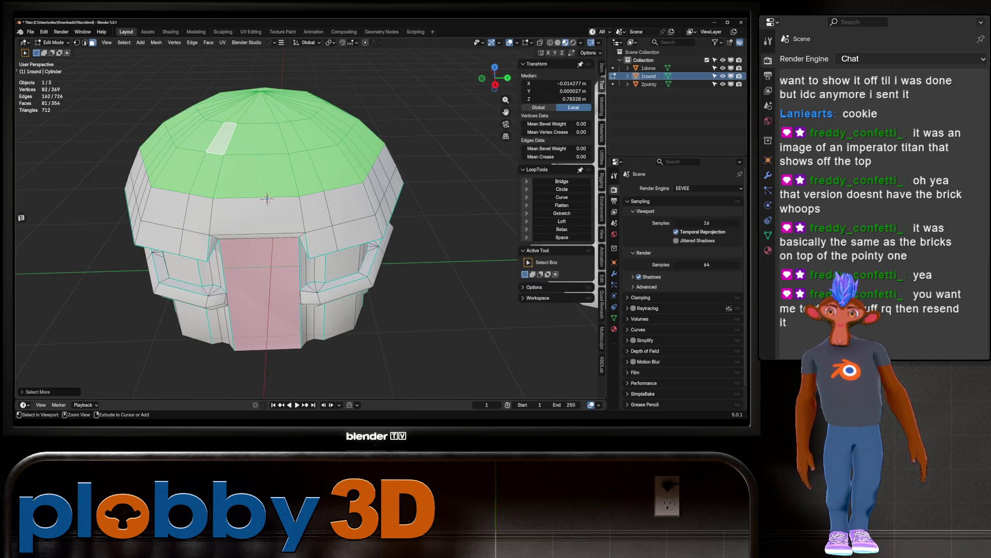
key(ctrl+KP_Add)
Step: Duplicate the dome roof faces in place and separate the copy into its own object
middle_drag(310, 233, 310, 207)
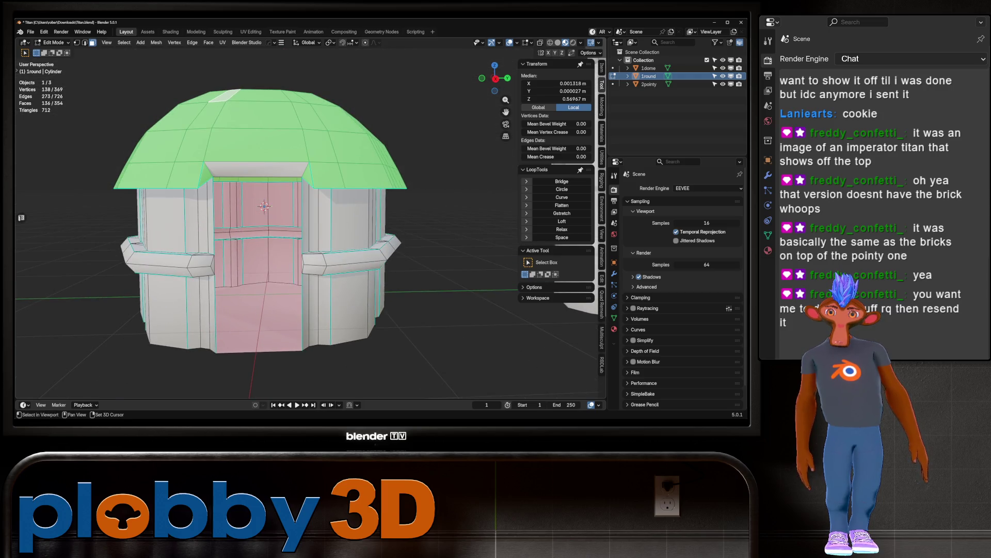
scroll(264, 206, up, 5)
scroll(264, 206, down, 5)
middle_drag(264, 206, 264, 206)
scroll(264, 206, down, 4)
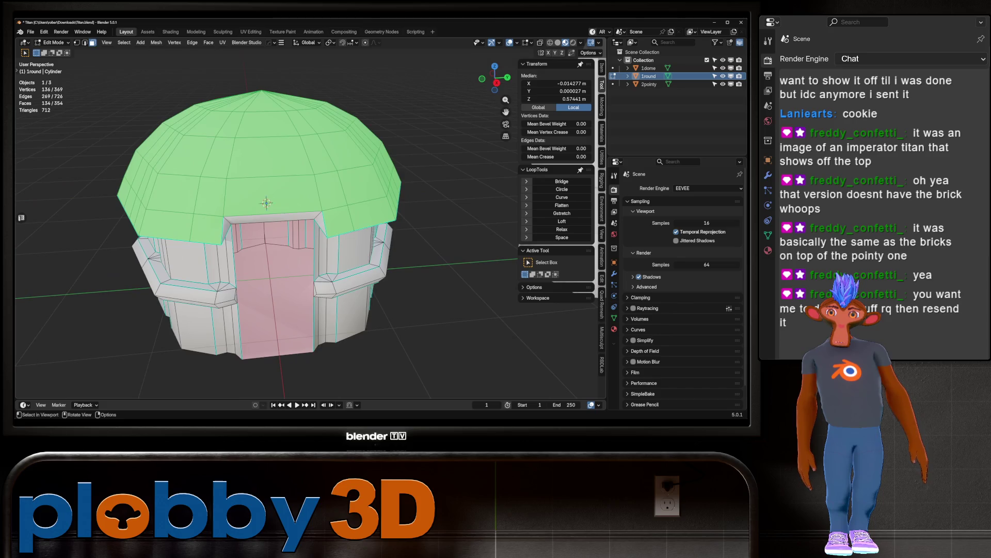
key(g)
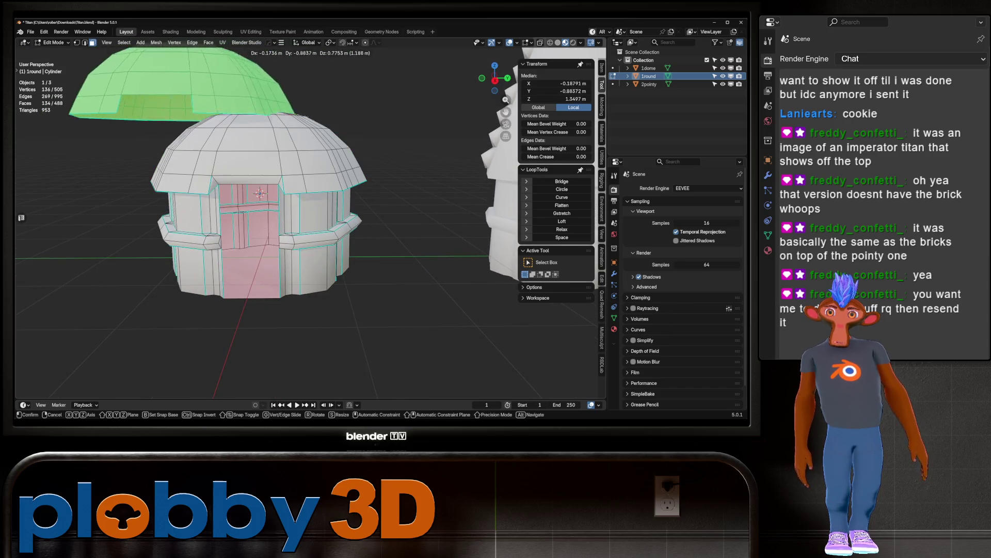
key(Escape)
key(p)
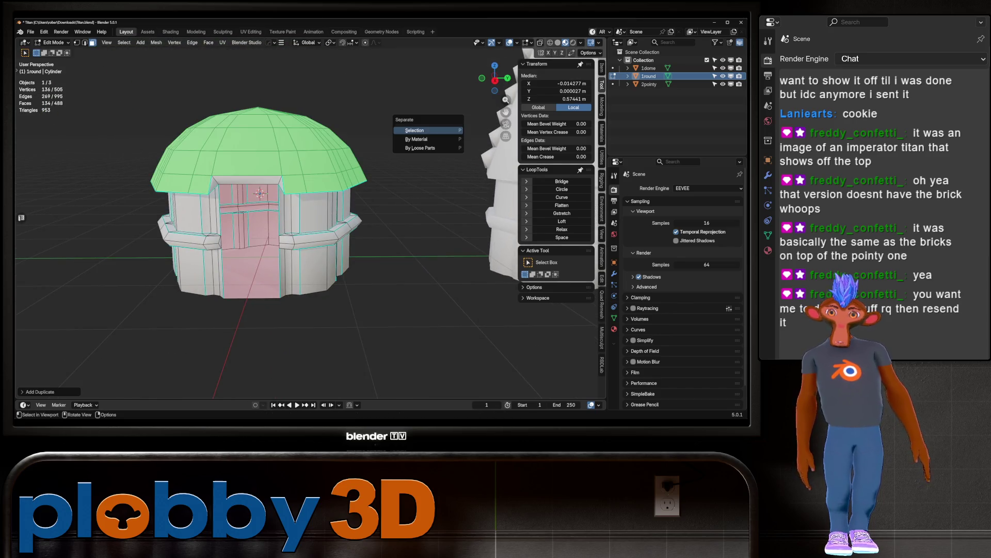
key(Return)
key(Tab)
click(258, 129)
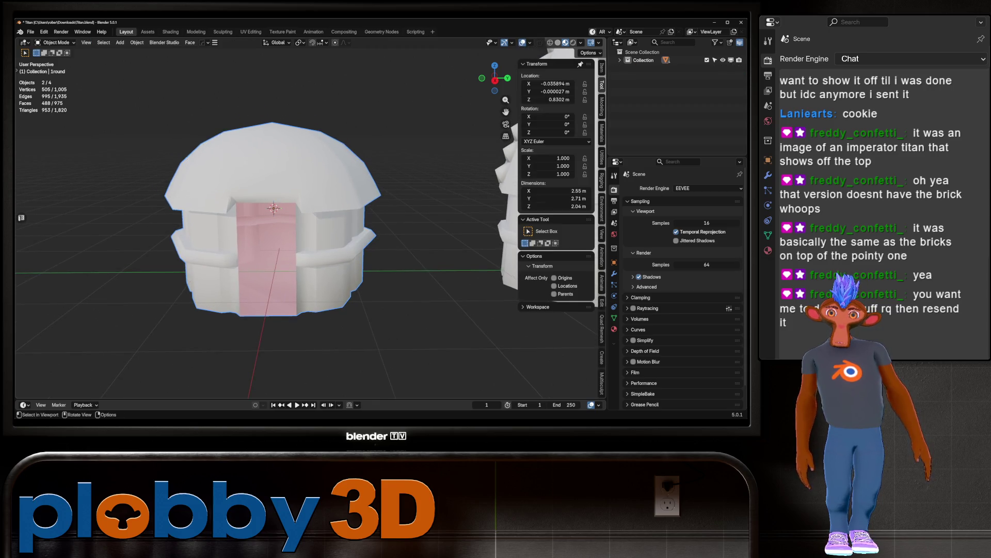
Step: Keep the separated dome copy in its original place on top of the hut
key(g)
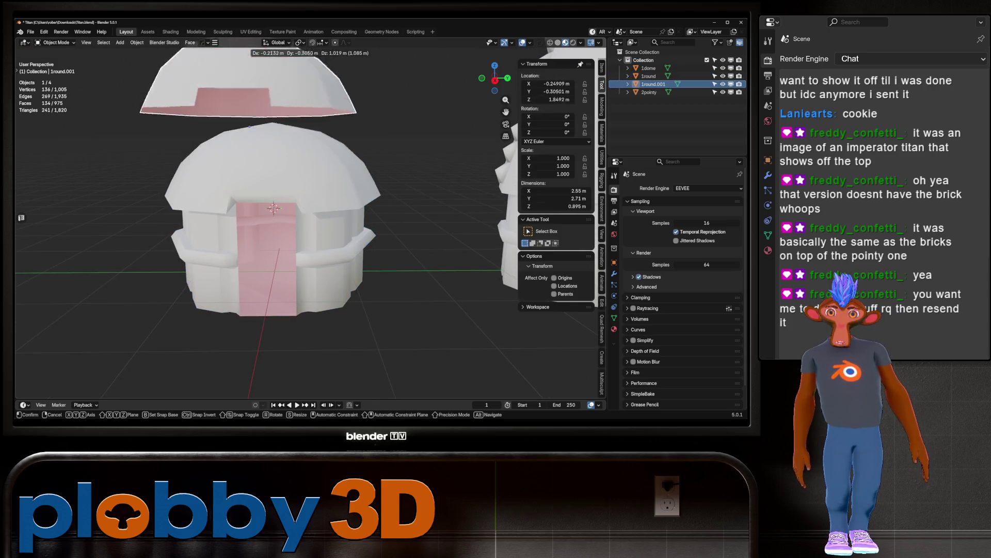
key(Return)
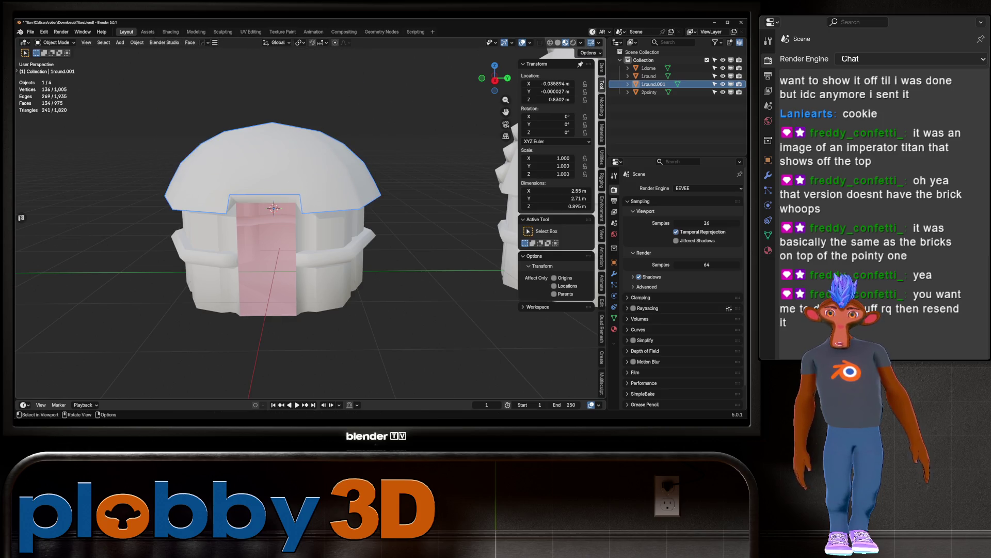
key(g)
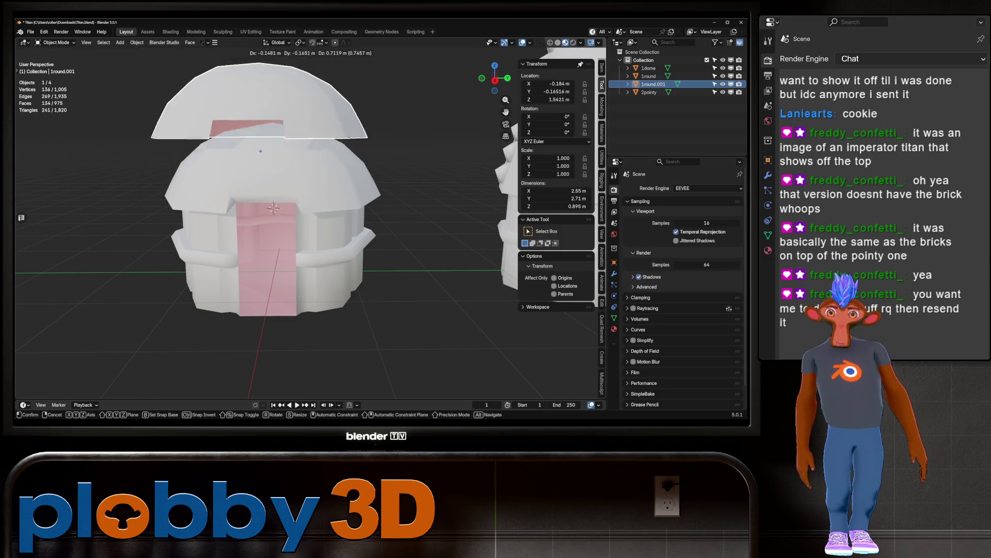
key(Escape)
scroll(279, 232, up, 3)
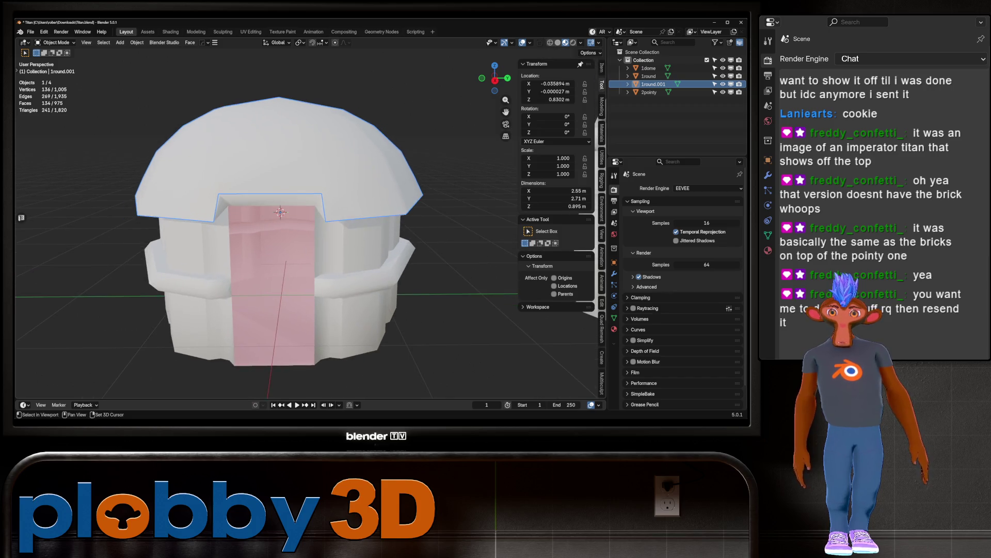
Step: Rename the dome copy to DOME in the Outliner and frame it in view
double_click(653, 83)
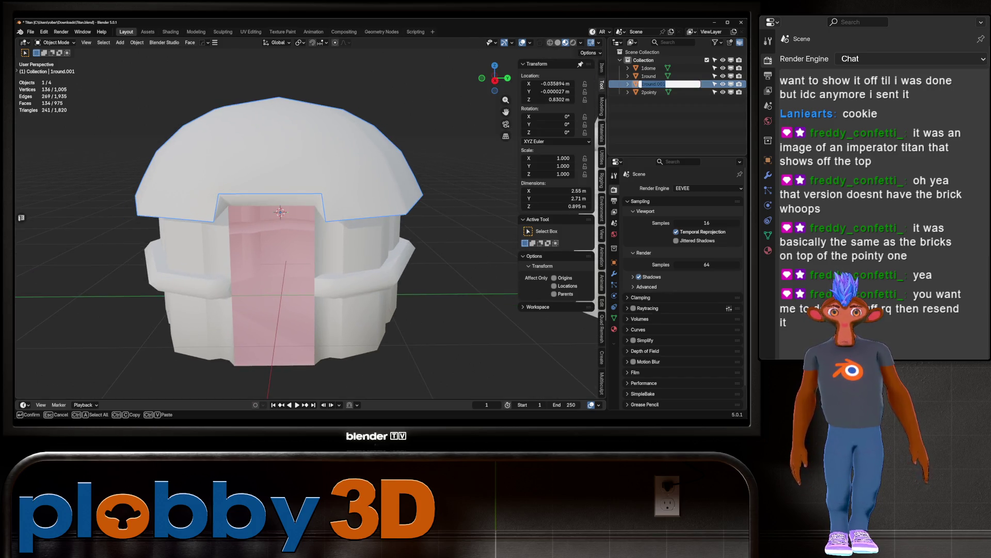
text(DOME)
key(Return)
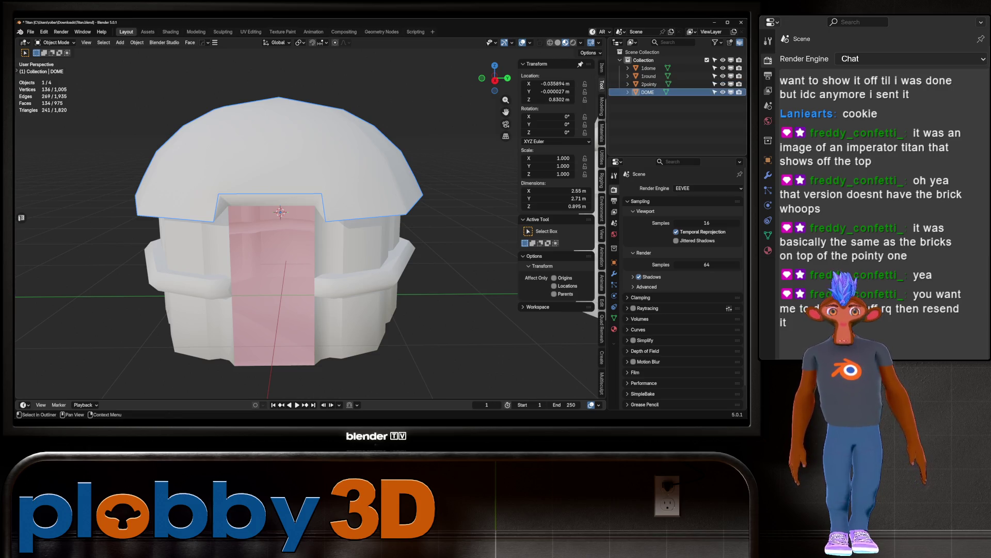
key(Home)
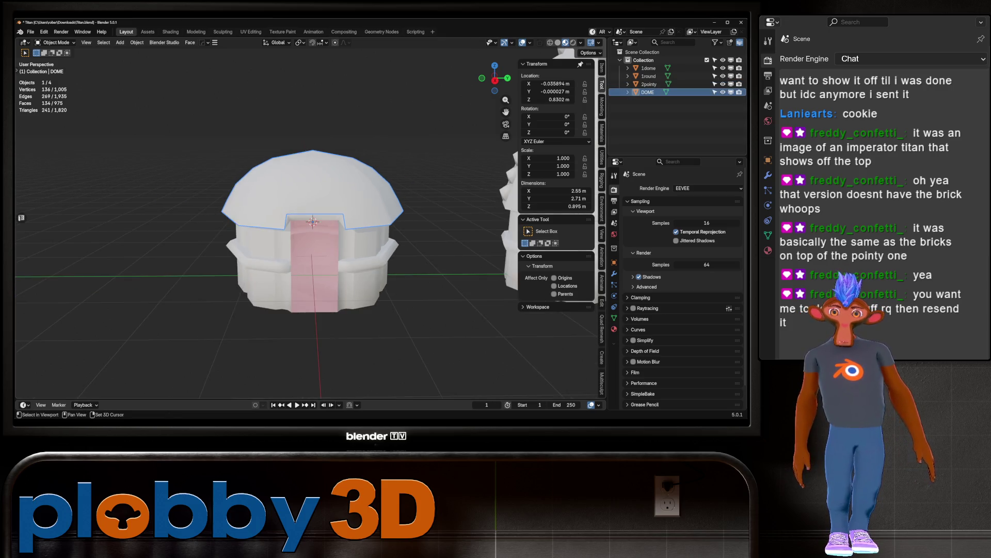
key(KP_Decimal)
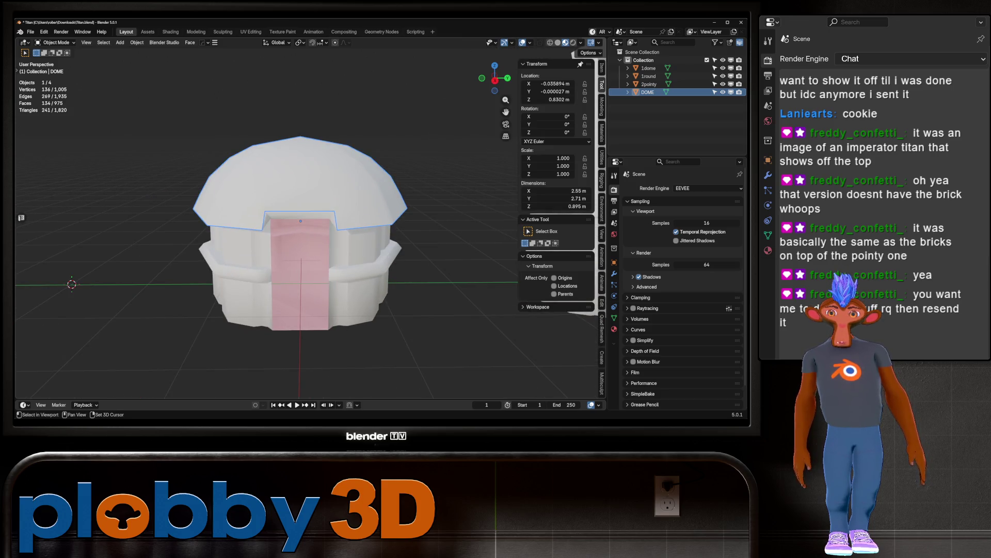
middle_drag(289, 243, 259, 248)
key(shift+a)
Step: Add a cube to the scene and inspect the pointy tower's mesh
mouse_move(258, 248)
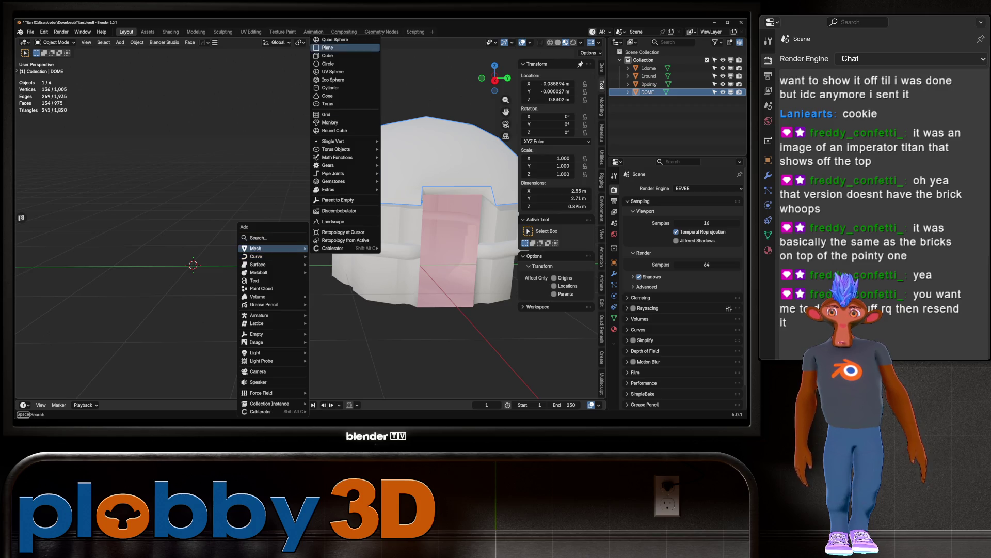
click(327, 56)
scroll(310, 232, down, 3)
scroll(310, 232, up, 5)
mouse_move(310, 232)
middle_down()
mouse_move(248, 233)
mouse_move(342, 246)
middle_up()
scroll(248, 233, up, 5)
click(301, 248)
key(Tab)
scroll(341, 245, down, 6)
key(Tab)
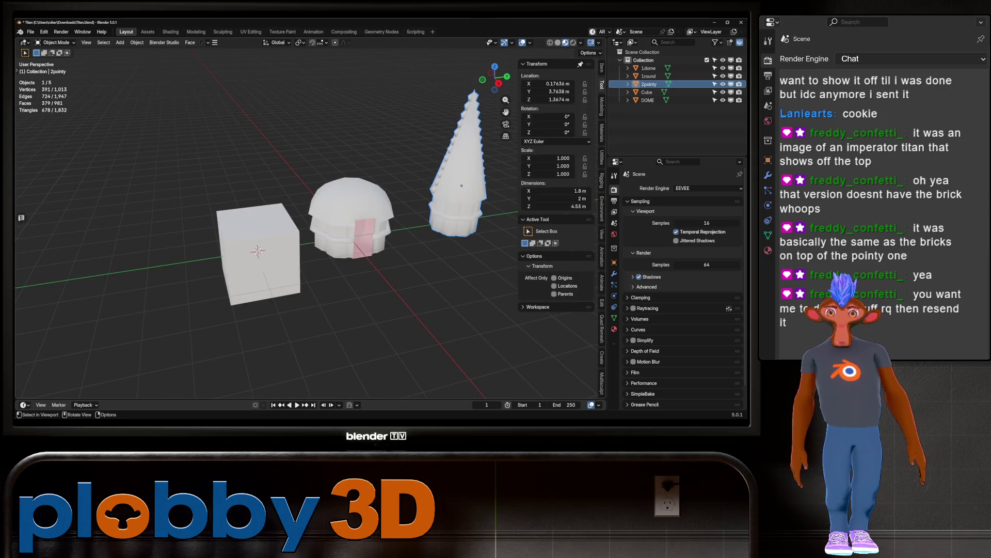
Step: Turn the new cube into an open pyramid by merging its top face at centre and deleting the bottom face
click(261, 258)
key(Tab)
key(m)
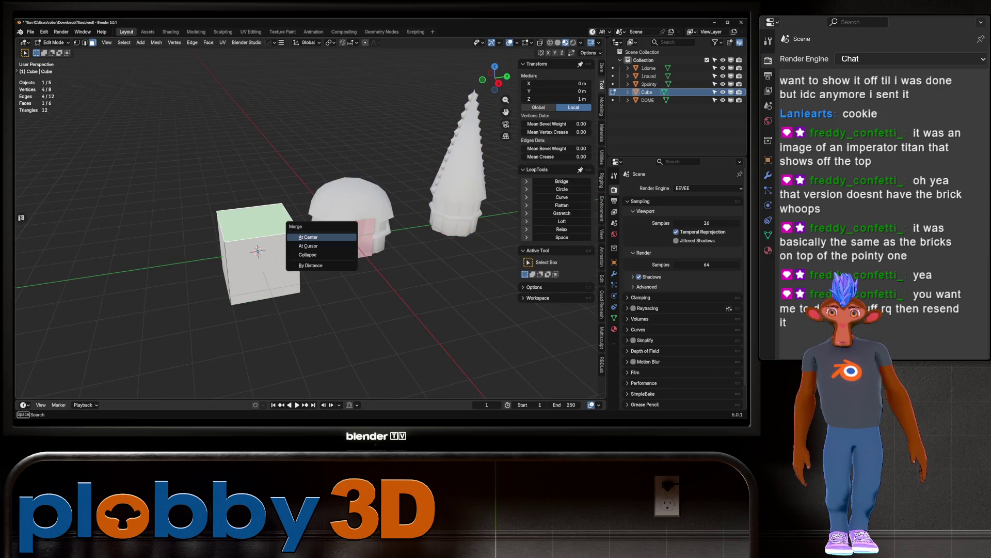
click(289, 237)
key(ctrl+i)
mouse_move(289, 237)
middle_down()
mouse_move(232, 306)
mouse_move(274, 259)
mouse_move(237, 271)
middle_up()
key(x)
click(217, 324)
scroll(274, 259, up, 3)
Step: Lower the pyramid's apex along Z and scale its base edges along Y
key(1)
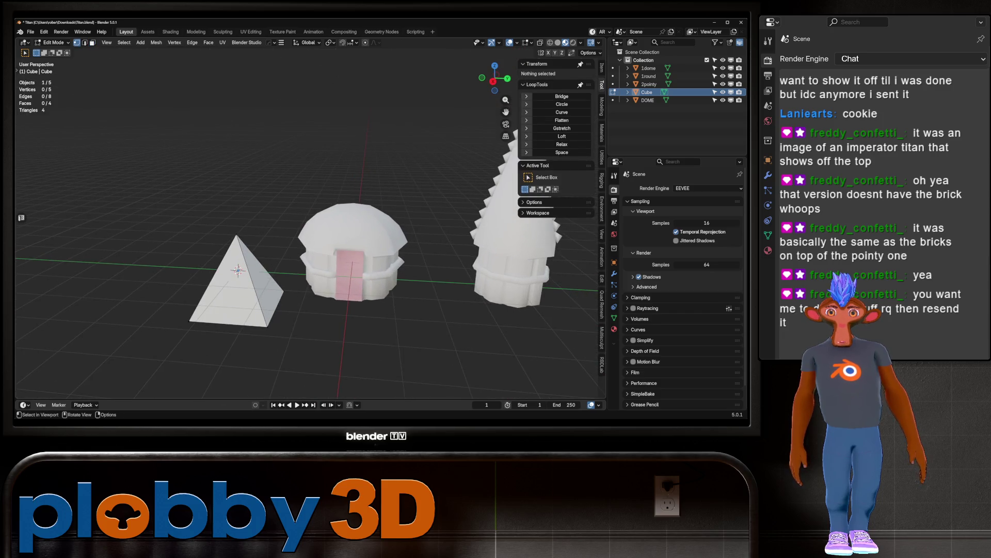
click(237, 219)
key(g)
key(z)
click(238, 269)
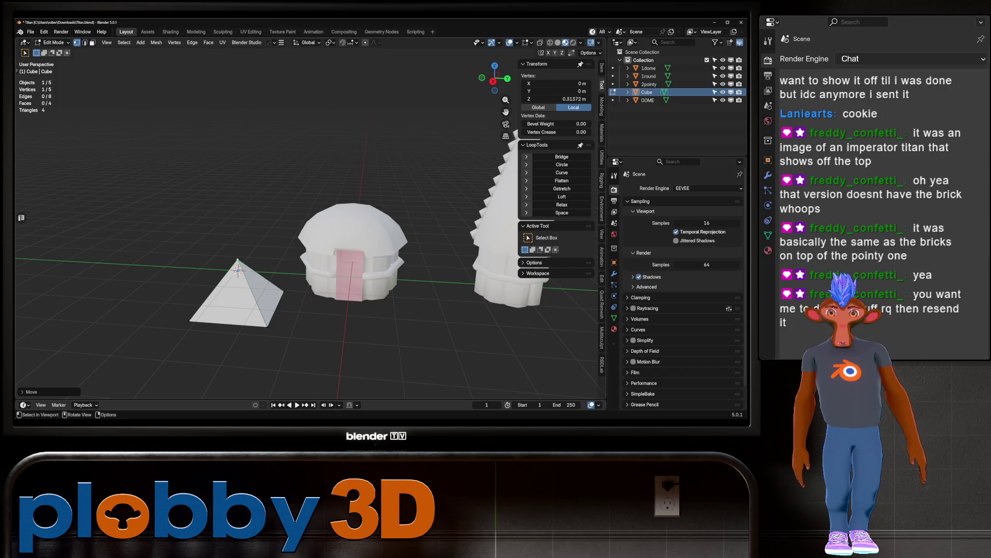
shift+click(267, 325)
middle_drag(267, 326, 283, 268)
key(2)
shift+click(284, 279)
key(s)
key(y)
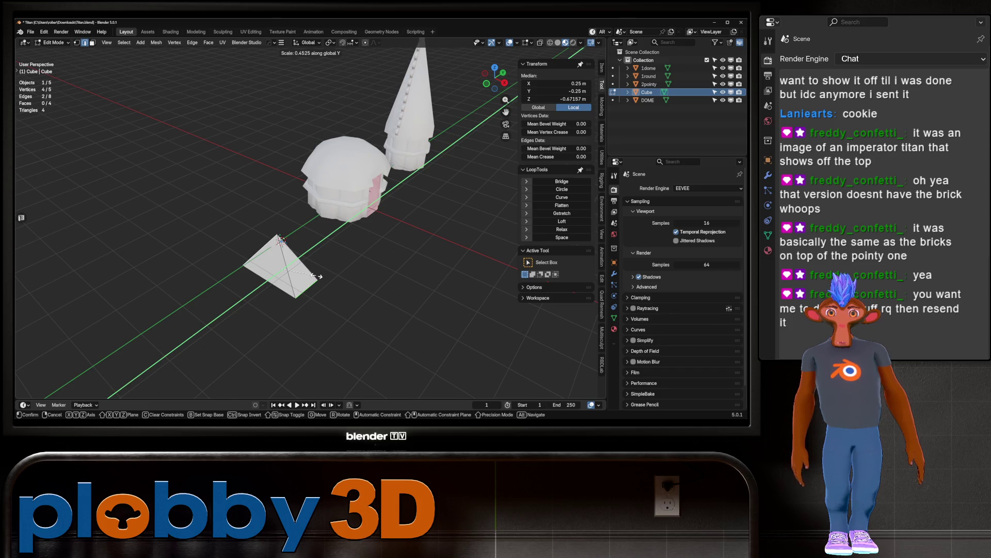
click(314, 275)
mouse_move(314, 275)
middle_down()
mouse_move(338, 206)
mouse_move(392, 209)
mouse_move(341, 196)
middle_up()
Step: Stretch the pyramid's base along Y and X into a wedge shape
key(KP_1)
key(s)
key(y)
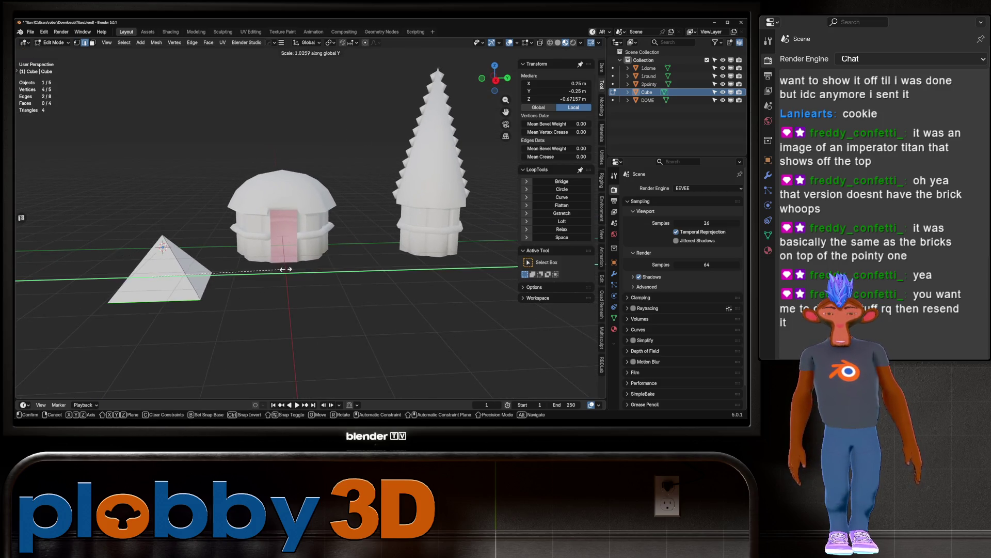
key(Escape)
mouse_move(323, 254)
middle_down()
mouse_move(321, 236)
mouse_move(313, 253)
middle_up()
key(s)
key(y)
click(316, 309)
mouse_move(316, 310)
middle_down()
mouse_move(398, 276)
mouse_move(341, 258)
middle_up()
key(s)
key(x)
click(371, 266)
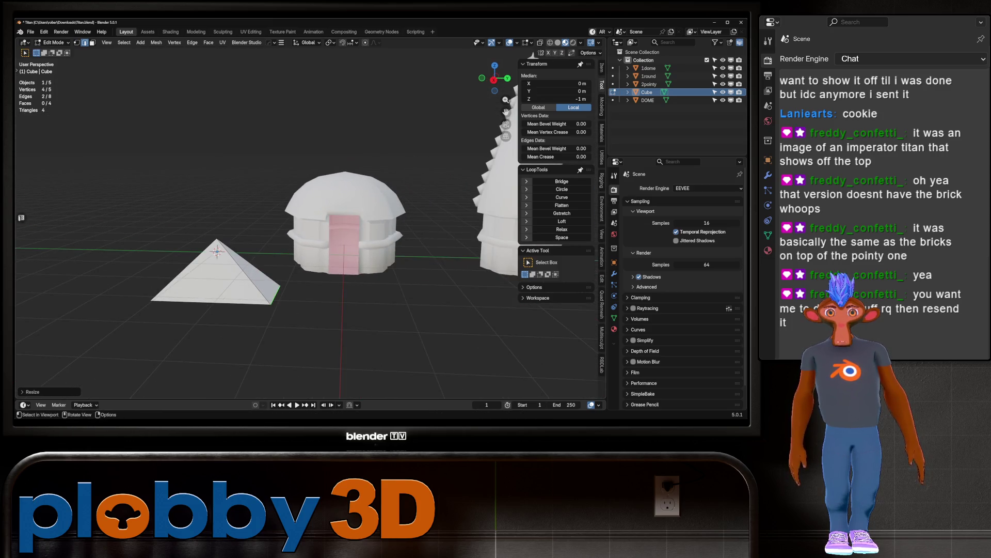
Step: Shrink the wedge piece and set its origin to its geometry
key(Tab)
key(s)
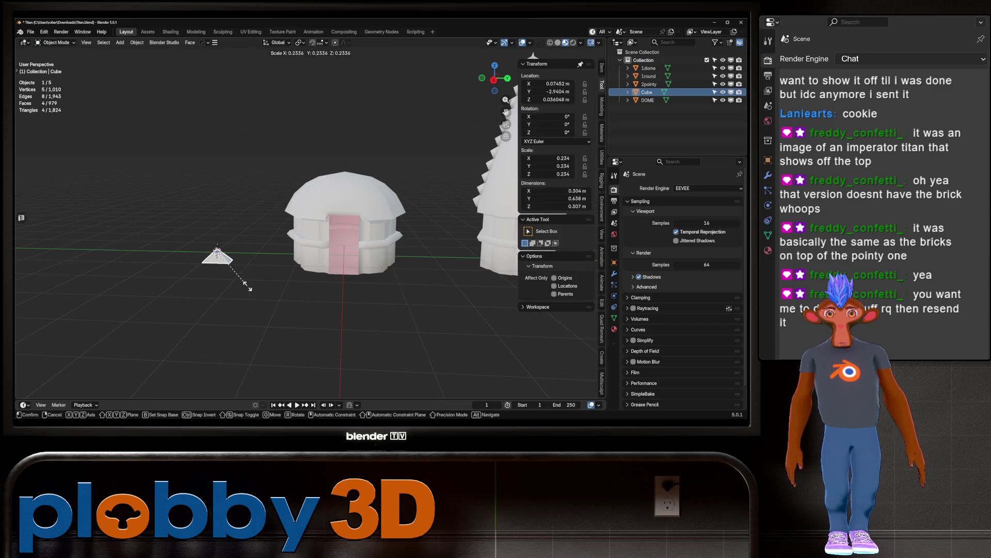
click(240, 281)
key(Tab)
key(KP_Decimal)
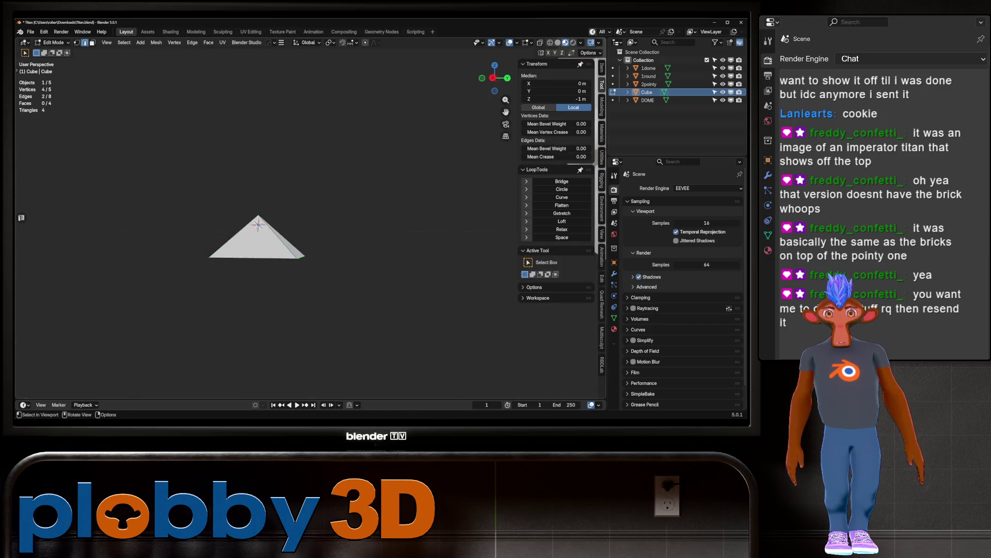
key(q)
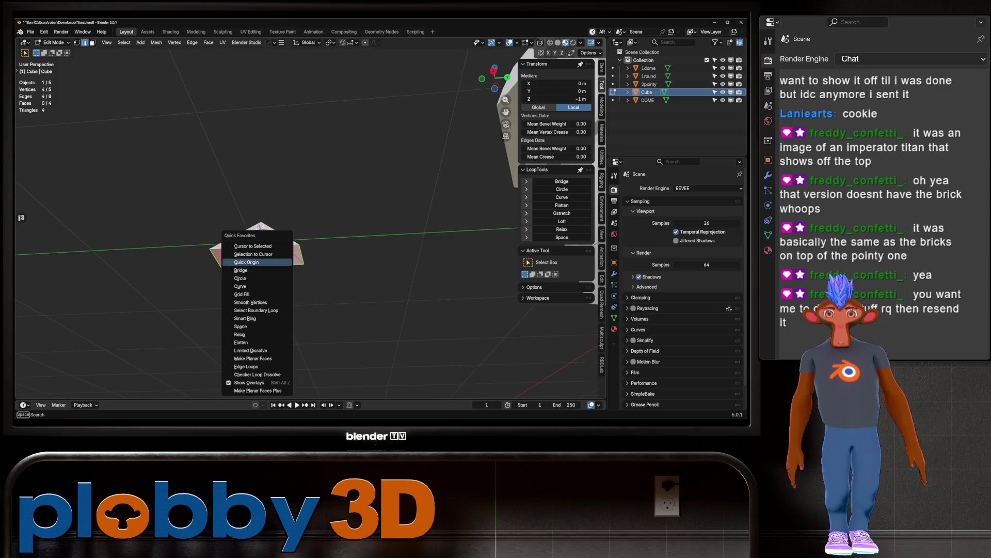
click(247, 262)
scroll(247, 262, up, 5)
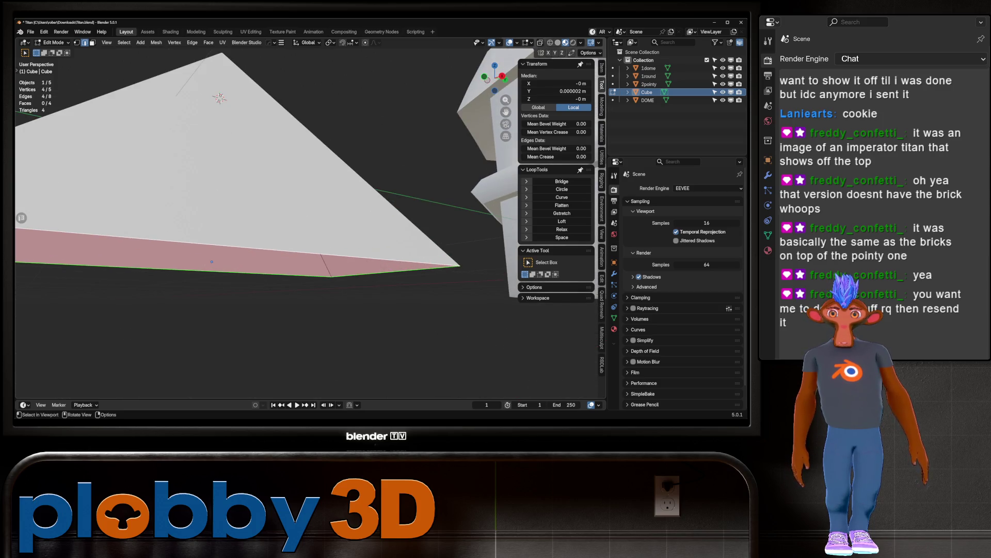
scroll(309, 170, down, 8)
key(Tab)
mouse_move(310, 206)
middle_down()
mouse_move(377, 199)
mouse_move(325, 191)
middle_up()
key(KP_Decimal)
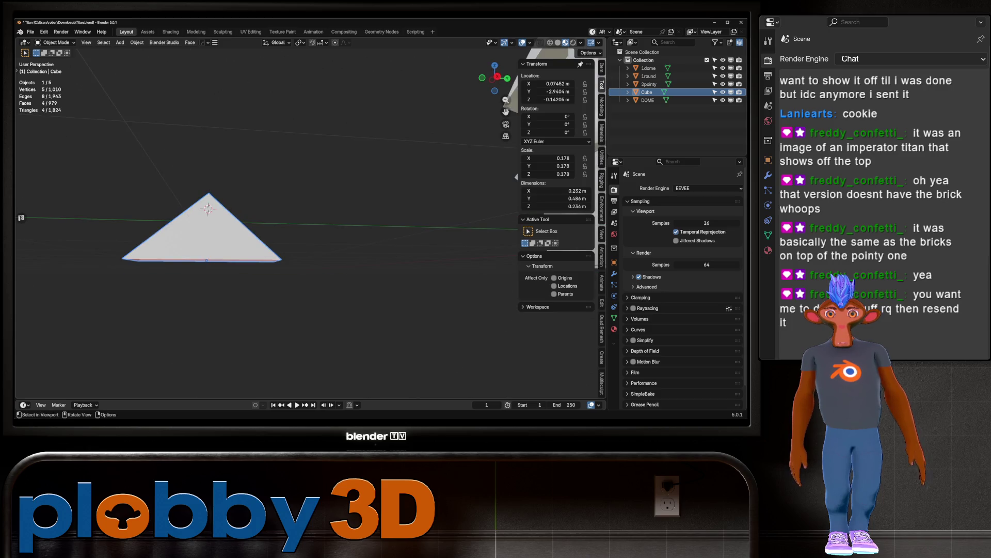
Step: Apply the wedge's rotation, then select the DOME roof object and open its mesh
key(ctrl+a)
click(214, 285)
scroll(258, 232, down, 3)
mouse_move(258, 232)
middle_down()
mouse_move(320, 238)
mouse_move(305, 258)
mouse_move(279, 199)
mouse_move(253, 173)
middle_up()
click(340, 270)
click(331, 217)
key(Tab)
key(Tab)
Step: Isolate DOME in local view and add the first vertical loop cuts around the dome
key(KP_Divide)
key(Tab)
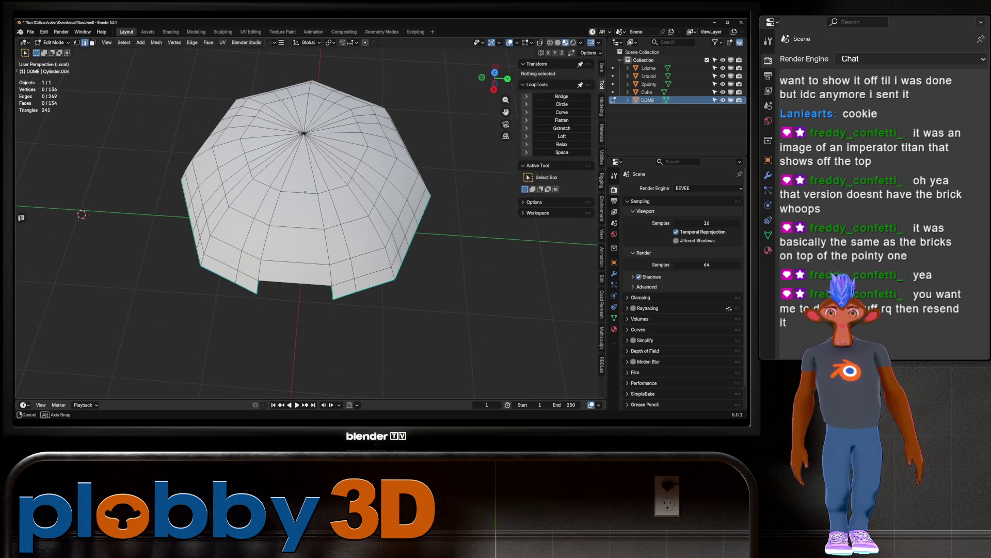
key(ctrl+r)
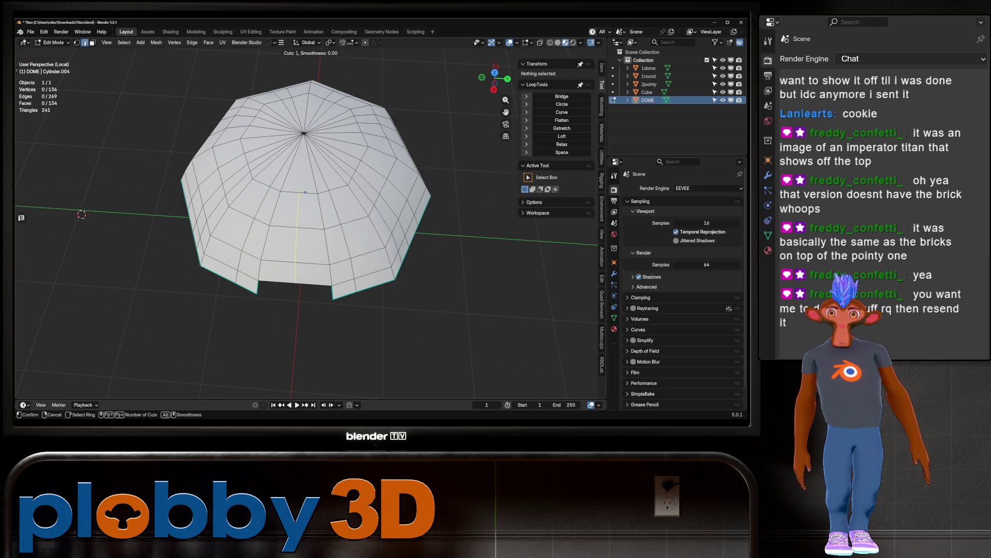
click(310, 233)
middle_drag(310, 232, 202, 217)
key(ctrl+r)
click(248, 232)
key(ctrl+r)
click(310, 243)
mouse_move(310, 243)
middle_down()
mouse_move(325, 289)
mouse_move(269, 269)
mouse_move(266, 315)
mouse_move(304, 299)
mouse_move(308, 310)
mouse_move(282, 309)
middle_up()
key(ctrl+r)
click(325, 290)
click(326, 290)
Step: Add further vertical loop cuts around the dome and select another vertical edge loop
key(ctrl+r)
click(261, 266)
key(ctrl+r)
click(266, 315)
click(266, 315)
key(ctrl+r)
click(266, 315)
click(266, 315)
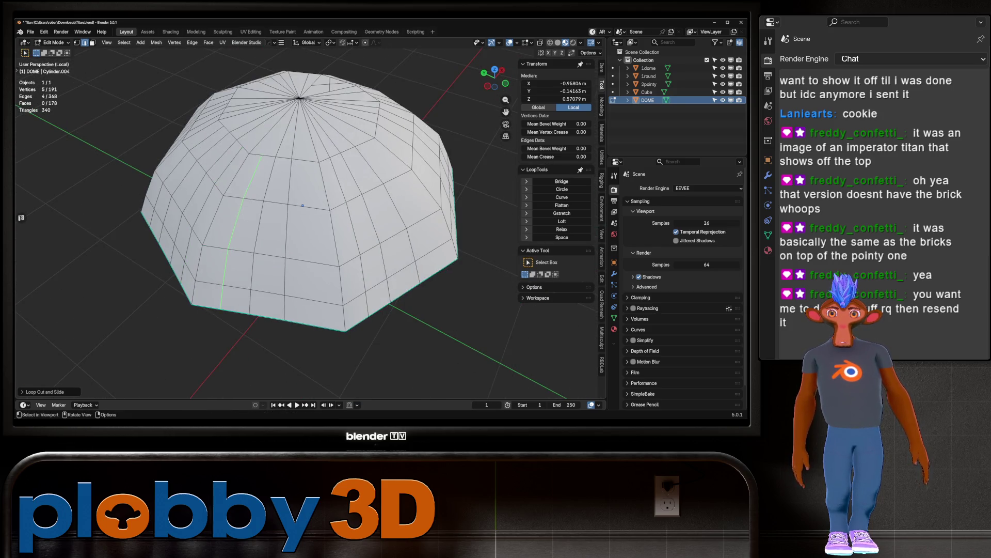
click(242, 233)
mouse_move(242, 232)
middle_down()
mouse_move(289, 217)
mouse_move(269, 207)
middle_up()
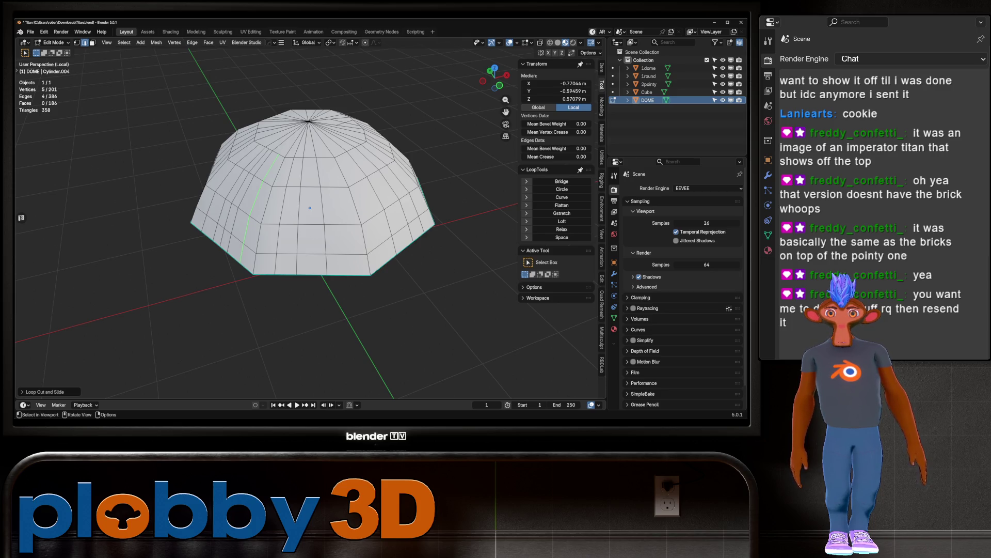
key(ctrl+r)
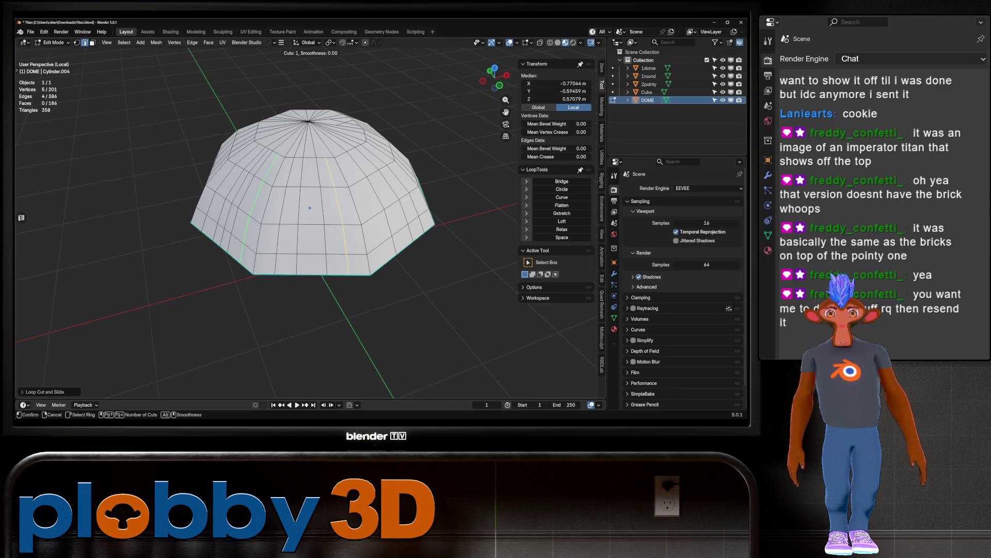
click(338, 217)
middle_drag(338, 217, 315, 222)
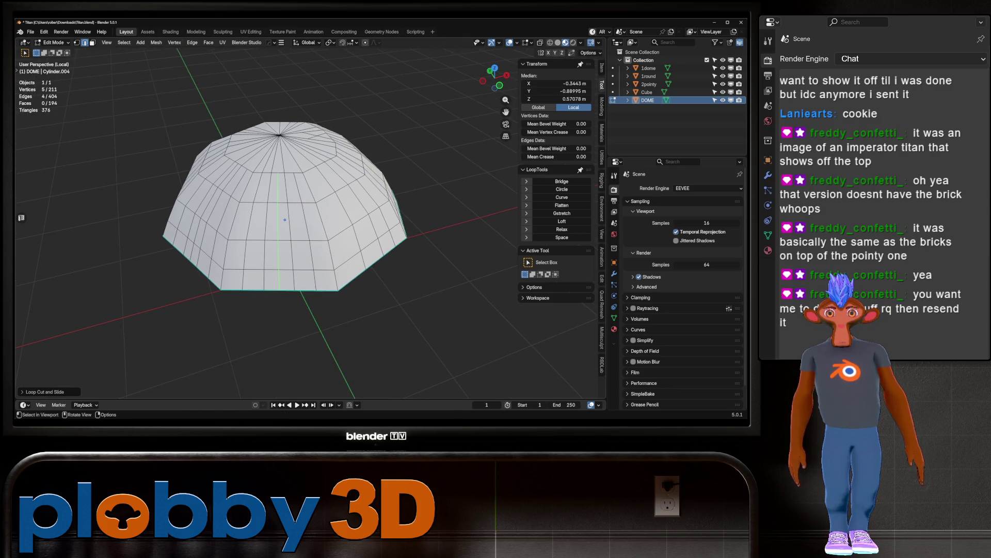
alt+click(297, 232)
Step: Dissolve the vertices of the extra edge loop on the dome
key(x)
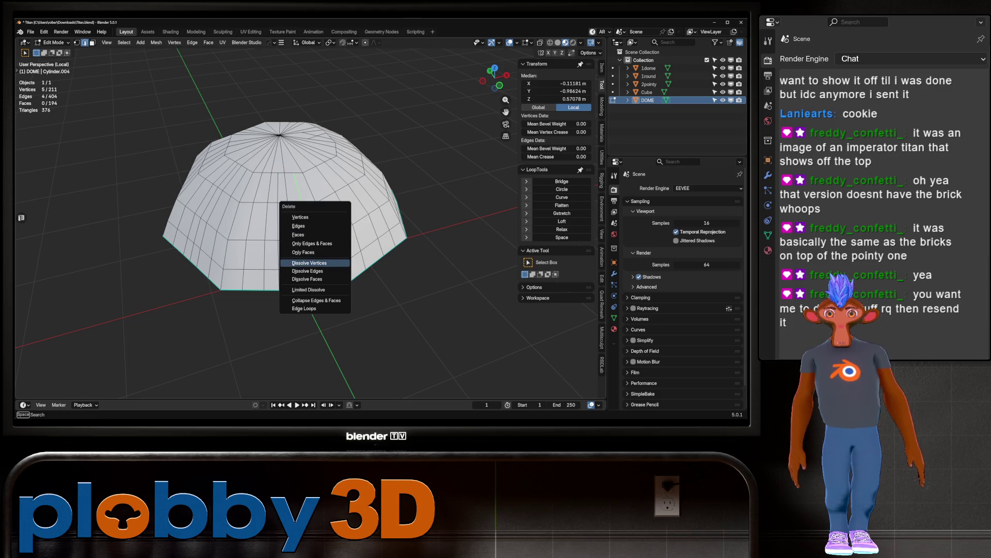
click(309, 263)
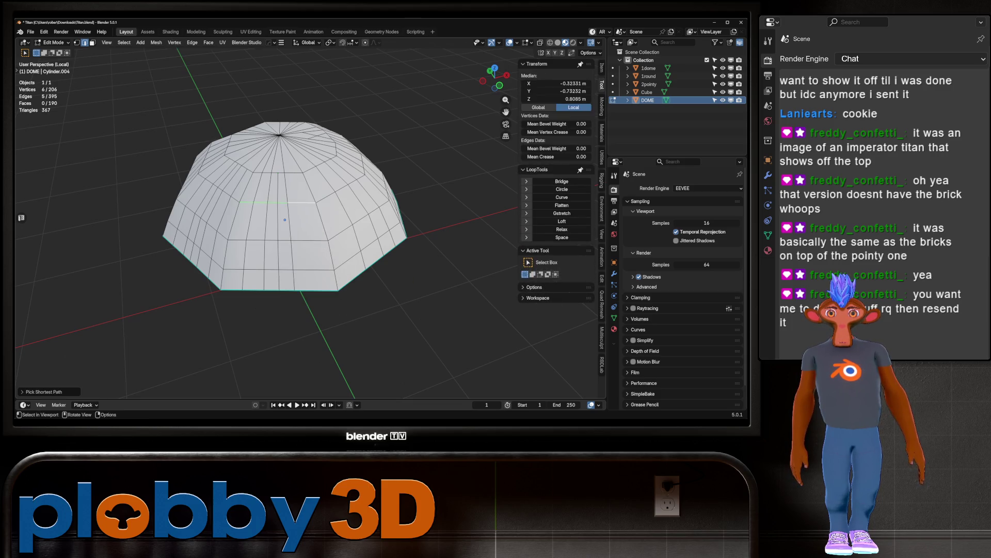
middle_drag(285, 219, 309, 222)
key(q)
key(Escape)
middle_drag(362, 258, 305, 274)
Step: Insert a new loop cut around the dome and try a ring selection, undoing it
key(ctrl+r)
click(335, 273)
click(335, 274)
alt+click(266, 236)
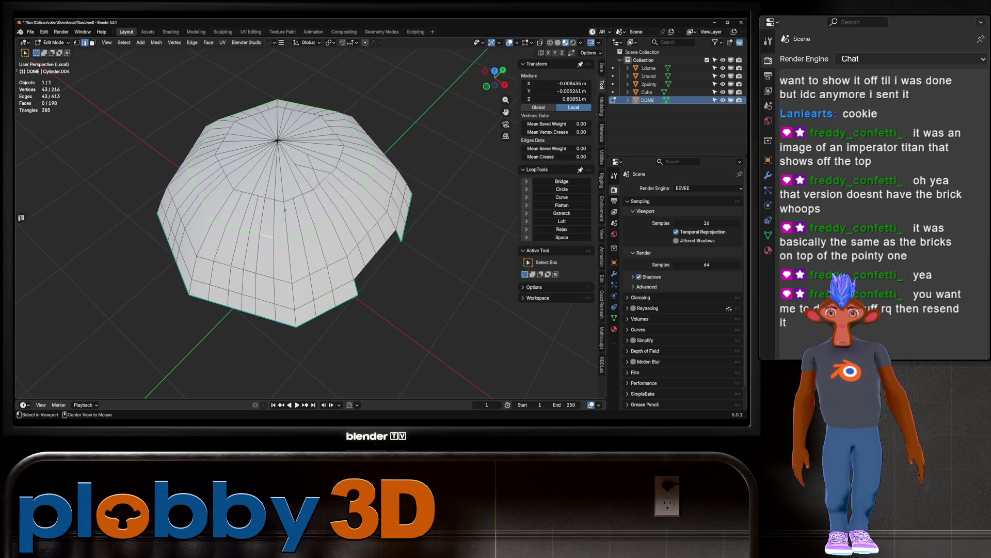
key(q)
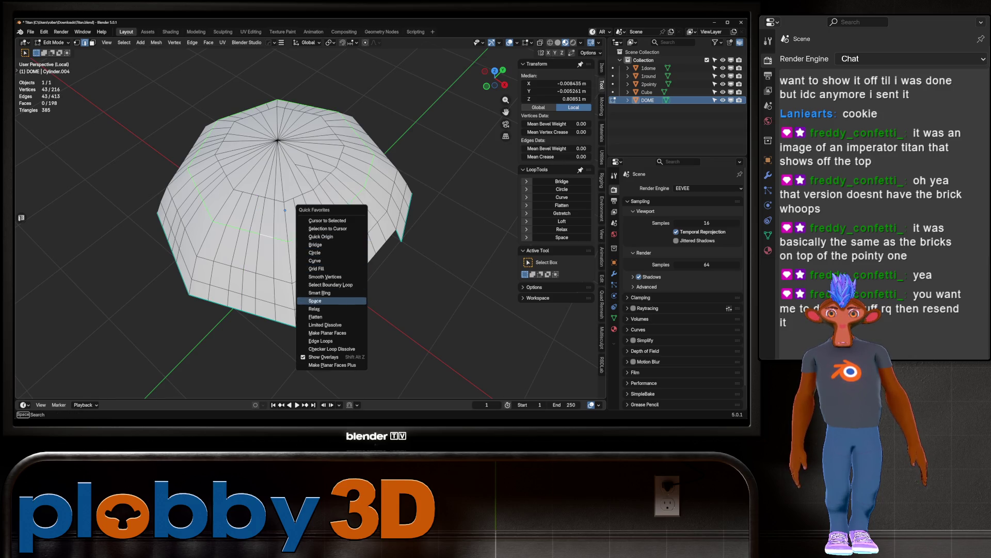
click(320, 292)
key(ctrl+z)
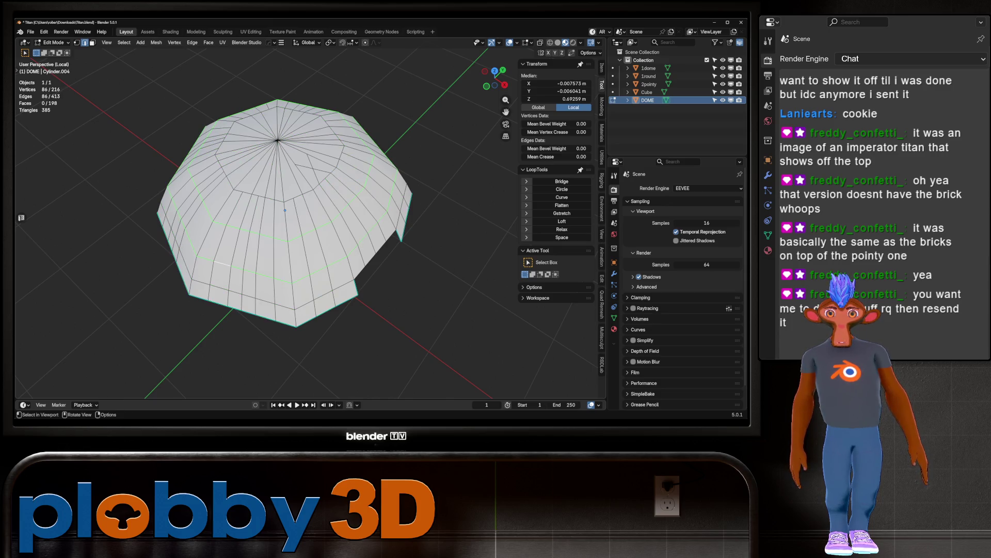
middle_drag(284, 232, 269, 197)
Step: Try deleting the top faces in face mode, then undo the deletion
key(3)
key(x)
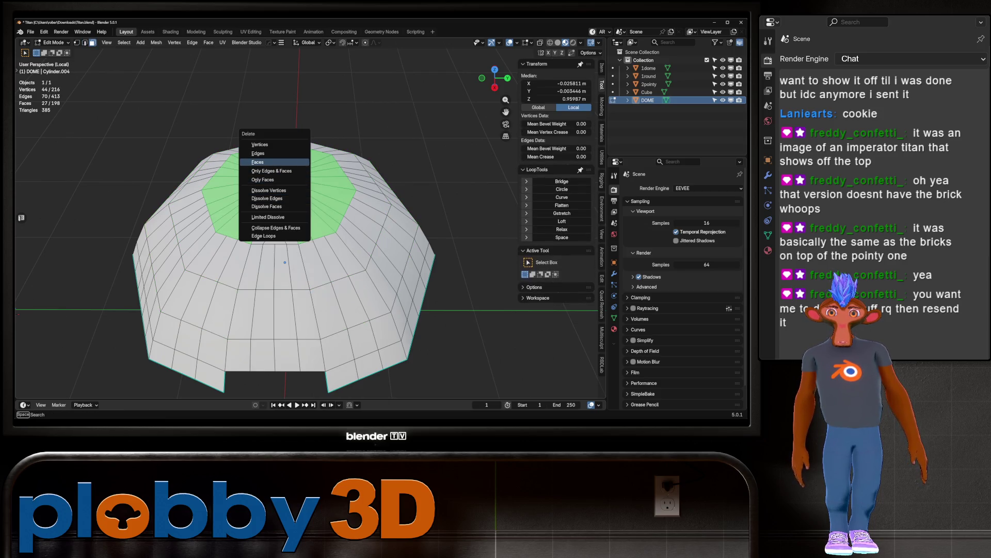
key(Return)
key(ctrl+z)
Step: Delete the four faces beneath the dome's top pole
mouse_move(285, 263)
middle_down()
mouse_move(283, 287)
mouse_move(279, 248)
middle_up()
key(1)
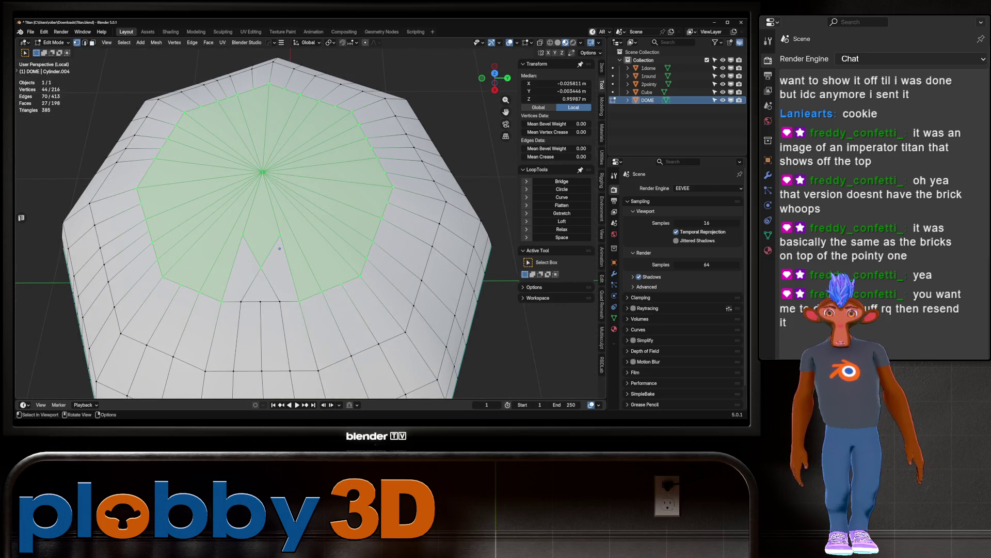
click(262, 267)
shift+click(243, 235)
shift+click(280, 249)
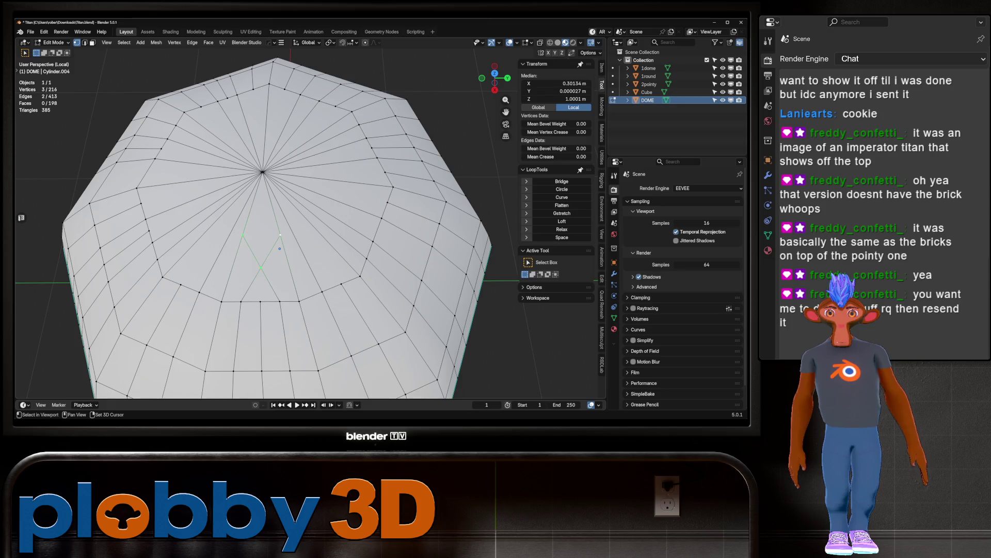
key(3)
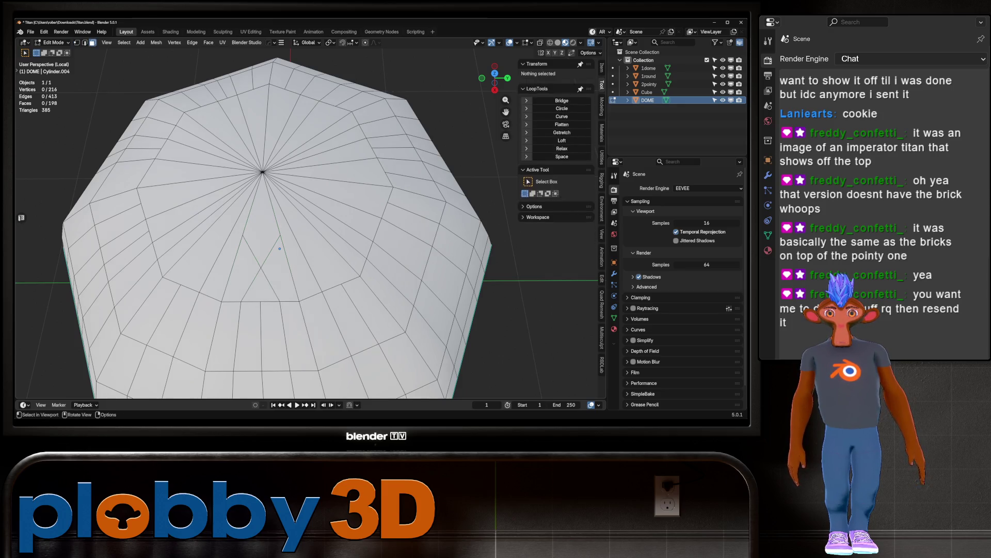
shift+click(243, 263)
shift+click(279, 248)
key(x)
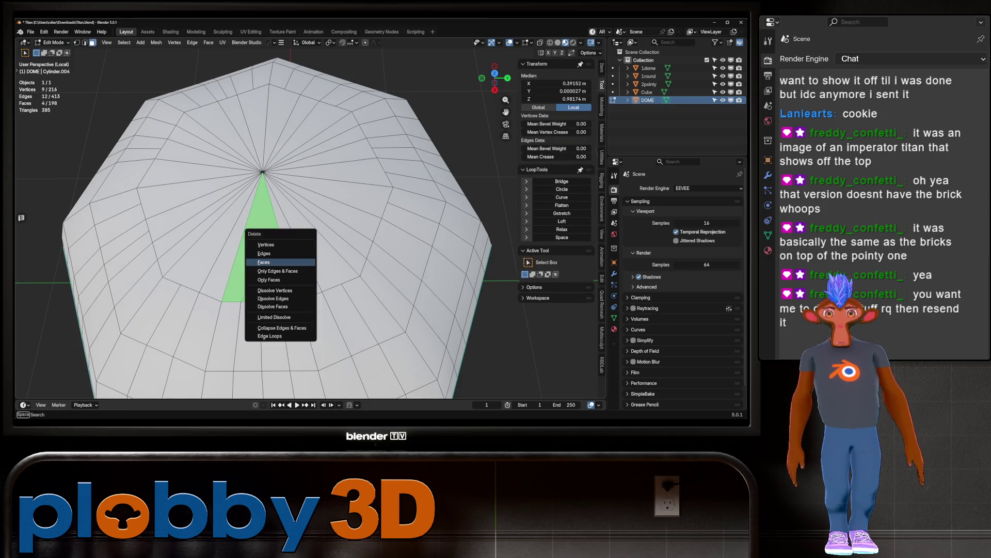
click(279, 249)
Step: Dissolve the stray vertex at the hole and fill the remaining sliver with a new face
key(2)
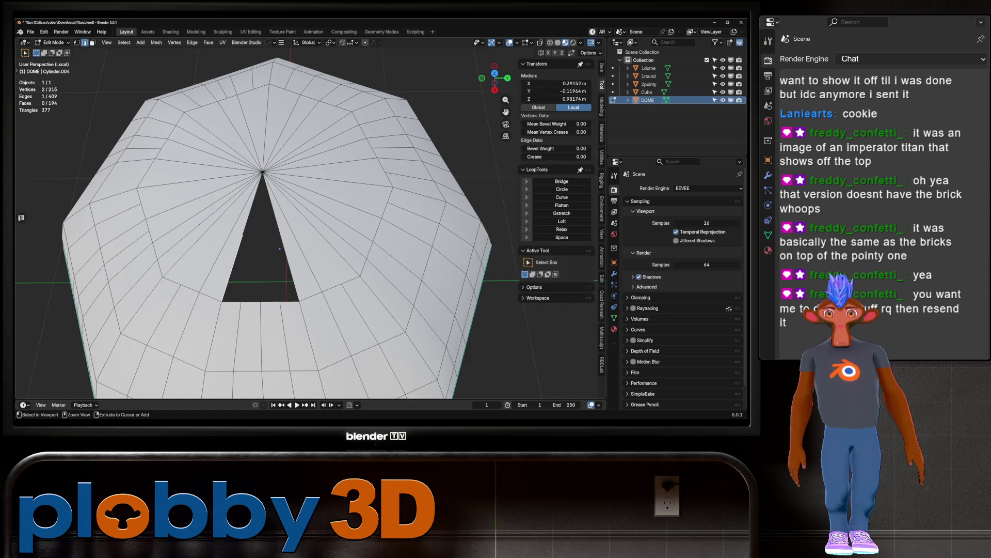
click(242, 235)
key(x)
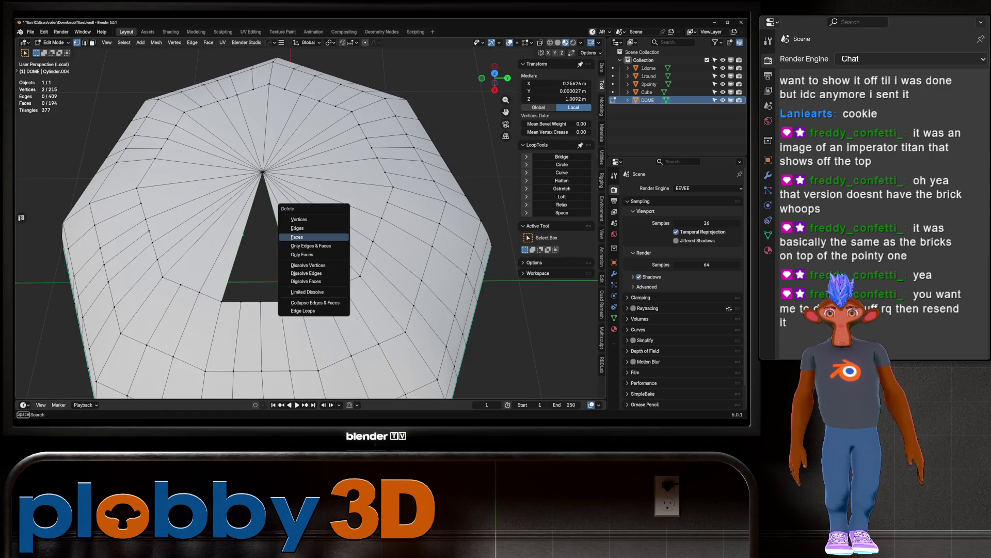
click(309, 264)
key(2)
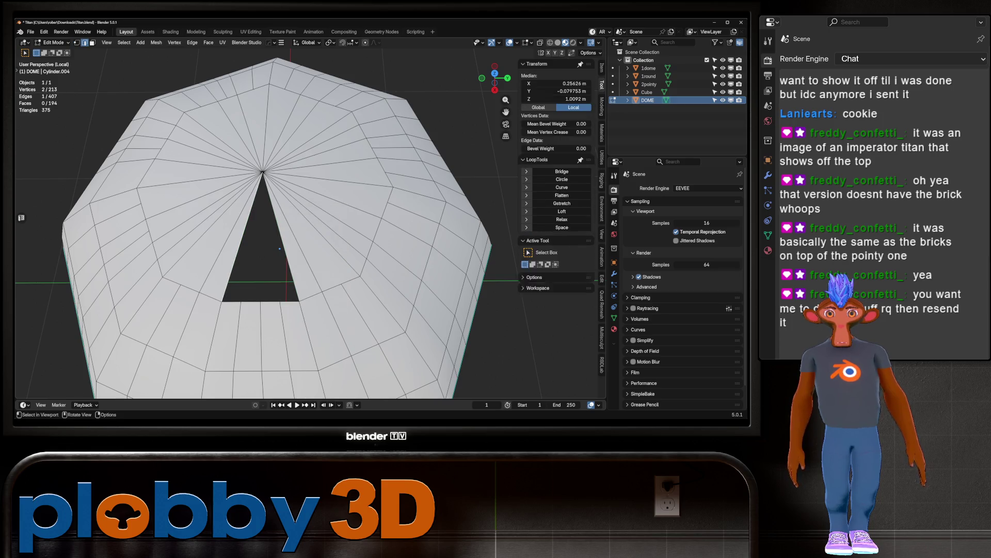
key(f)
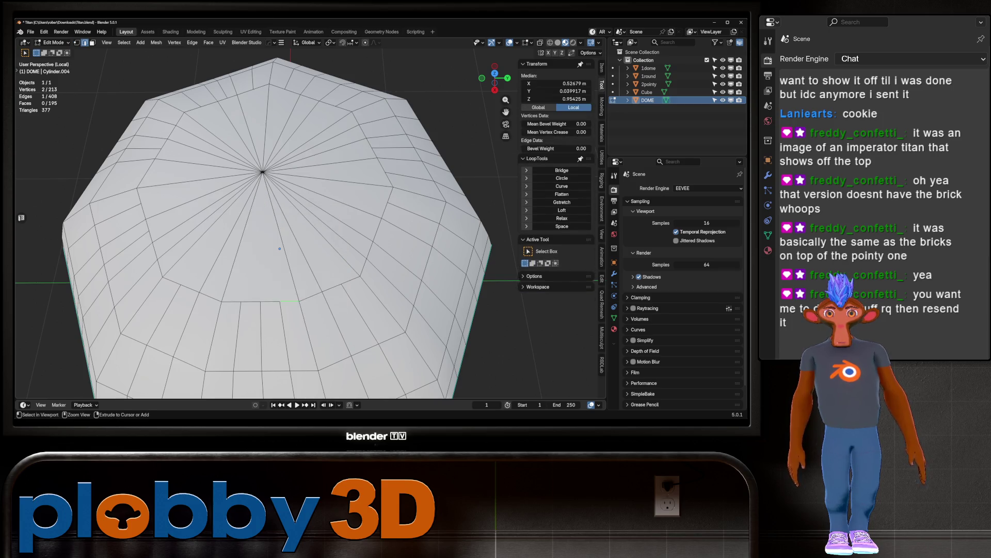
key(ctrl+z)
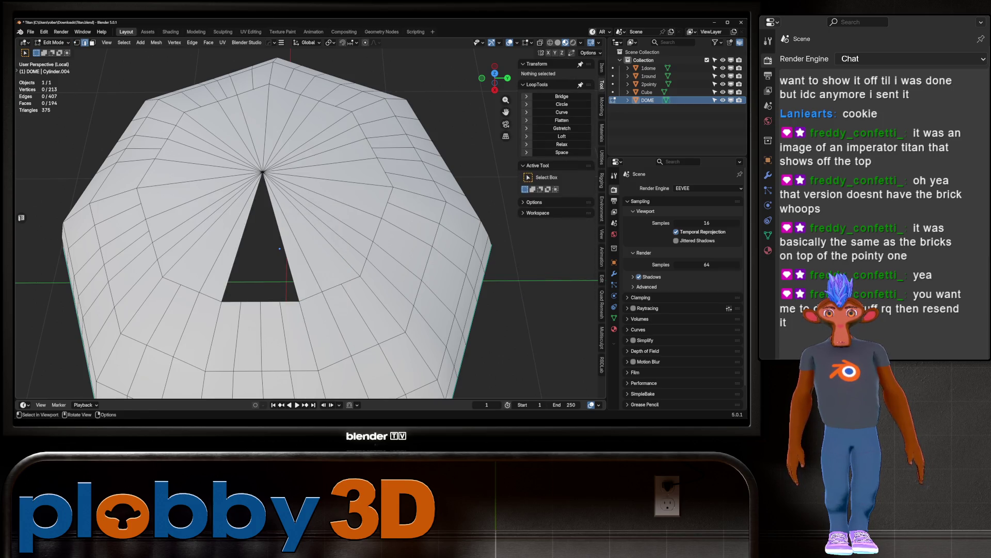
key(ctrl+z)
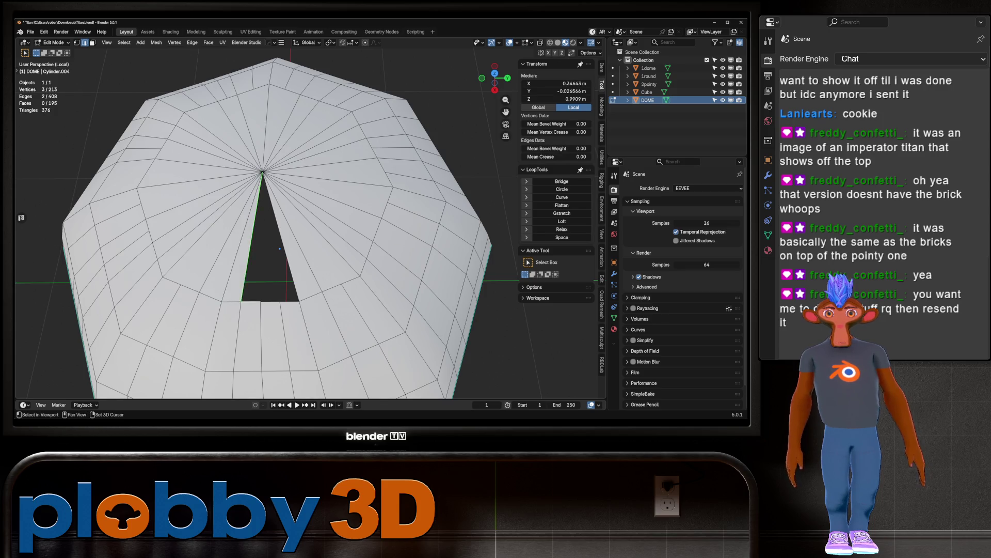
key(f)
key(f)
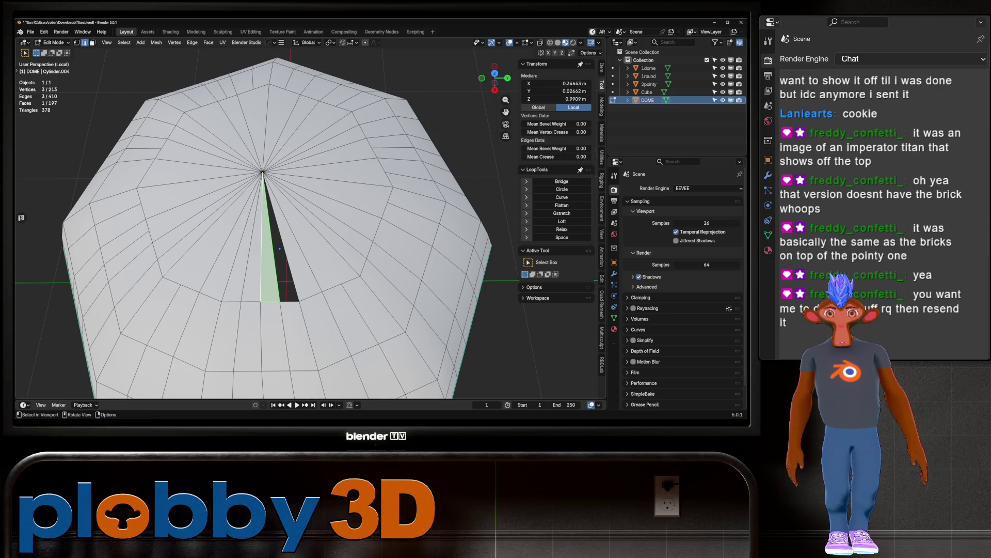
Step: Select the whole dome mesh and run MACHIN3 Clean Up on it
scroll(267, 228, down, 5)
key(a)
key(alt+x)
Step: Join the dome's top centre vertex to three inner vertices with J, adding three new edges
key(1)
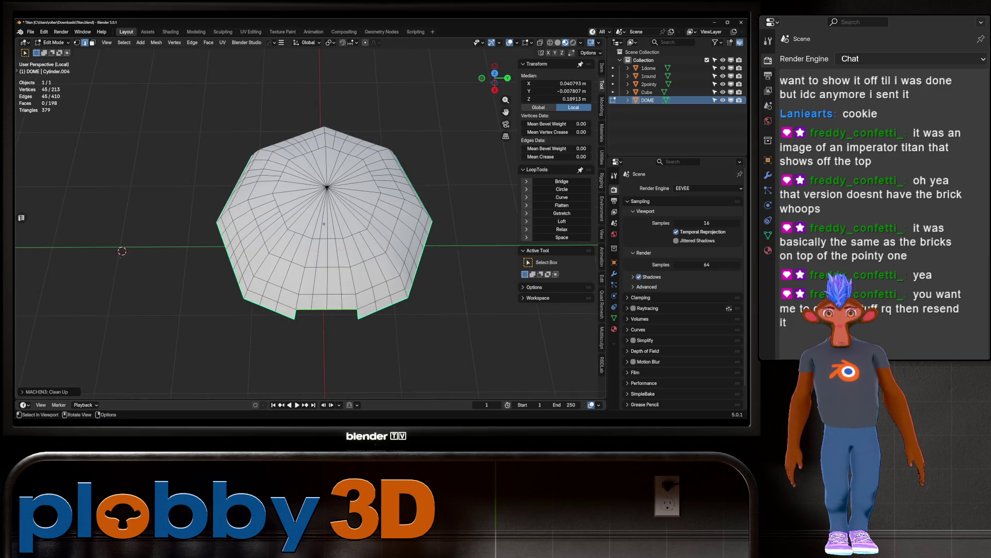
scroll(285, 271, up, 4)
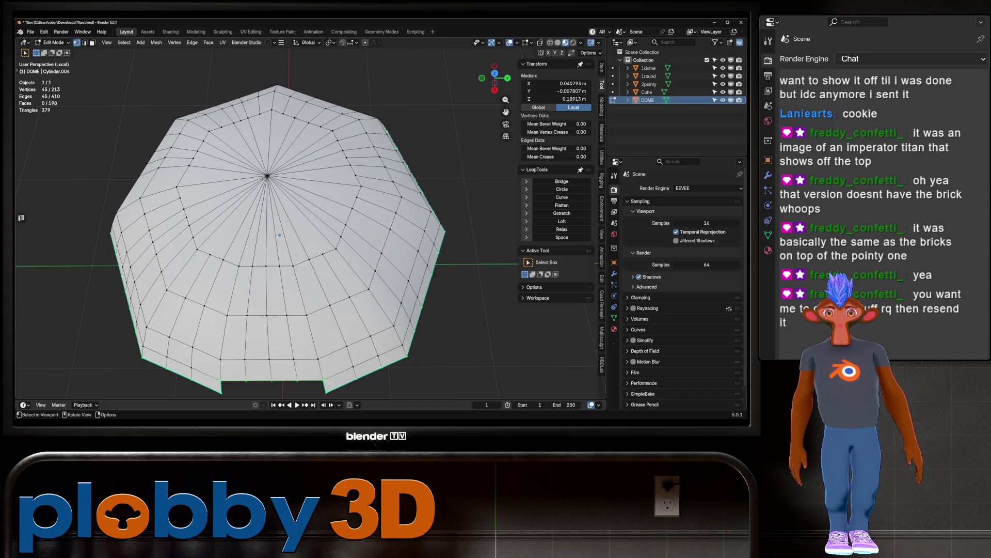
click(267, 176)
shift+click(210, 254)
key(j)
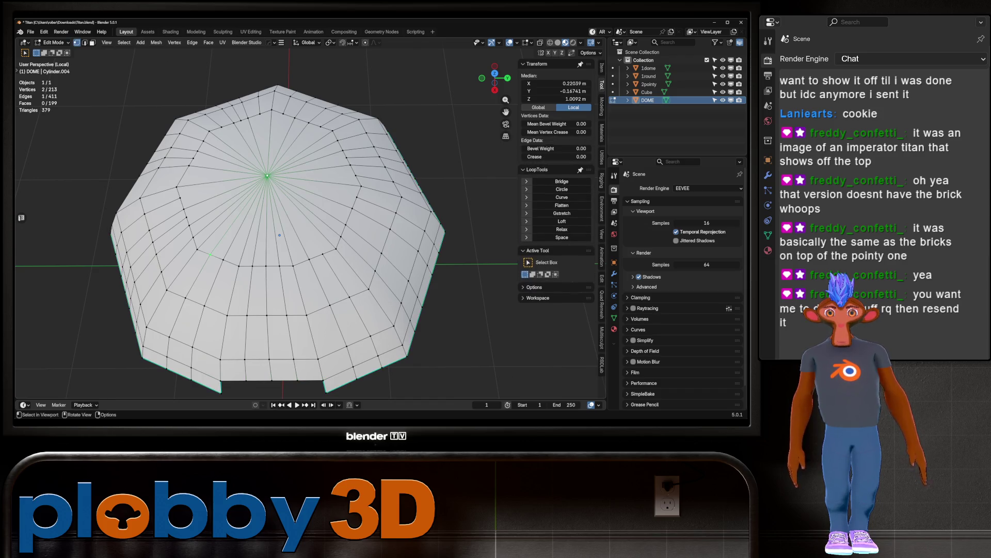
key(ctrl+shift+m)
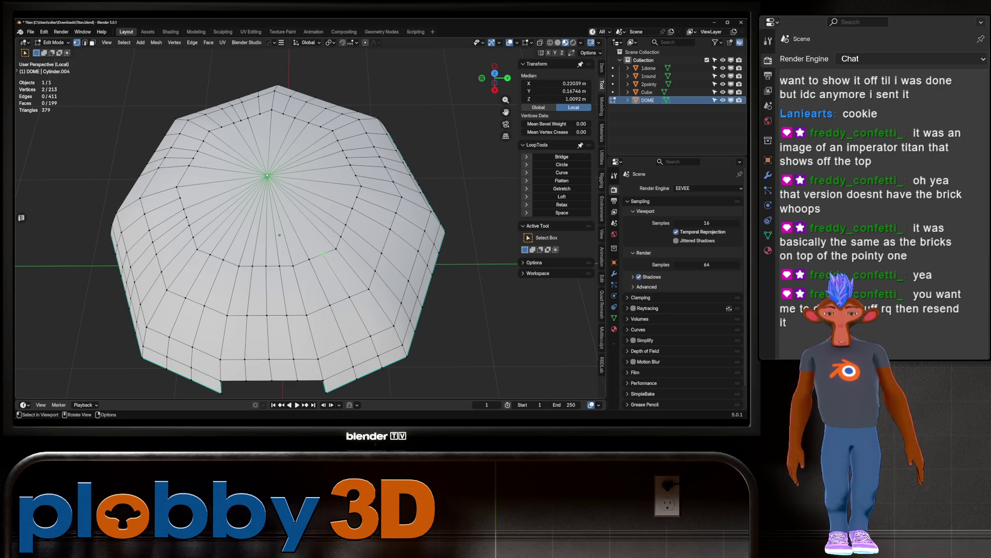
key(j)
click(357, 197)
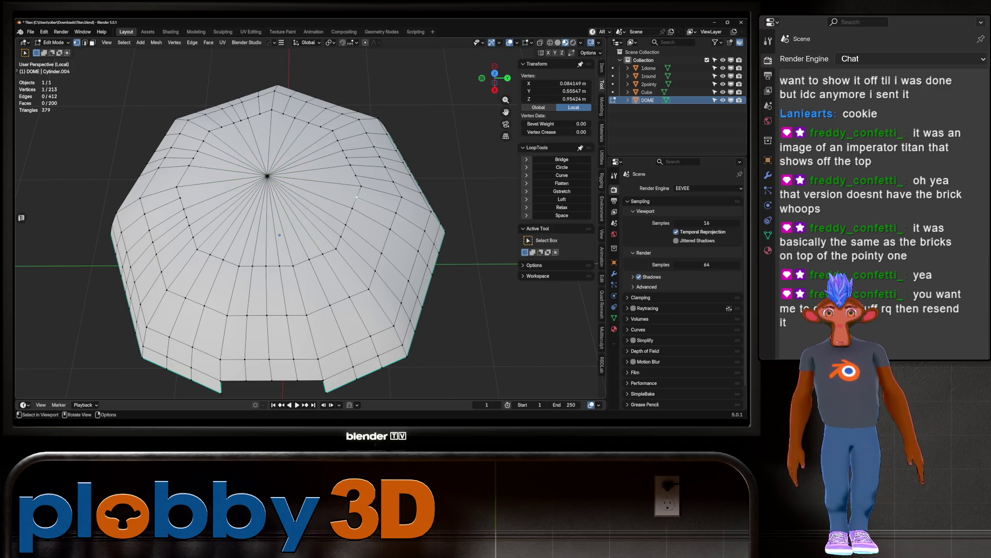
shift+click(267, 176)
key(j)
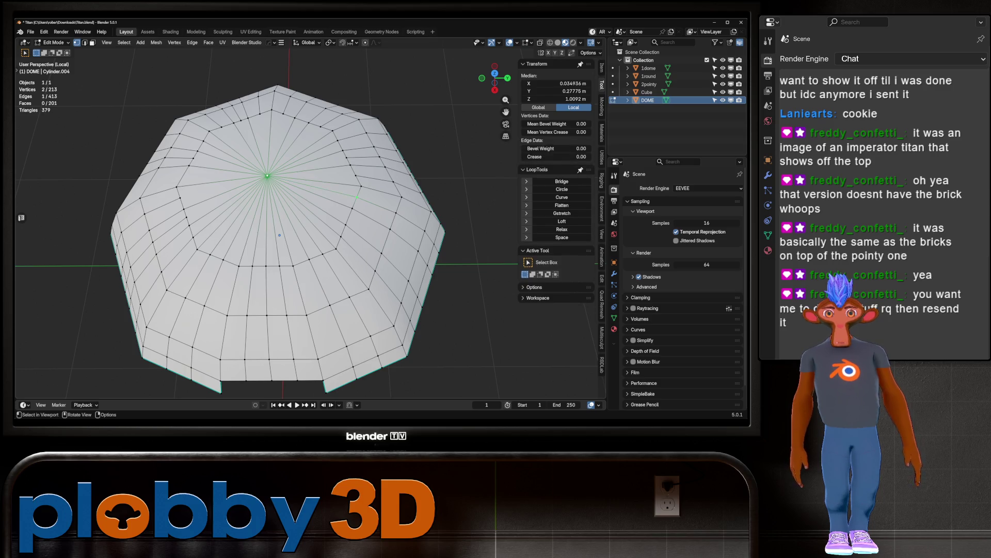
click(279, 235)
mouse_move(280, 235)
middle_down()
mouse_move(272, 159)
mouse_move(263, 168)
mouse_move(292, 288)
middle_up()
key(3)
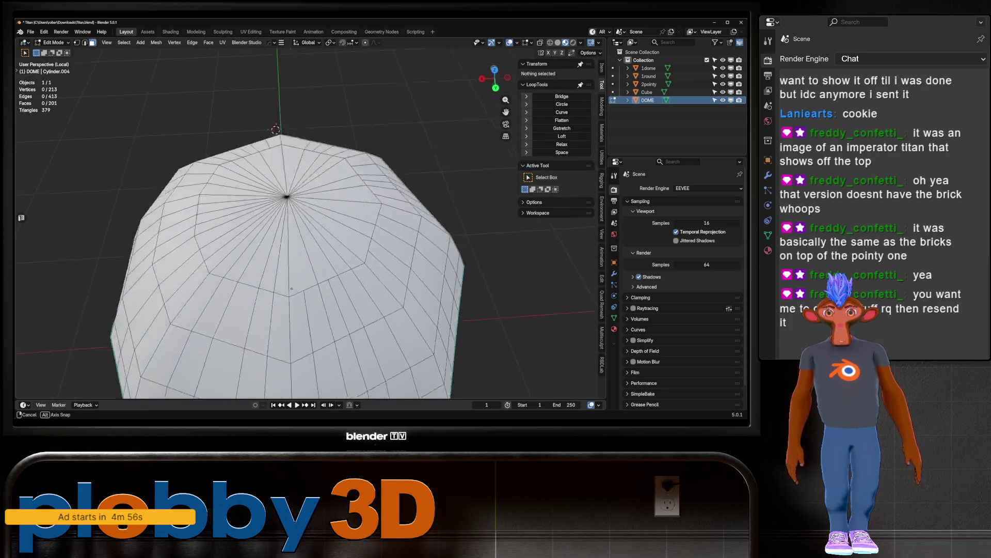
Step: Select the top cap wedges, inset them, and try Grid Fill on the cap
click(335, 175)
ctrl+click(289, 191)
ctrl+click(392, 279)
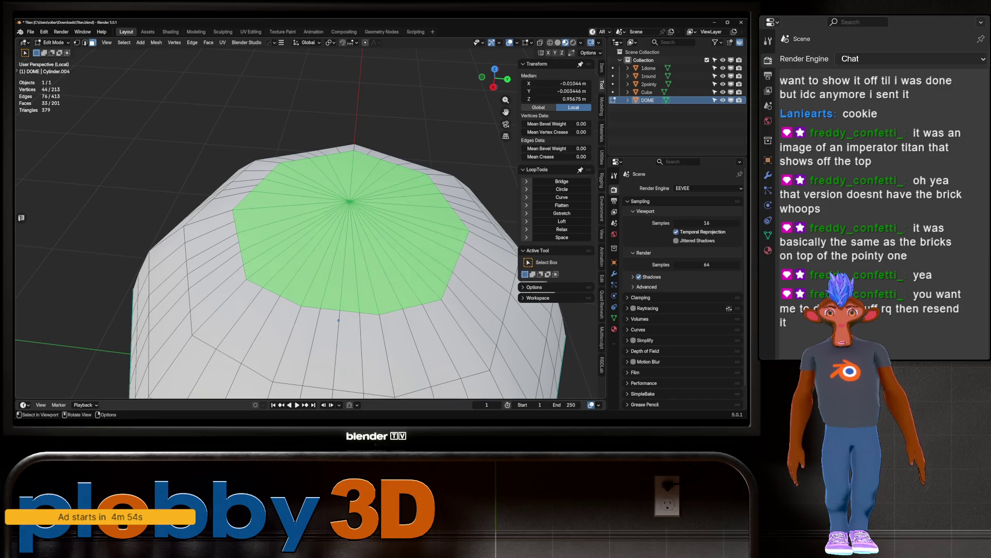
middle_drag(339, 321, 309, 297)
key(i)
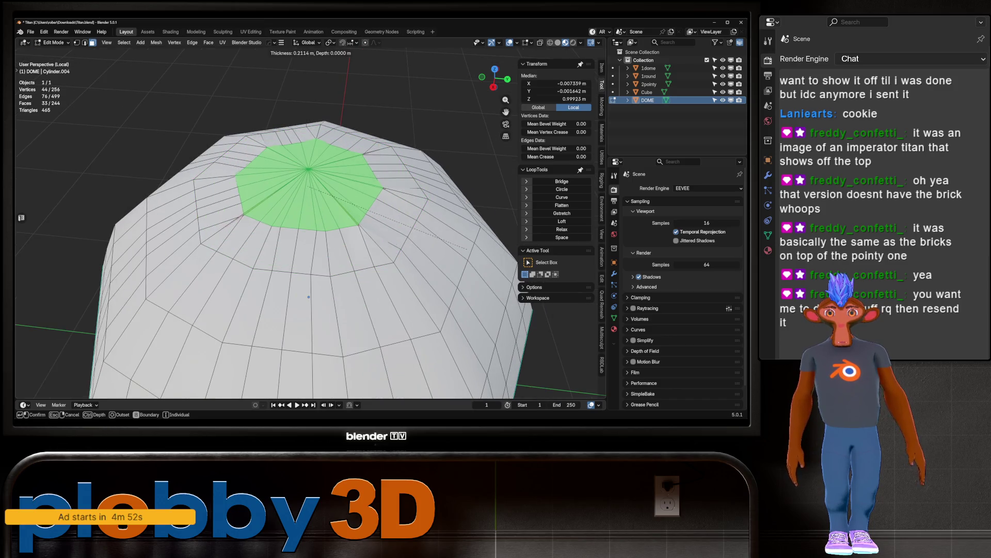
click(308, 297)
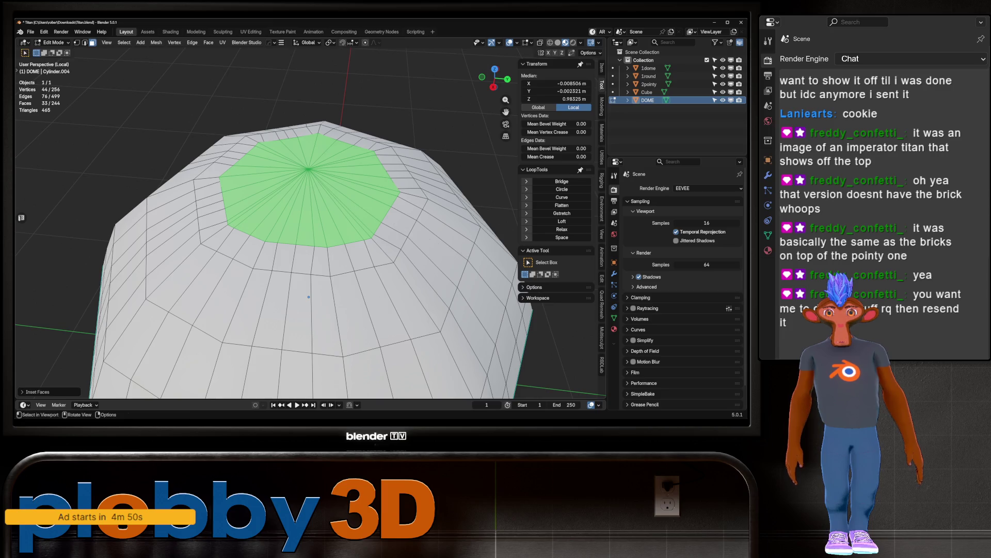
key(q)
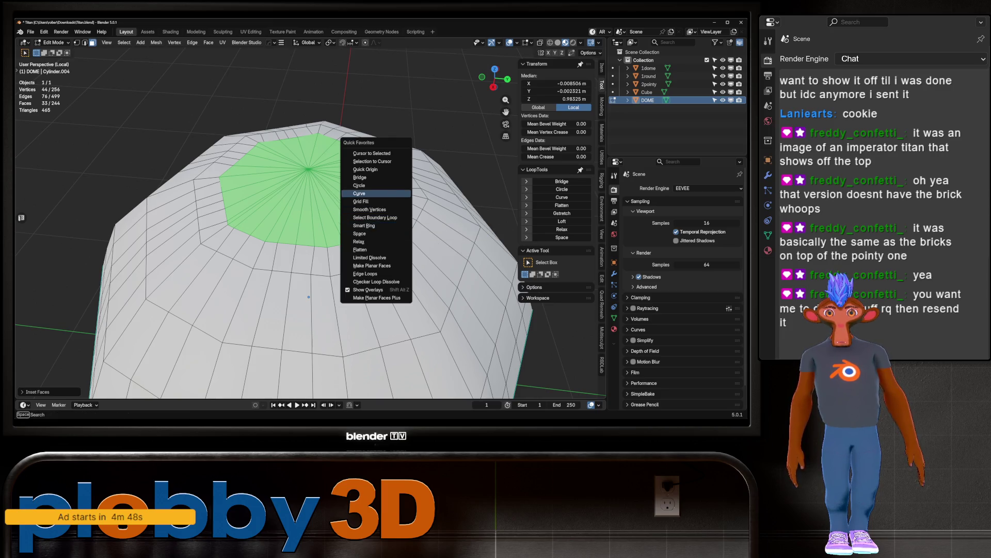
key(Return)
Step: Merge the inset cap at center and raise the resulting peak vertex along Z
middle_drag(331, 238, 361, 211)
key(m)
key(Return)
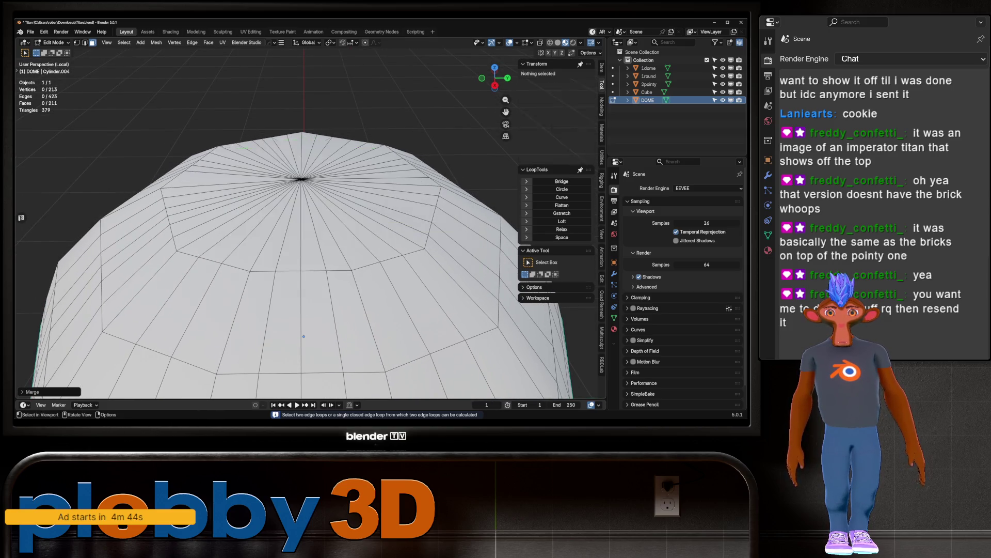
key(1)
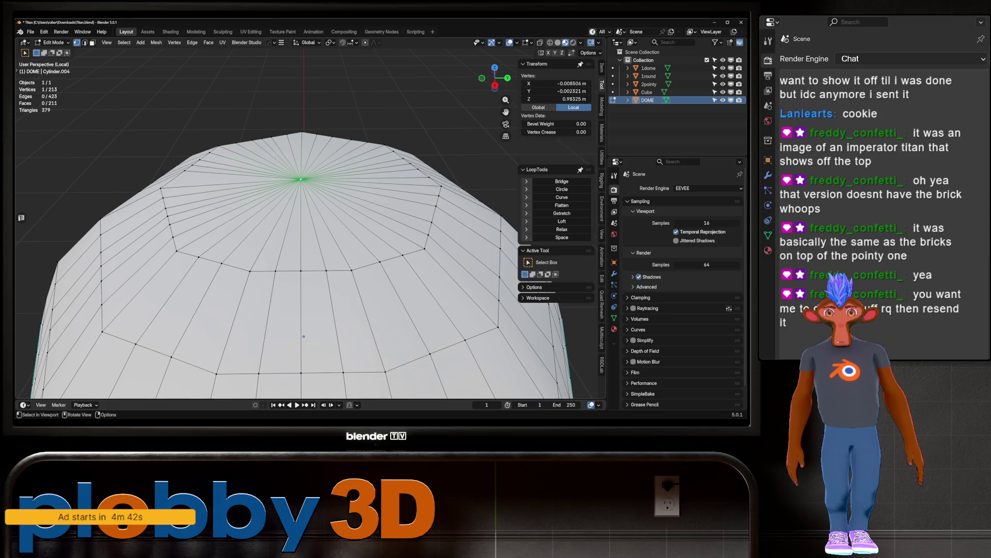
key(g)
key(z)
key(Return)
scroll(305, 228, down, 5)
mouse_move(304, 227)
middle_down()
mouse_move(315, 212)
mouse_move(315, 248)
mouse_move(315, 207)
middle_up()
Step: Return to Object Mode and duplicate the DOME object
key(Tab)
key(Tab)
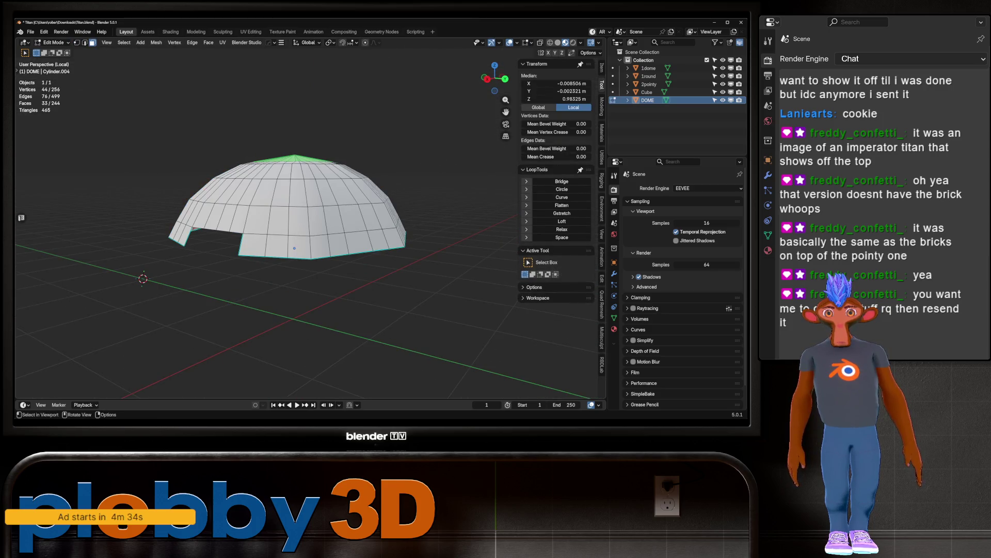
key(Tab)
middle_drag(315, 207, 315, 222)
key(shift+d)
Step: Keep the duplicate DOME.001 in place and hide the original DOME
key(Escape)
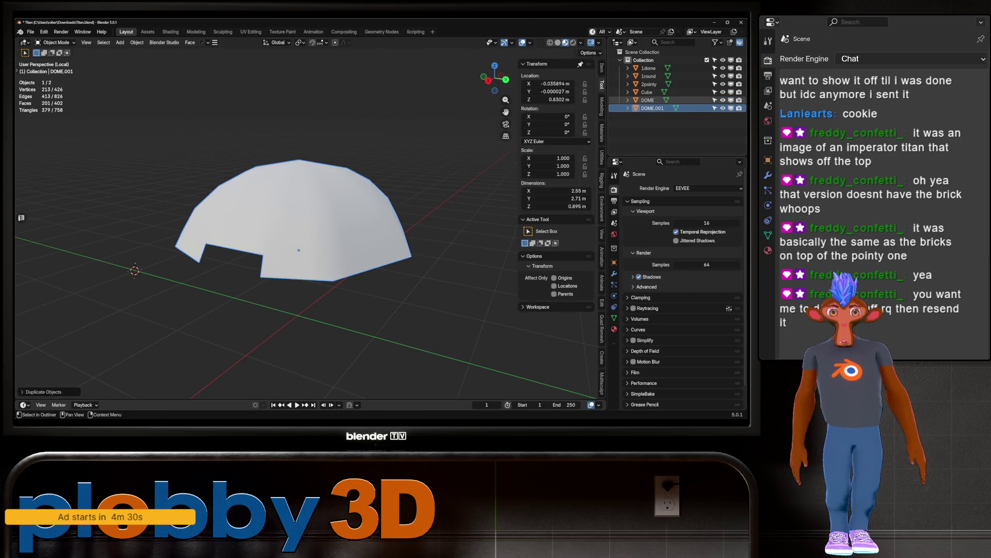
click(723, 100)
key(Tab)
middle_drag(310, 206, 310, 238)
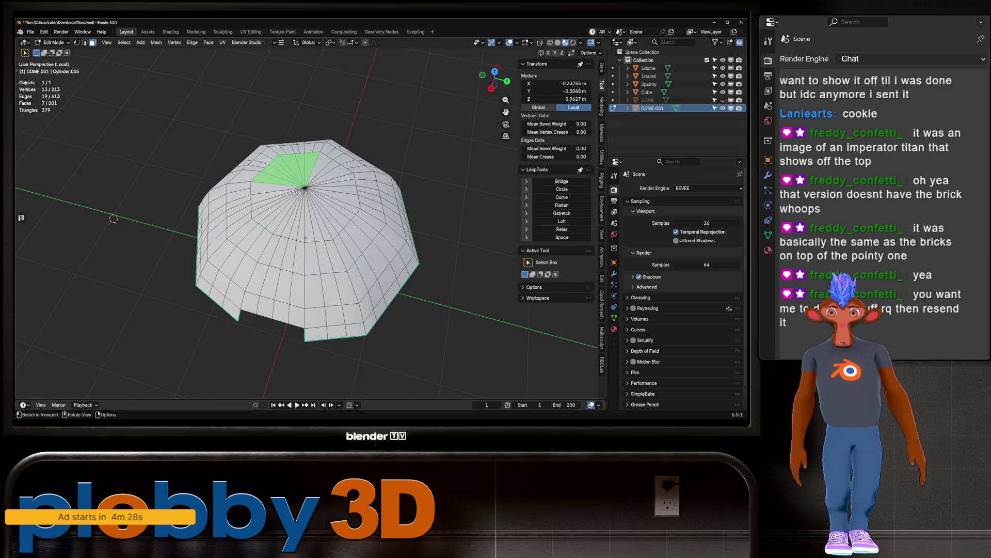
Step: Rebuild DOME.001's peak: dissolve the top fan into an octagon, inset it, and merge at center
key(ctrl+x)
middle_drag(393, 248, 413, 222)
key(i)
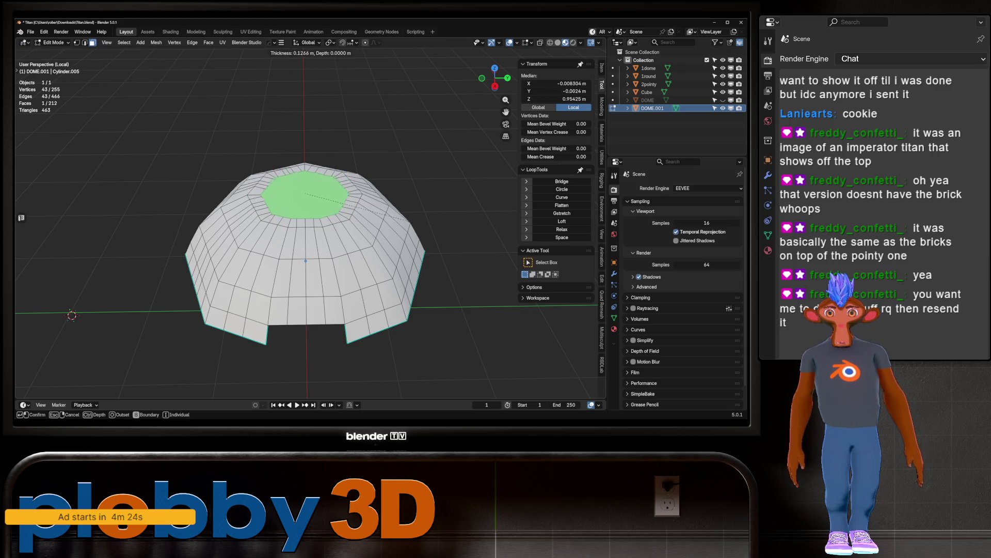
click(372, 222)
key(m)
click(371, 223)
key(Tab)
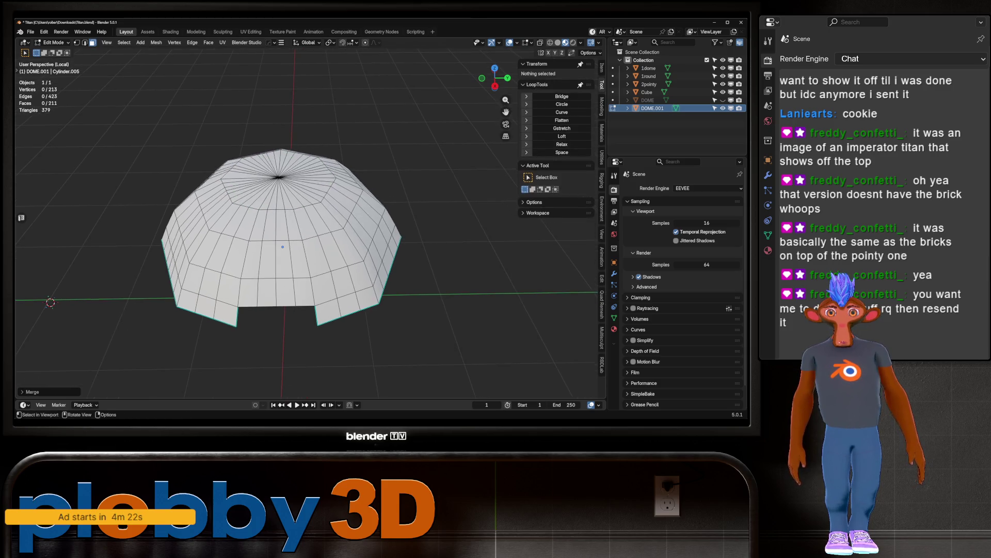
middle_drag(372, 222, 372, 196)
Step: Add a Shrinkwrap modifier to DOME.001 targeting DOME and apply it
click(614, 274)
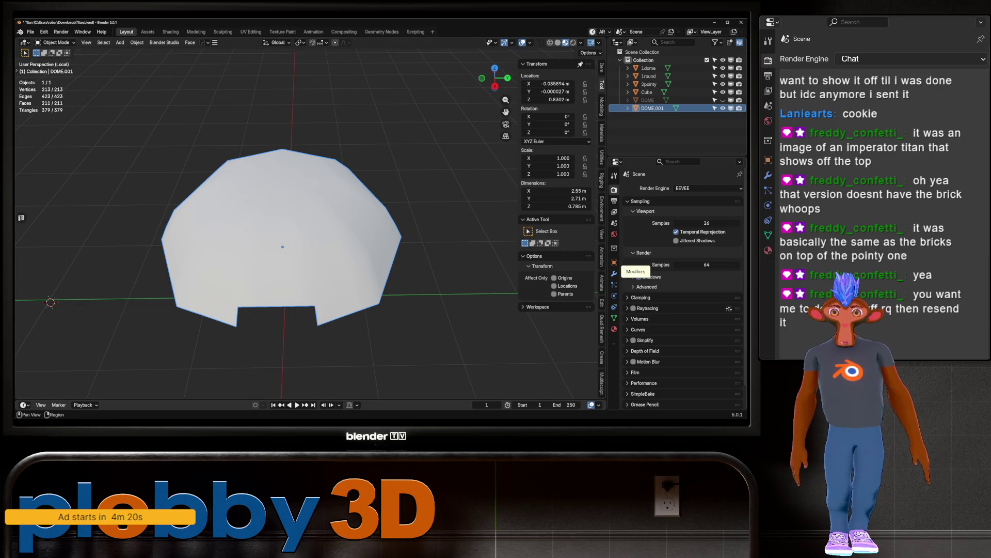
click(672, 188)
mouse_move(646, 211)
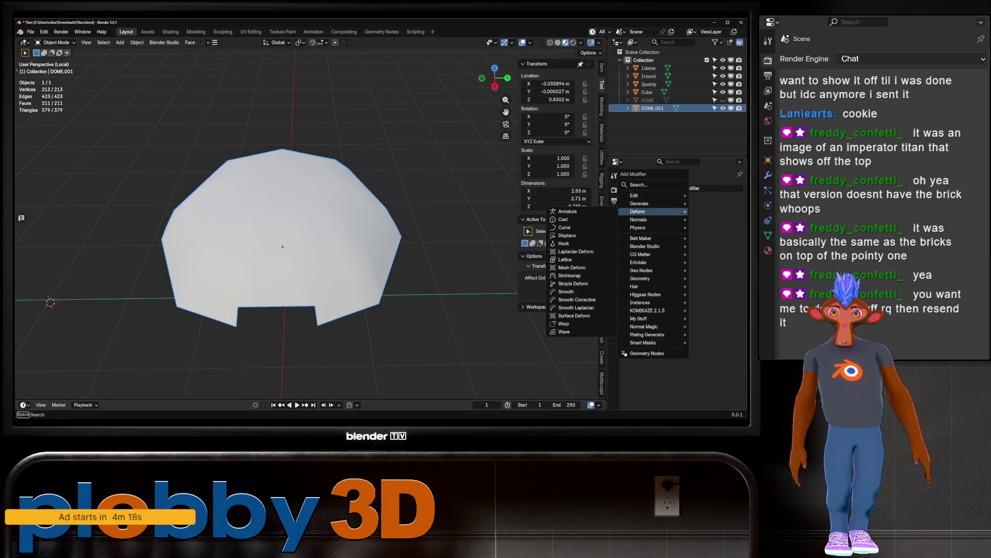
click(568, 275)
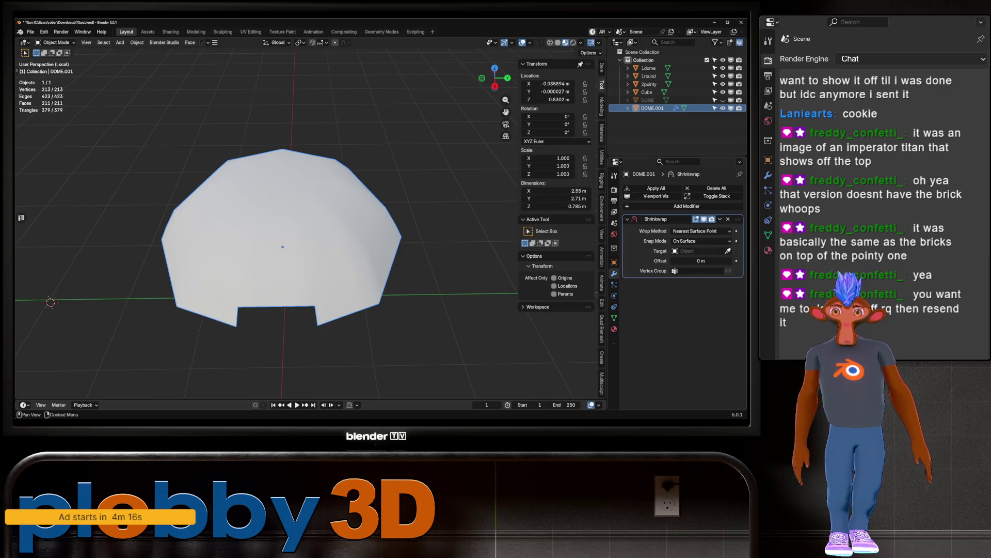
click(648, 101)
middle_drag(336, 233, 269, 243)
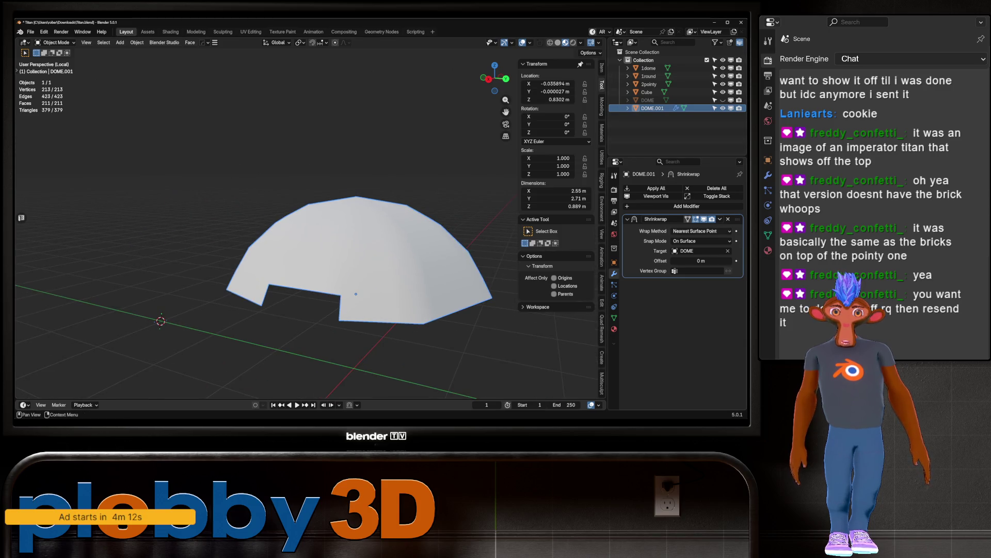
key(ctrl+a)
Step: Inspect the shrinkwrapped wireframe, then delete the original DOME object
key(Tab)
mouse_move(335, 243)
middle_down()
mouse_move(310, 300)
mouse_move(310, 258)
middle_up()
key(Tab)
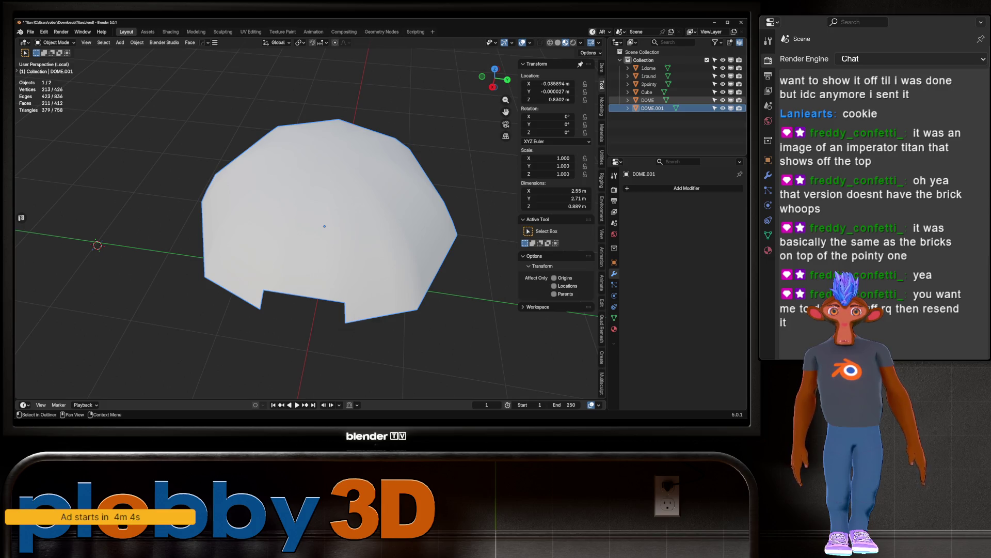
key(Delete)
key(Tab)
key(Tab)
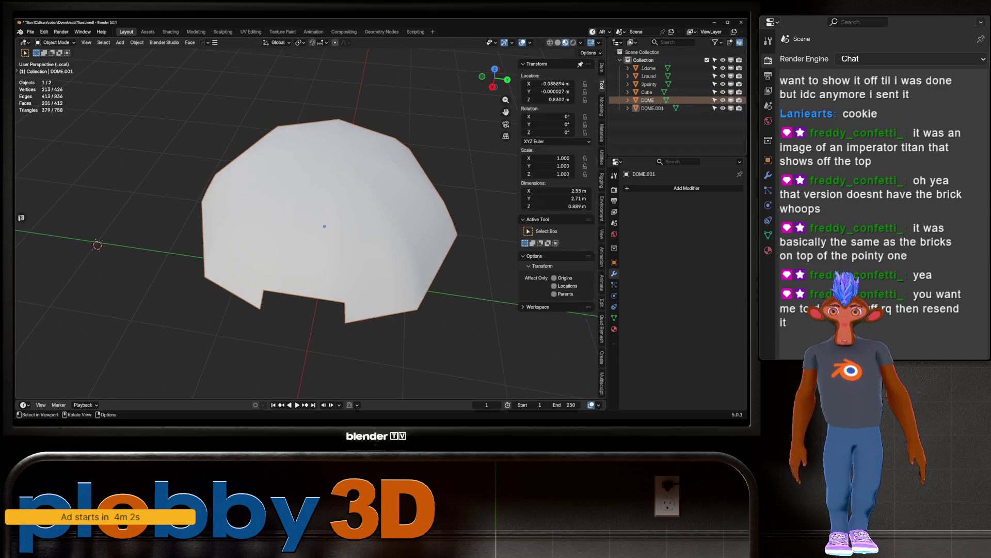
key(alt+a)
key(Tab)
mouse_move(320, 222)
middle_down()
mouse_move(320, 258)
mouse_move(310, 207)
middle_up()
Step: Select three horizontal edge loops on DOME.001 and check them from front, side and top views
key(2)
alt+click(301, 190)
alt+shift+click(310, 235)
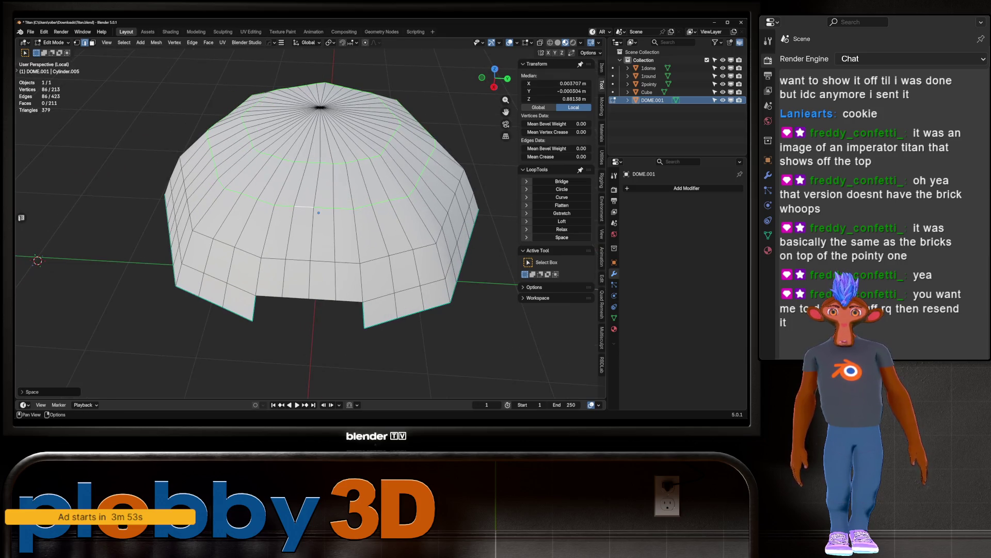
alt+shift+click(299, 259)
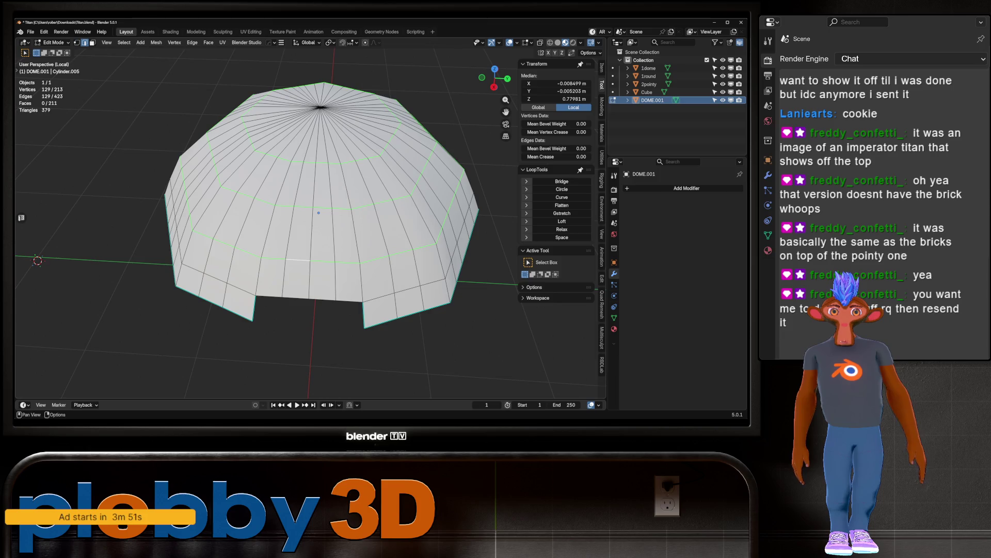
middle_drag(310, 232, 300, 222)
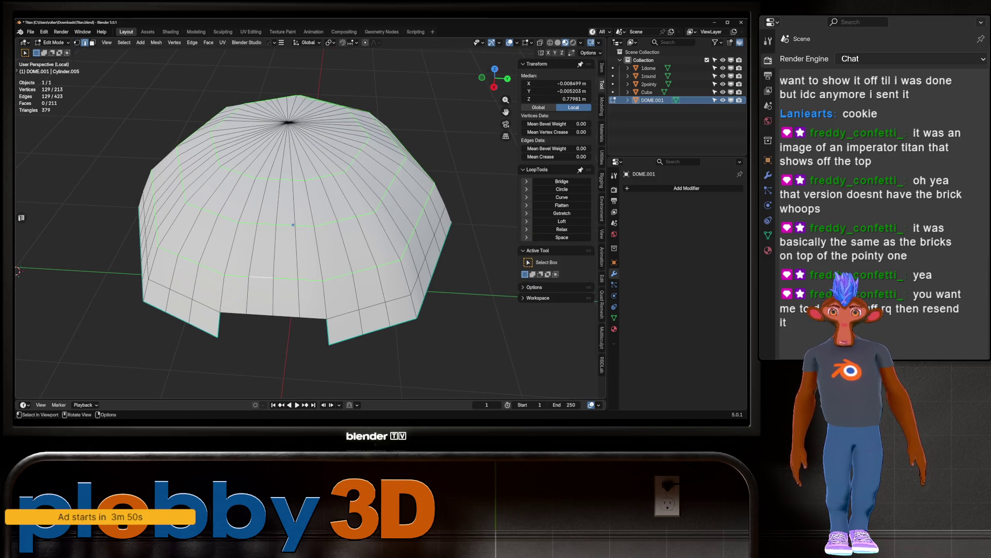
key(KP_1)
key(KP_3)
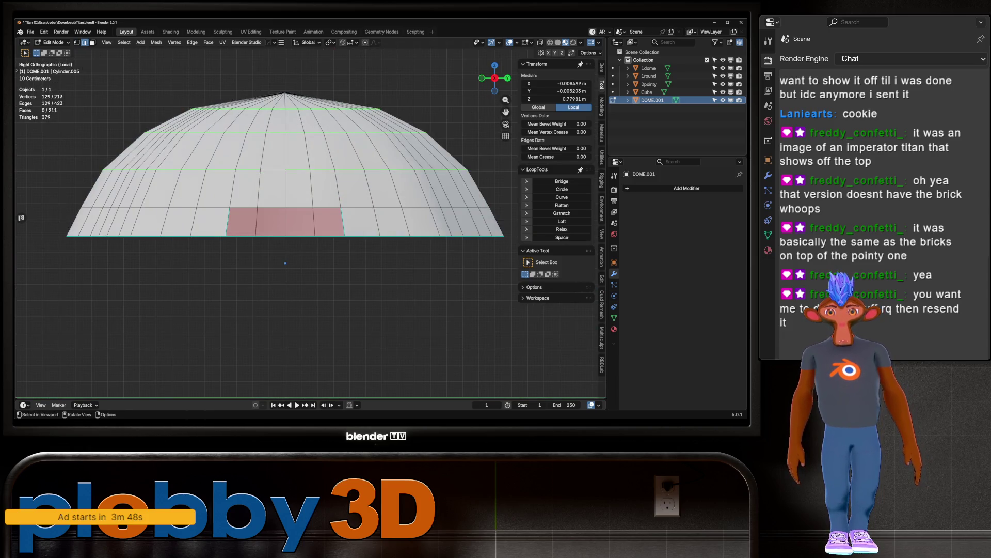
key(ctrl+z)
middle_drag(285, 263, 283, 247)
key(KP_7)
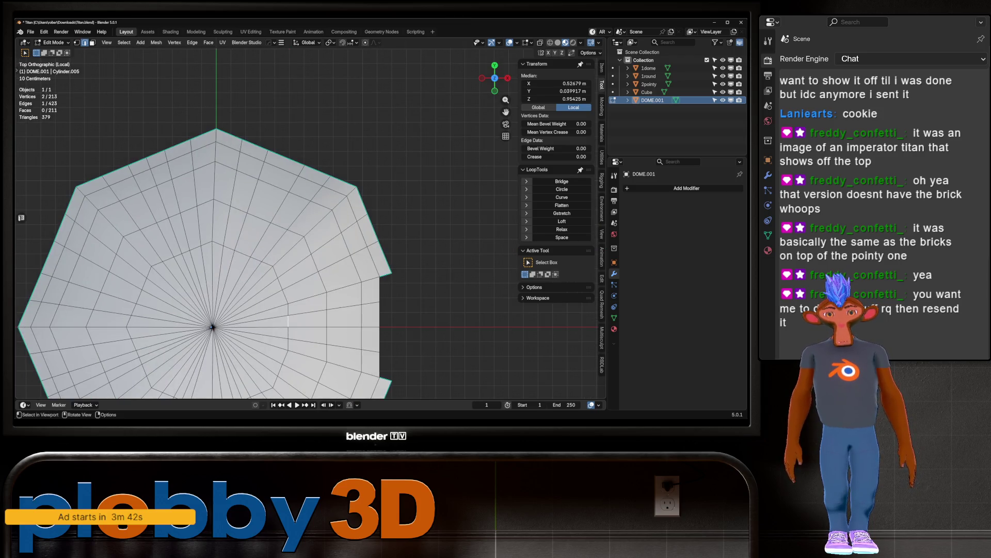
shift+middle_drag(232, 269, 271, 225)
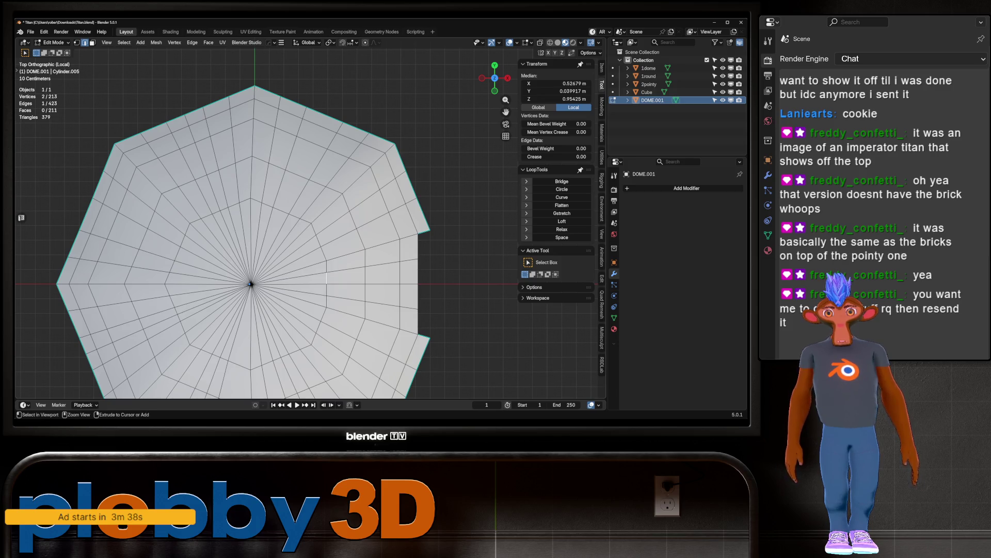
Step: Select an edge path, expand it with Smart Ring, and even it out with LoopTools Space
ctrl+click(233, 203)
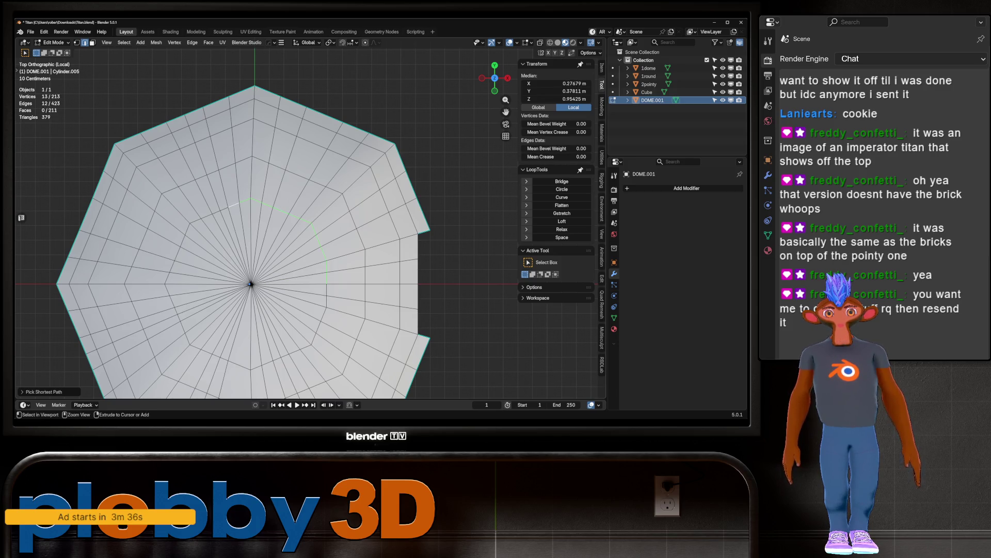
mouse_move(232, 202)
middle_down()
mouse_move(361, 221)
mouse_move(364, 176)
middle_up()
key(q)
click(364, 220)
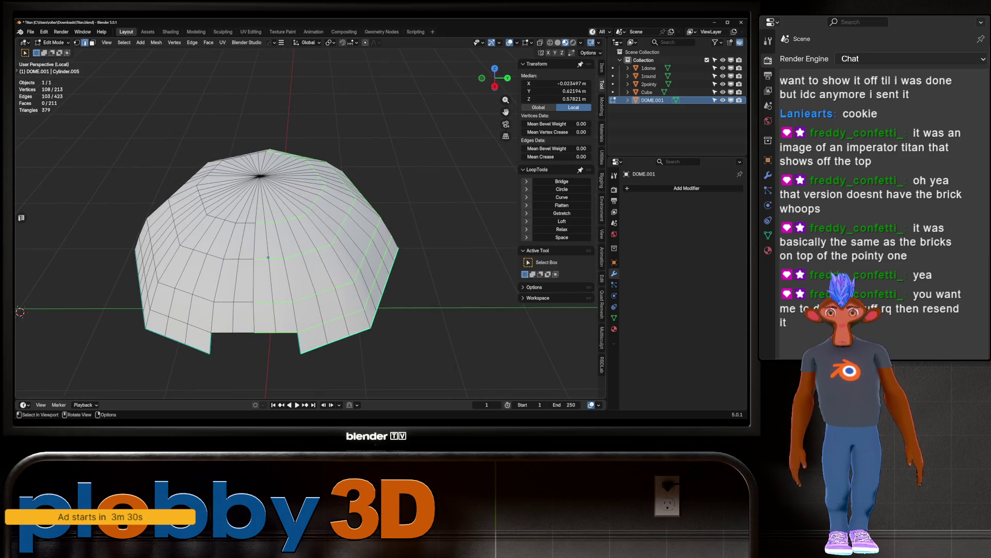
key(q)
click(414, 215)
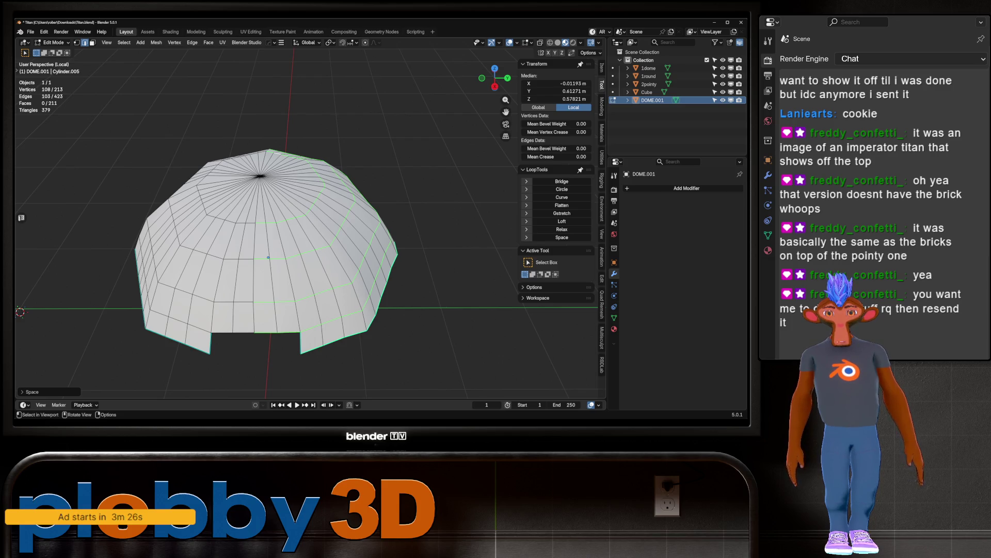
Step: Repeat on the upper ring: select a path, Smart Ring it, and apply LoopTools Space
mouse_move(268, 257)
middle_down()
mouse_move(300, 264)
mouse_move(308, 222)
middle_up()
click(300, 263)
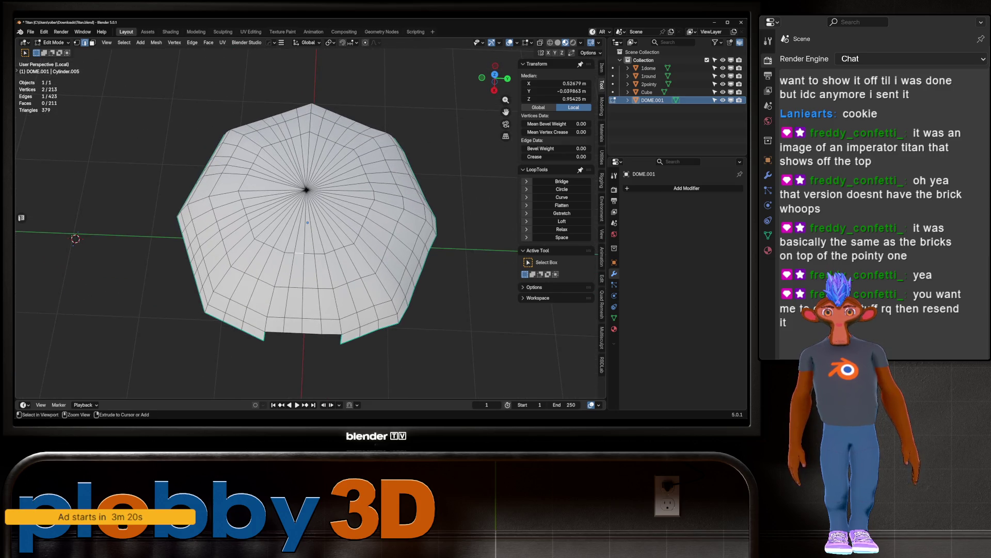
ctrl+click(242, 202)
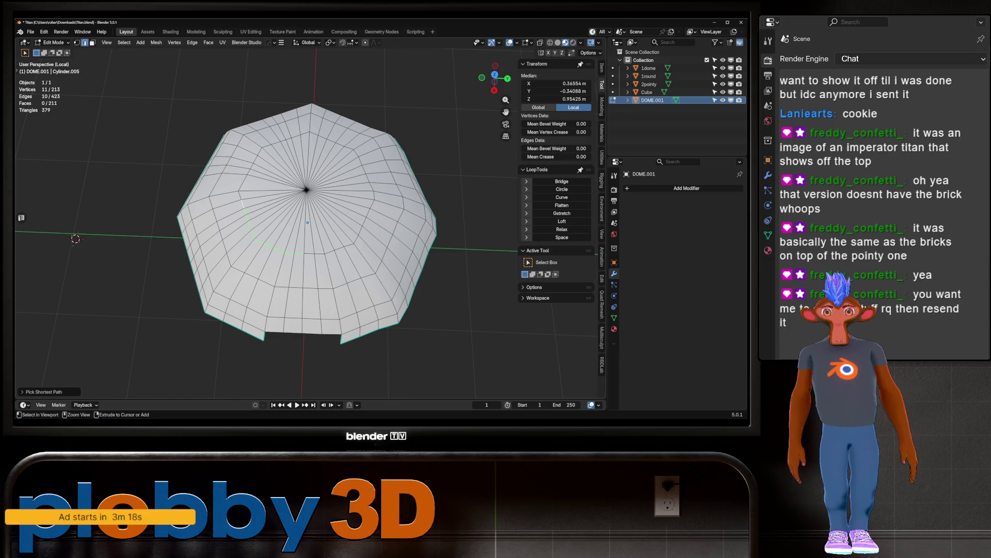
ctrl+click(310, 130)
mouse_move(310, 130)
middle_down()
mouse_move(330, 198)
mouse_move(408, 253)
mouse_move(349, 250)
mouse_move(330, 268)
middle_up()
key(q)
click(320, 198)
key(q)
click(398, 261)
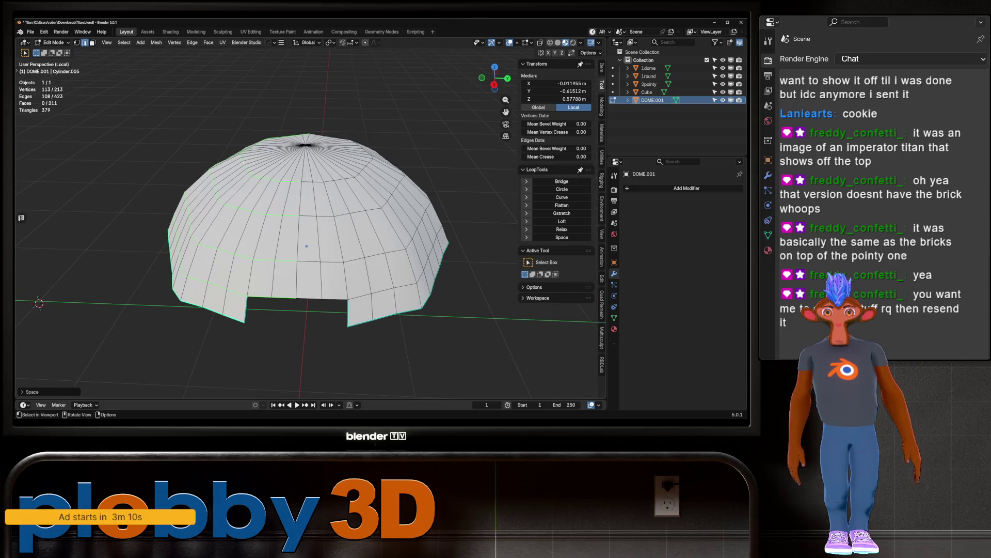
click(206, 294)
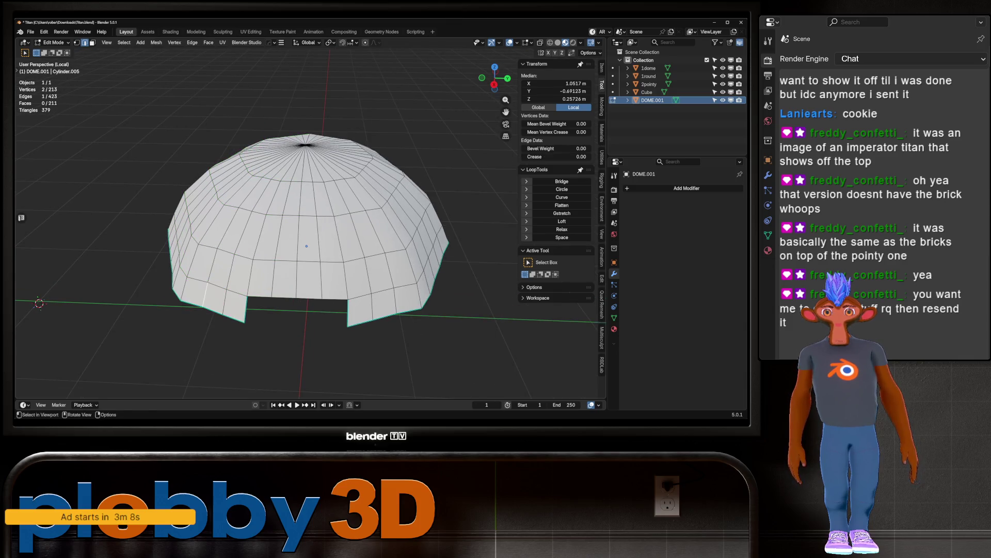
Step: Select the dome's ring of vertical edges and evenly space it with LoopTools Space
key(q)
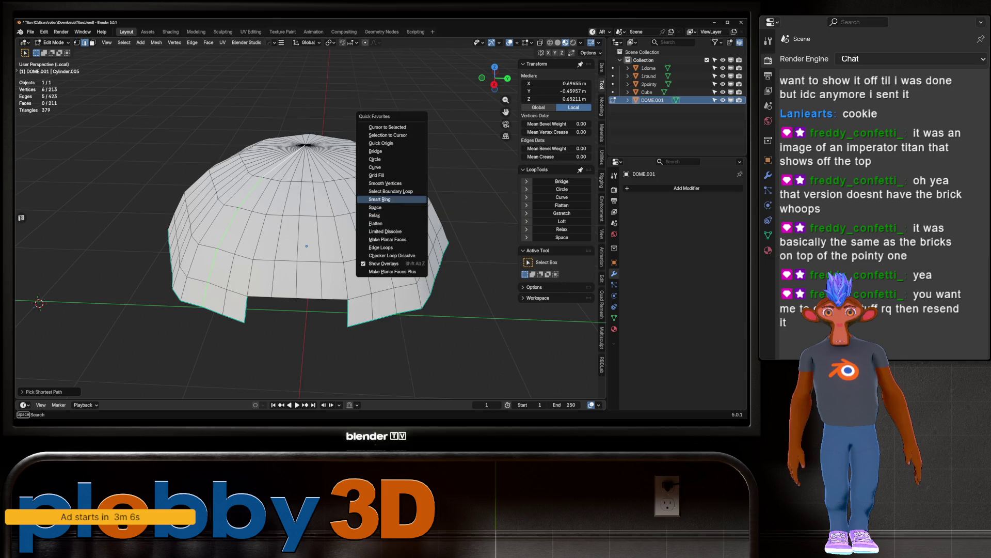
click(392, 206)
mouse_move(331, 268)
middle_down()
mouse_move(331, 300)
mouse_move(341, 260)
mouse_move(342, 291)
middle_up()
key(q)
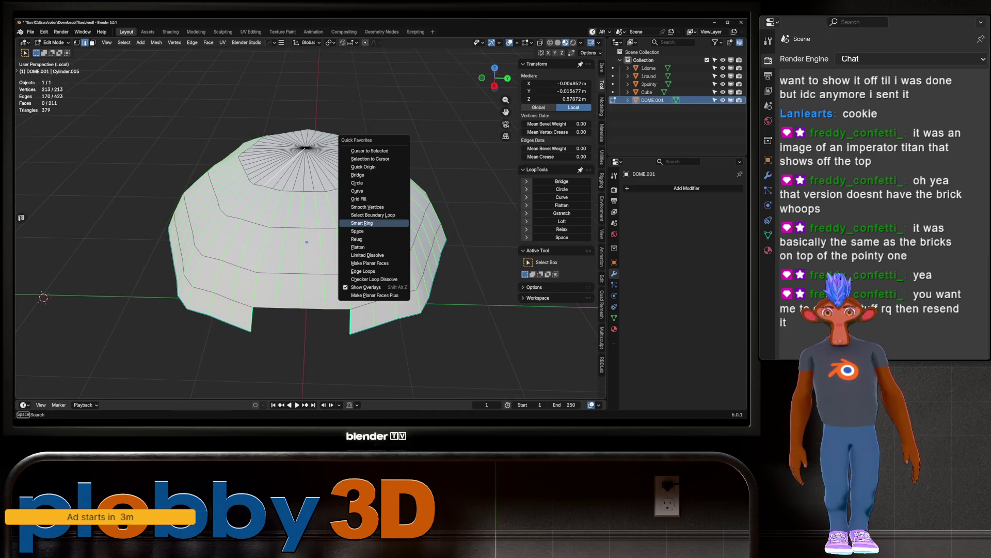
key(Escape)
key(q)
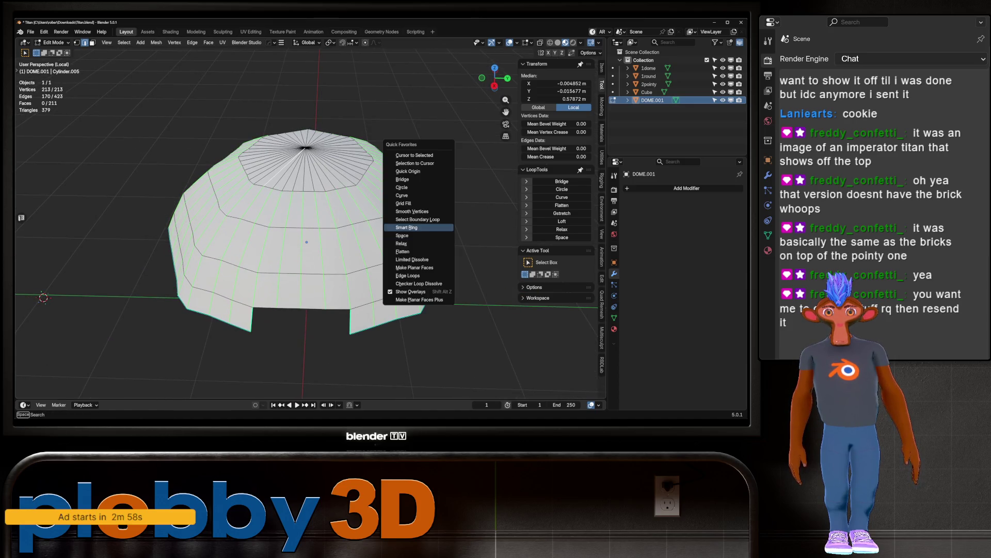
click(402, 236)
mouse_move(402, 235)
middle_down()
mouse_move(402, 315)
mouse_move(402, 245)
middle_up()
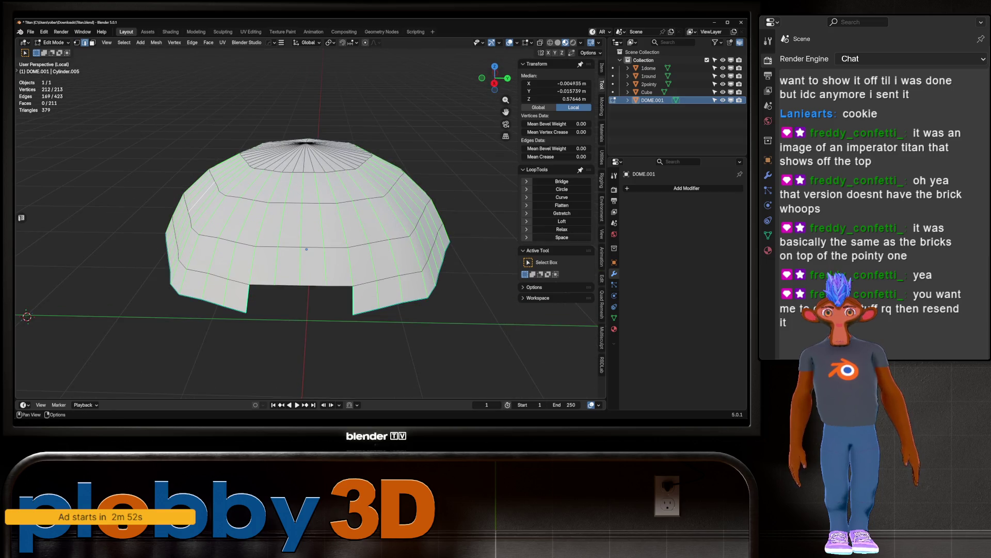
middle_drag(402, 245, 402, 227)
Step: In edge select mode, add the lower edge loop and apply LoopTools Space to it
key(1)
key(2)
key(1)
key(2)
middle_drag(402, 227, 401, 258)
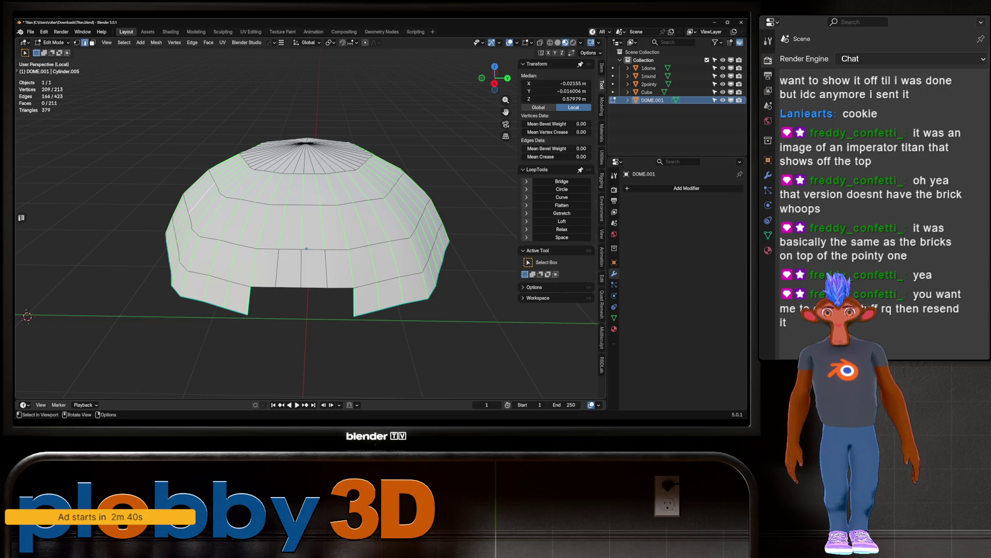
middle_drag(402, 258, 402, 242)
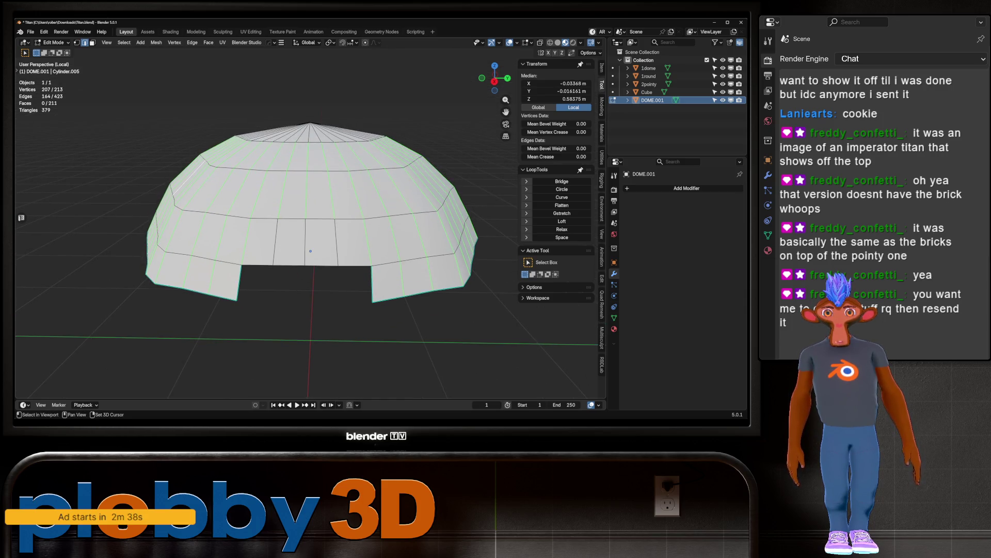
shift+click(336, 243)
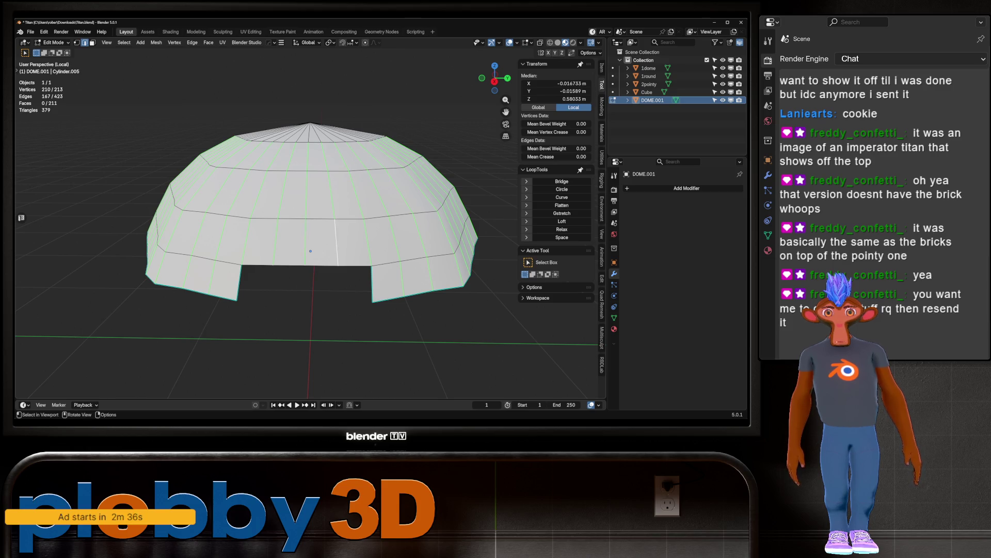
click(562, 237)
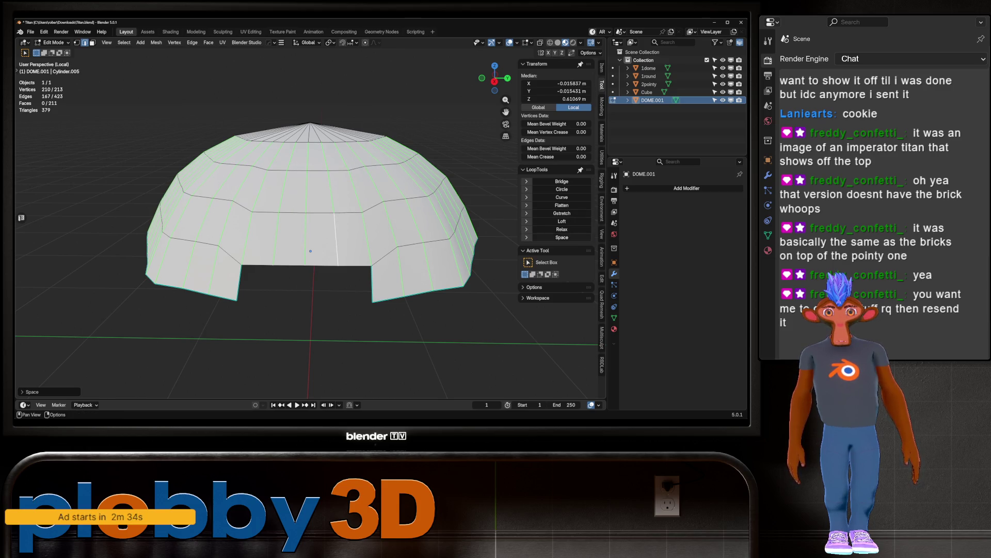
Step: Return the dome roof to Object Mode
scroll(309, 233, down, 3)
mouse_move(310, 232)
middle_down()
mouse_move(330, 222)
mouse_move(300, 258)
middle_up()
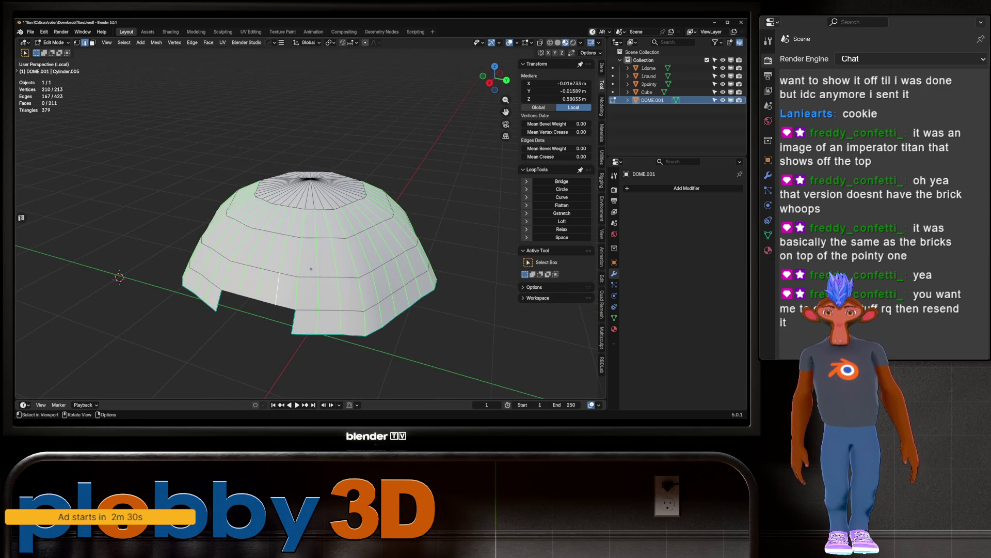
key(Tab)
mouse_move(310, 232)
middle_down()
mouse_move(320, 222)
mouse_move(307, 207)
mouse_move(315, 227)
mouse_move(323, 209)
mouse_move(291, 243)
middle_up()
Step: Exit local view, scale the Cube down and apply its rotation and scale
key(KP_Divide)
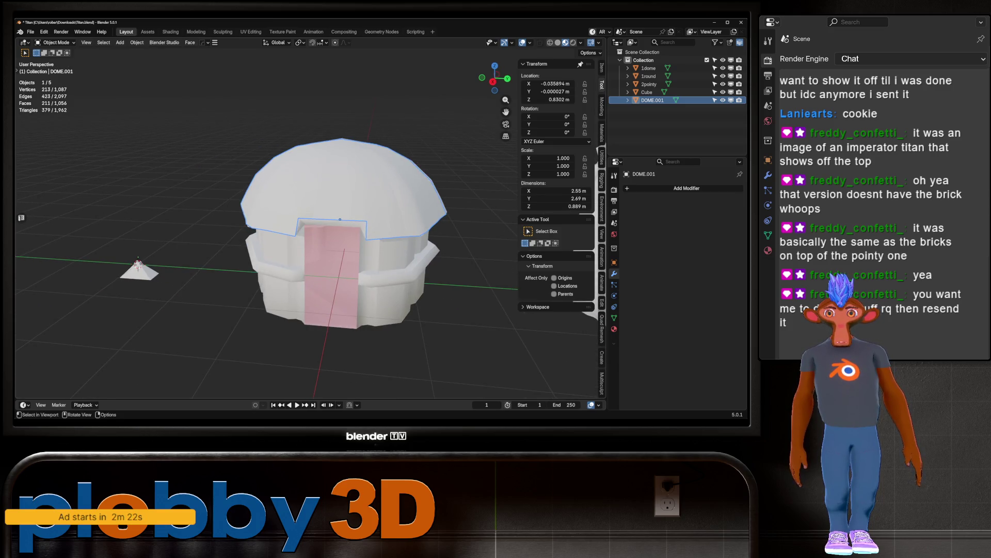
click(136, 267)
middle_drag(155, 274, 186, 268)
scroll(254, 255, up, 3)
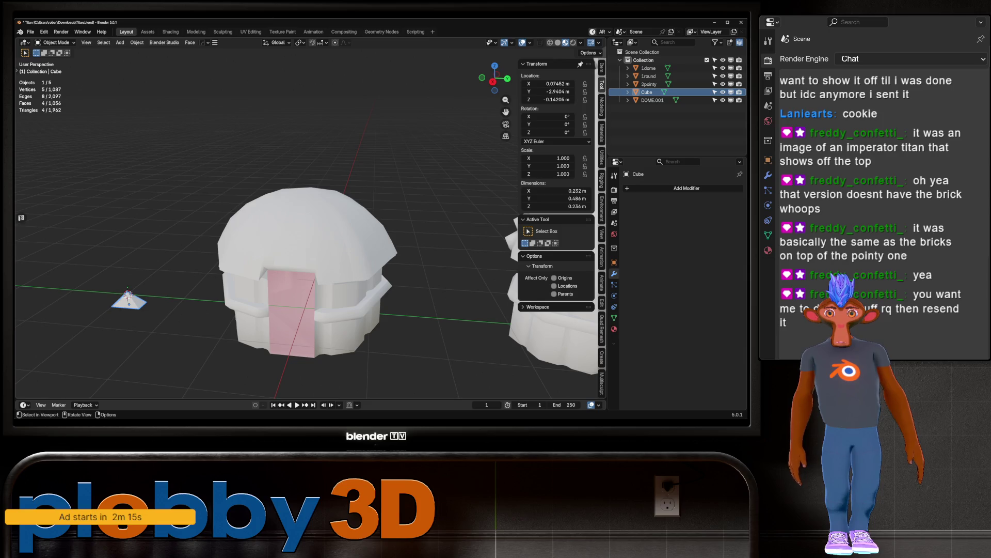
key(s)
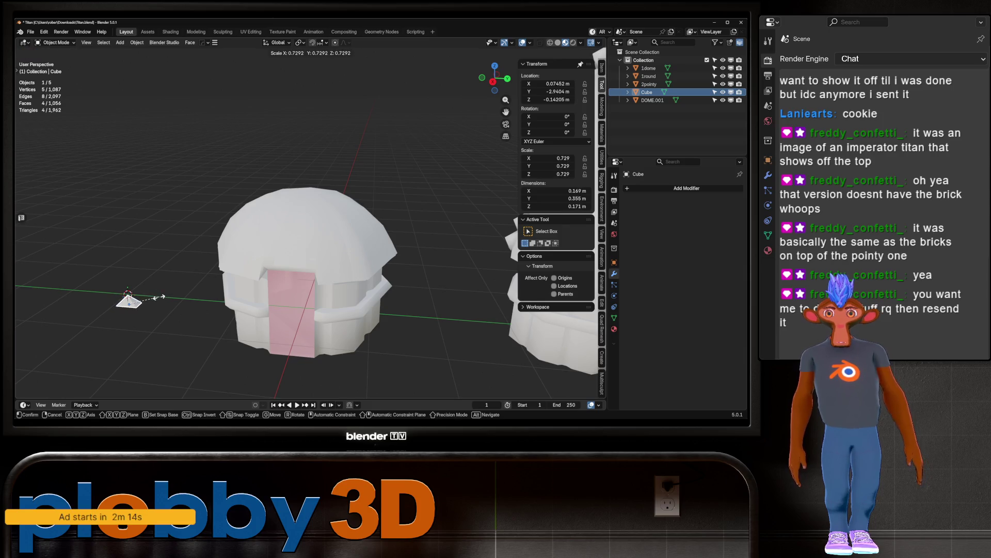
click(155, 297)
key(ctrl+a)
click(155, 297)
Step: Add a Scatter on Surface modifier to the dome using Poisson Disk distribution and the Cube object
click(305, 232)
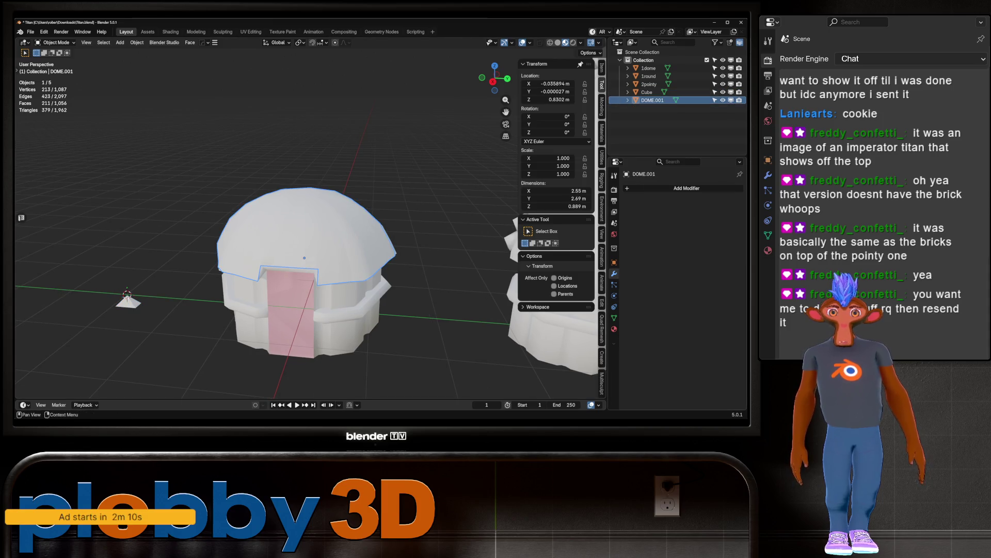
click(687, 188)
mouse_move(671, 176)
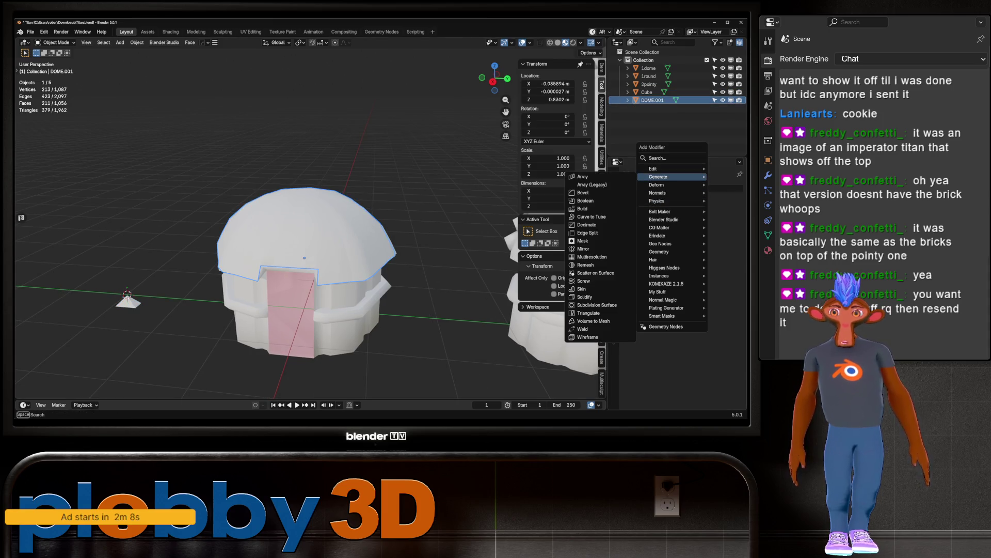
click(594, 273)
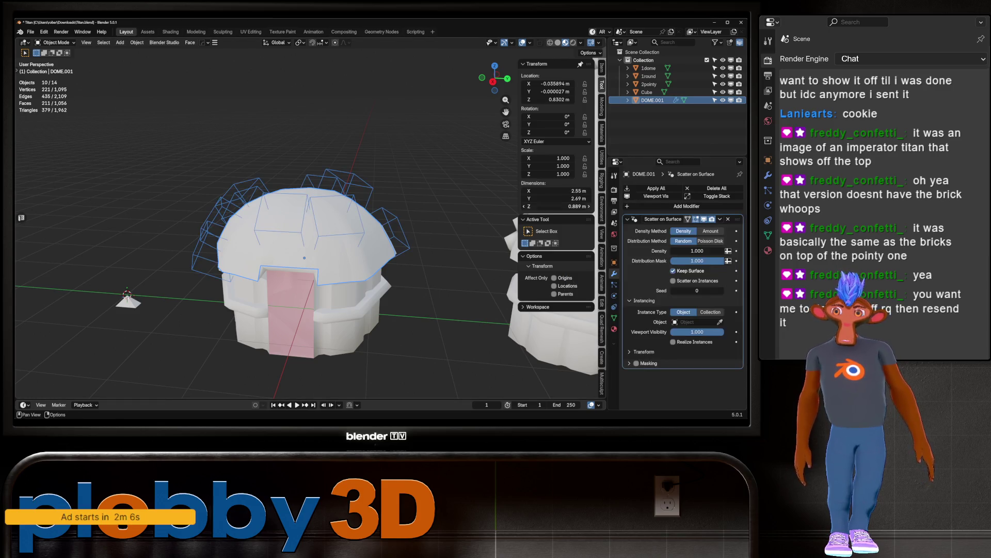
click(711, 240)
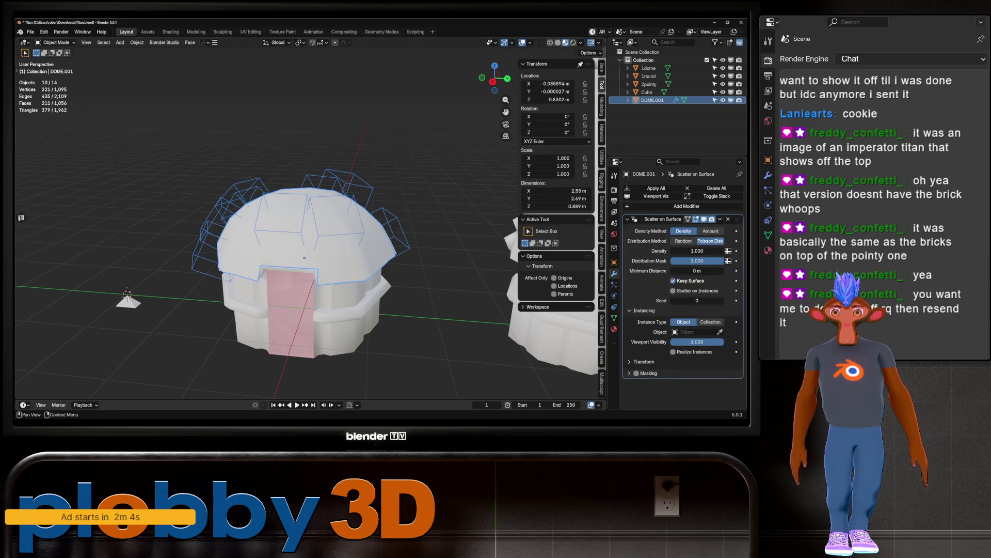
shift+middle_drag(305, 258, 336, 243)
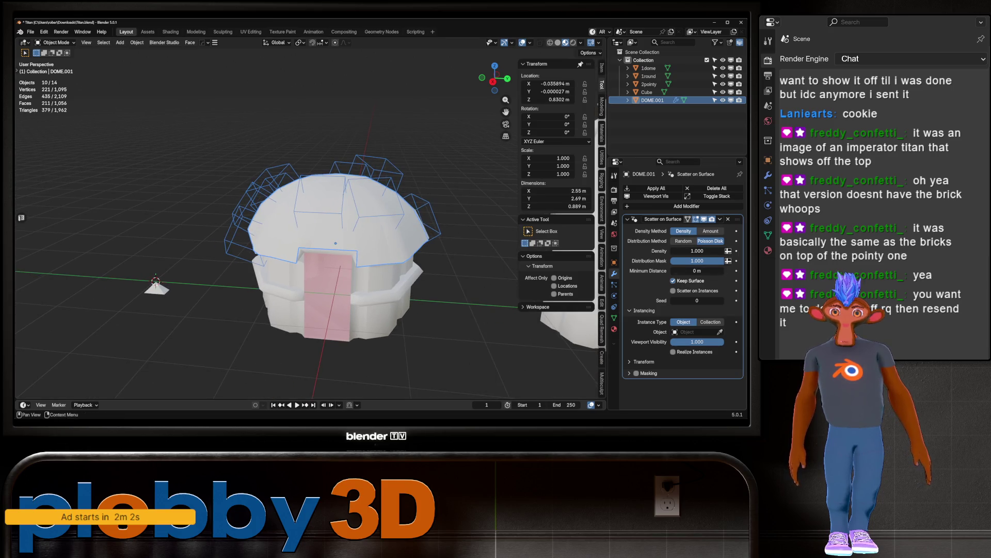
click(155, 281)
middle_drag(155, 281, 179, 275)
scroll(175, 277, up, 3)
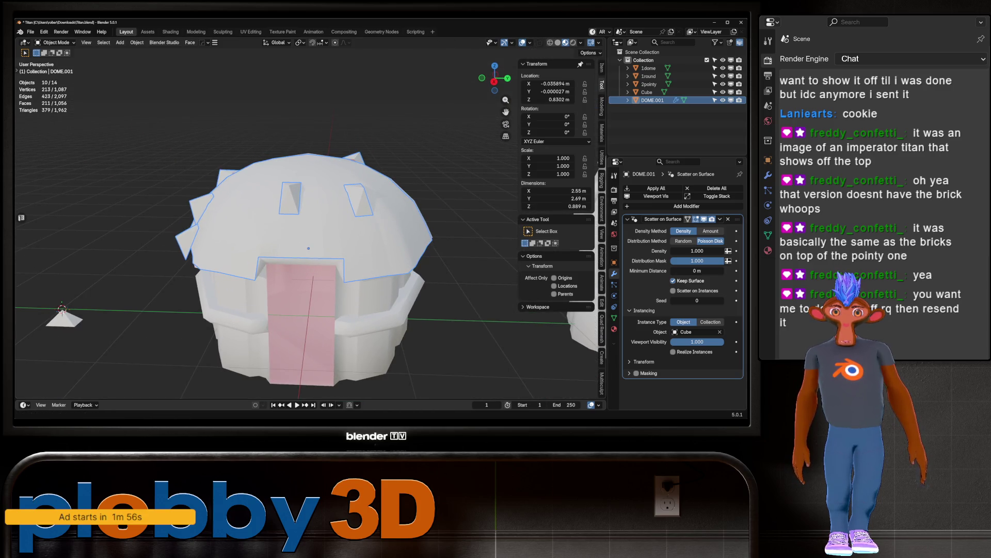
Step: Try raising the scatter density to about 12, then undo it back to 1
drag(697, 251, 738, 251)
drag(697, 250, 697, 250)
mouse_move(310, 232)
middle_down()
mouse_move(310, 274)
mouse_move(330, 217)
mouse_move(330, 232)
middle_up()
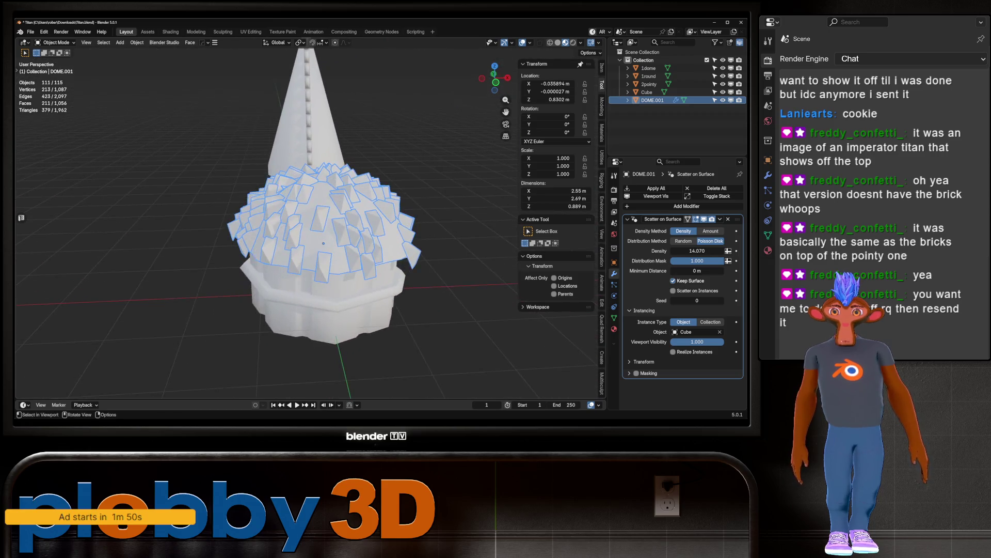
key(ctrl+z)
scroll(331, 232, up, 5)
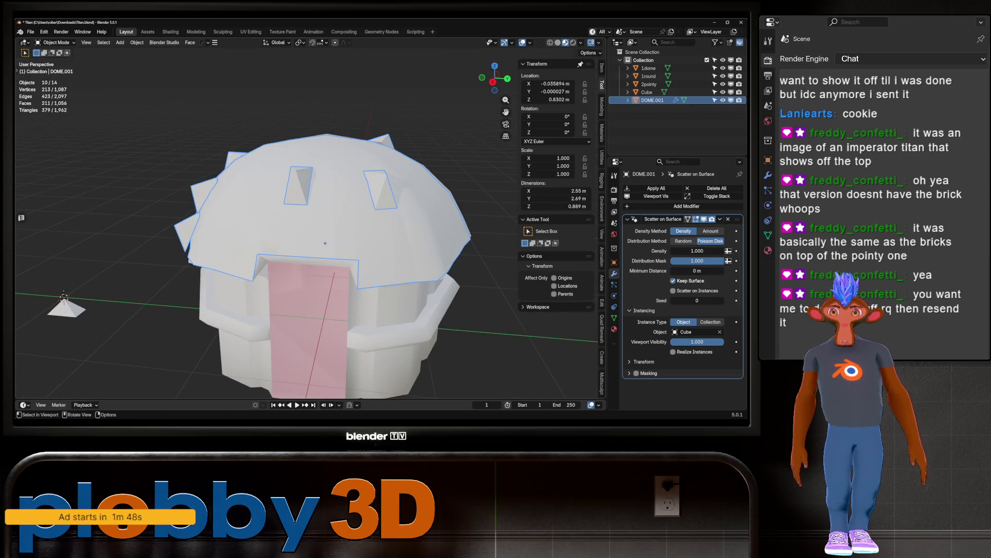
middle_drag(331, 232, 304, 222)
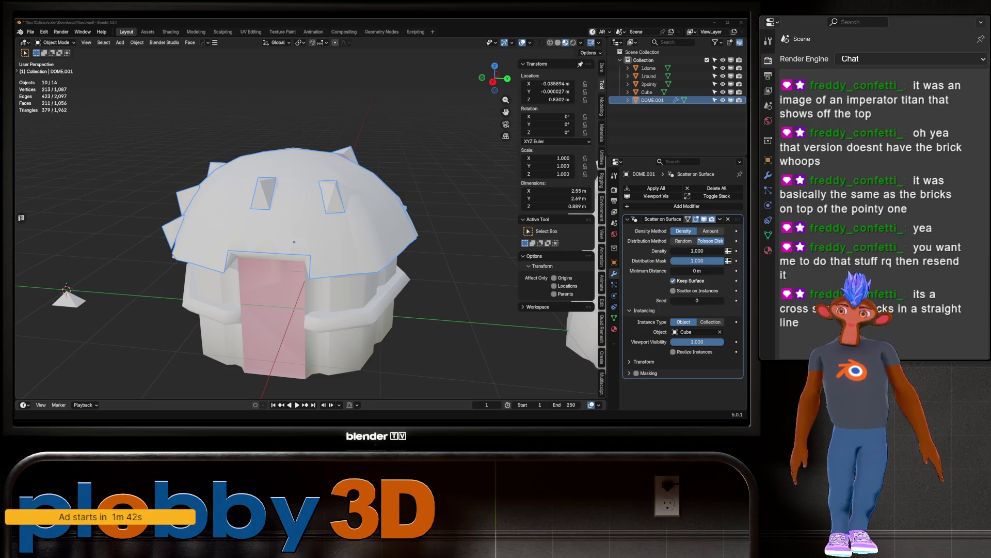
mouse_move(310, 233)
middle_down()
mouse_move(341, 232)
mouse_move(330, 238)
mouse_move(336, 310)
mouse_move(361, 243)
mouse_move(351, 258)
mouse_move(321, 233)
mouse_move(331, 227)
mouse_move(315, 263)
mouse_move(320, 247)
mouse_move(331, 258)
mouse_move(325, 242)
mouse_move(340, 232)
middle_up()
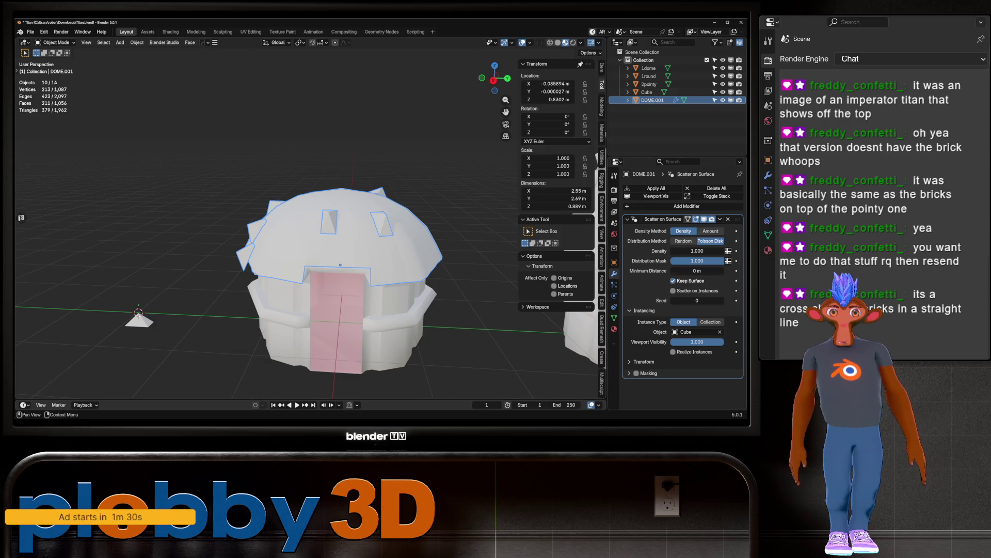
Step: Remove the Scatter on Surface modifier from the dome roof
click(720, 219)
click(679, 228)
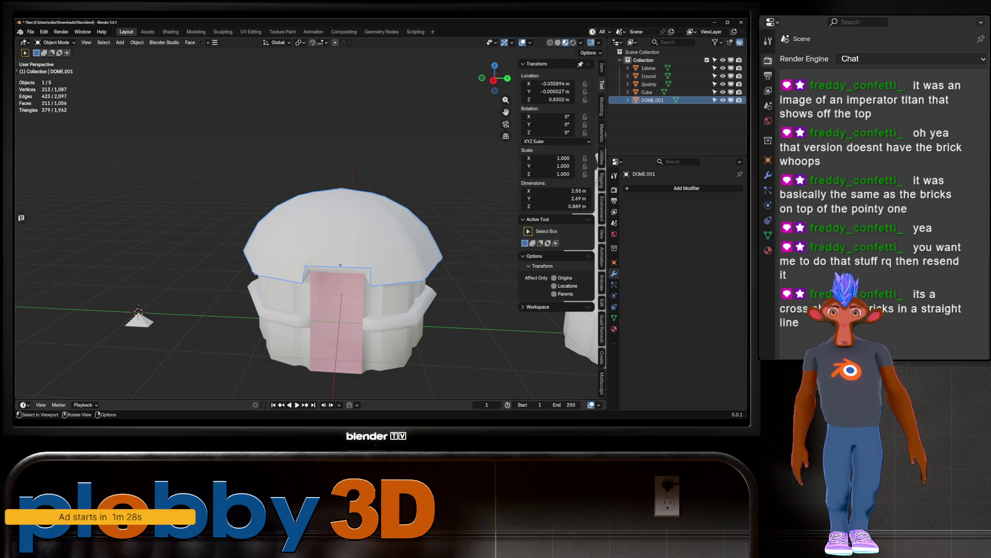
key(Tab)
mouse_move(330, 258)
middle_down()
mouse_move(310, 240)
mouse_move(330, 251)
mouse_move(330, 286)
mouse_move(330, 258)
middle_up()
key(Tab)
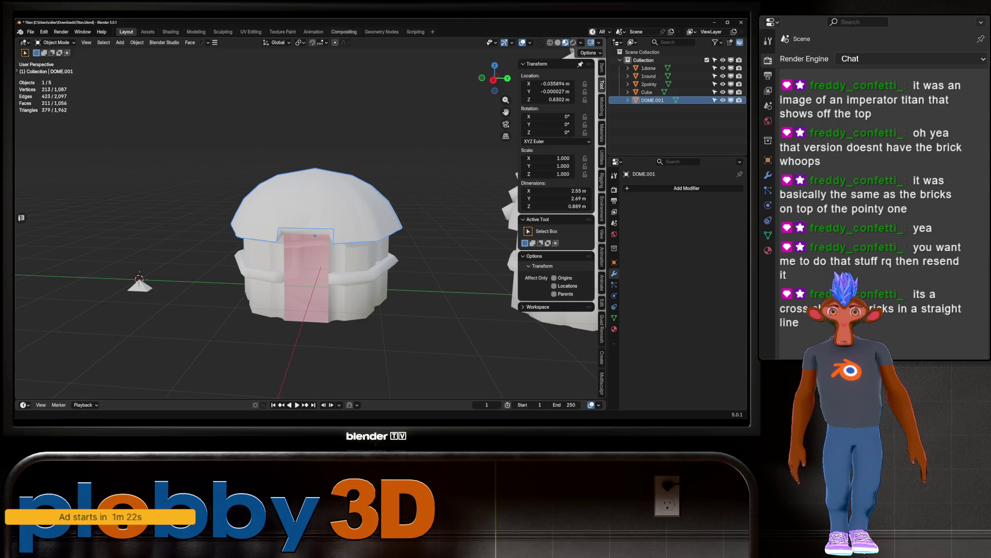
click(382, 31)
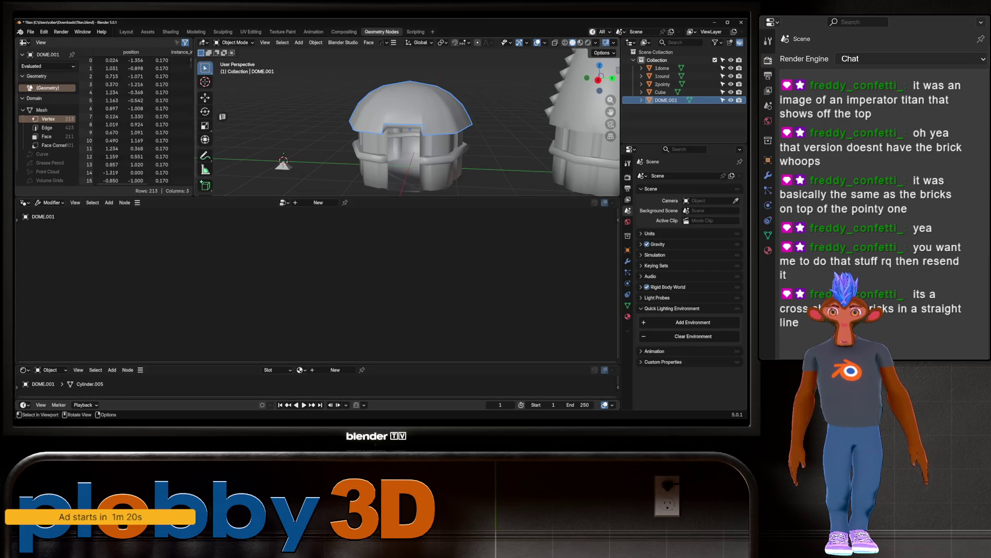
Step: Create a new geometry nodes tree on the dome with an Instance on Points node in the link
click(318, 203)
scroll(282, 212, down, 2)
key(shift+a)
mouse_move(282, 207)
click(341, 210)
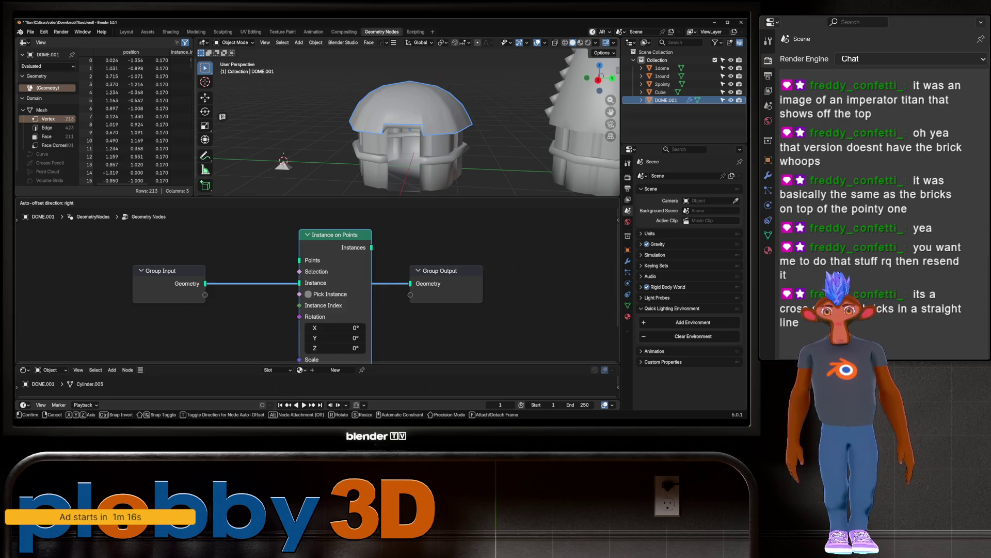
key(Return)
key(Home)
Step: Bring the Cube into the tree and feed its geometry into the Instance input
mouse_move(660, 92)
mouse_down()
mouse_move(465, 233)
mouse_move(225, 333)
mouse_move(278, 212)
mouse_move(279, 230)
mouse_up()
key(Home)
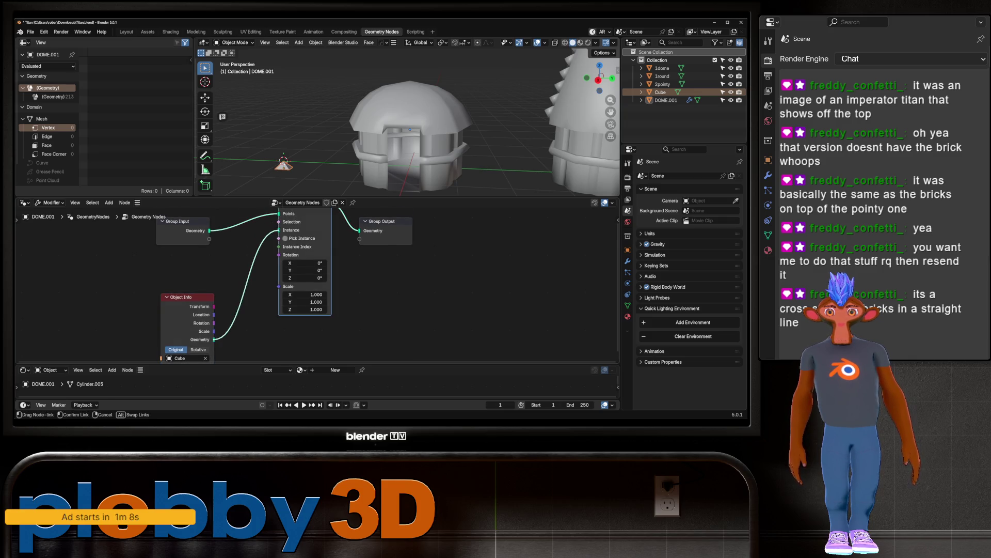
middle_drag(393, 309, 394, 269)
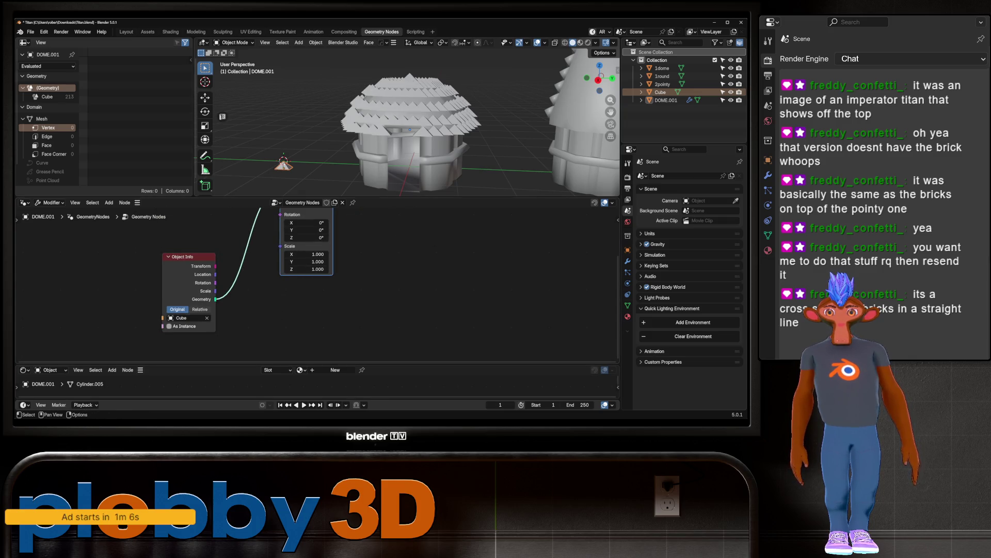
key(Home)
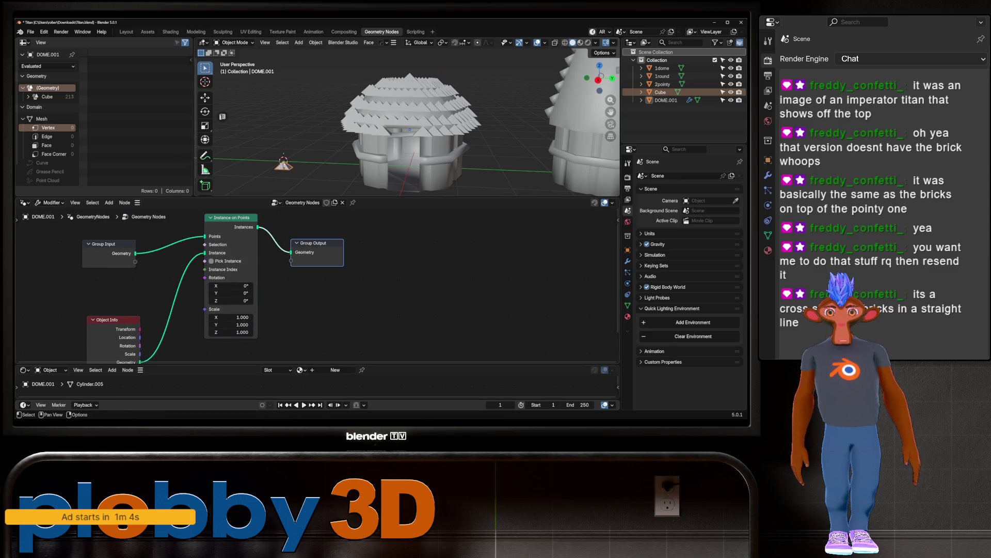
drag(313, 242, 460, 234)
Step: Add Align Rotation to Vector and Normal nodes, connecting Normal to the Vector input
key(shift+a)
text(align rot)
key(Return)
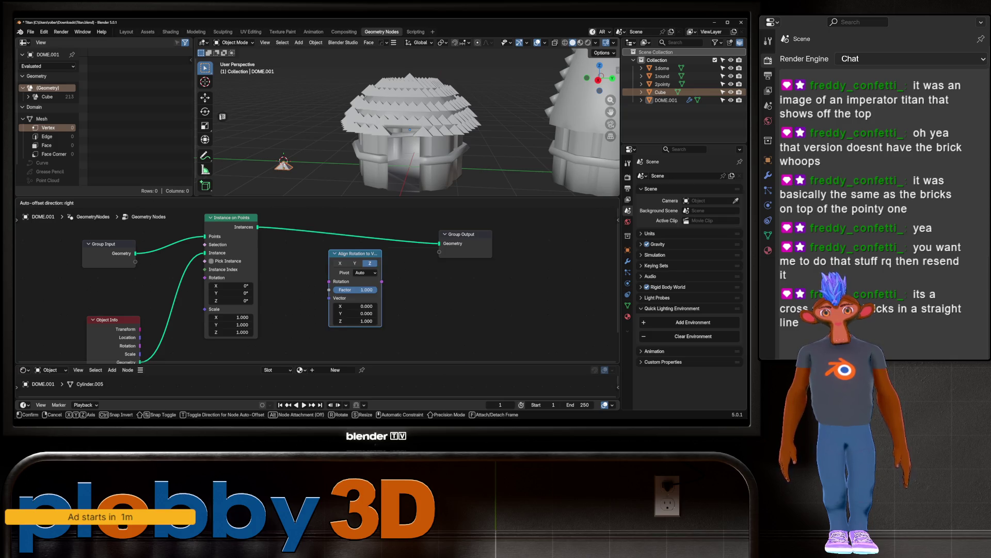
click(332, 278)
key(shift+a)
text(norma)
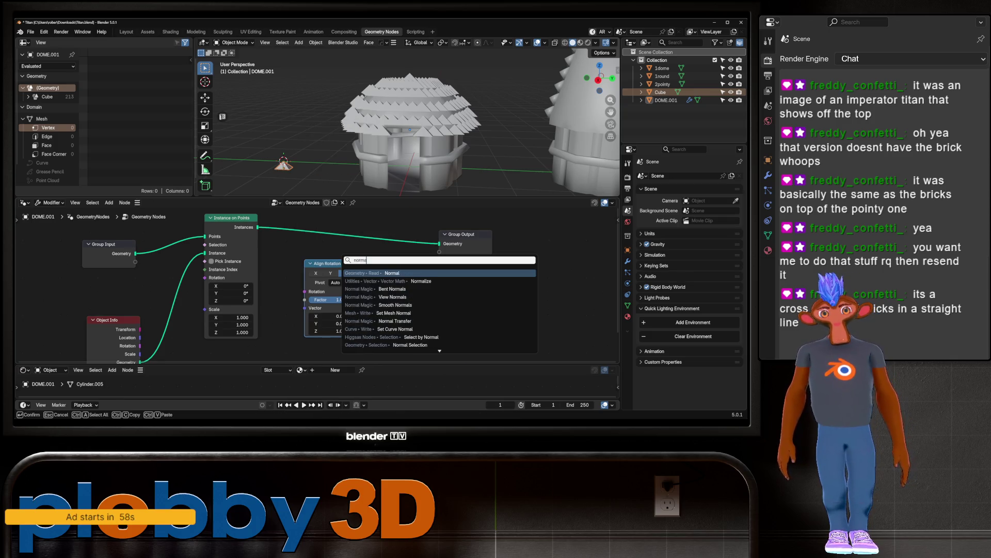
key(Return)
click(297, 338)
mouse_move(331, 259)
mouse_down()
mouse_move(332, 219)
mouse_move(229, 288)
mouse_move(351, 261)
mouse_move(368, 264)
mouse_move(361, 287)
mouse_move(205, 275)
mouse_up()
drag(323, 337, 342, 308)
middle_drag(408, 129, 351, 132)
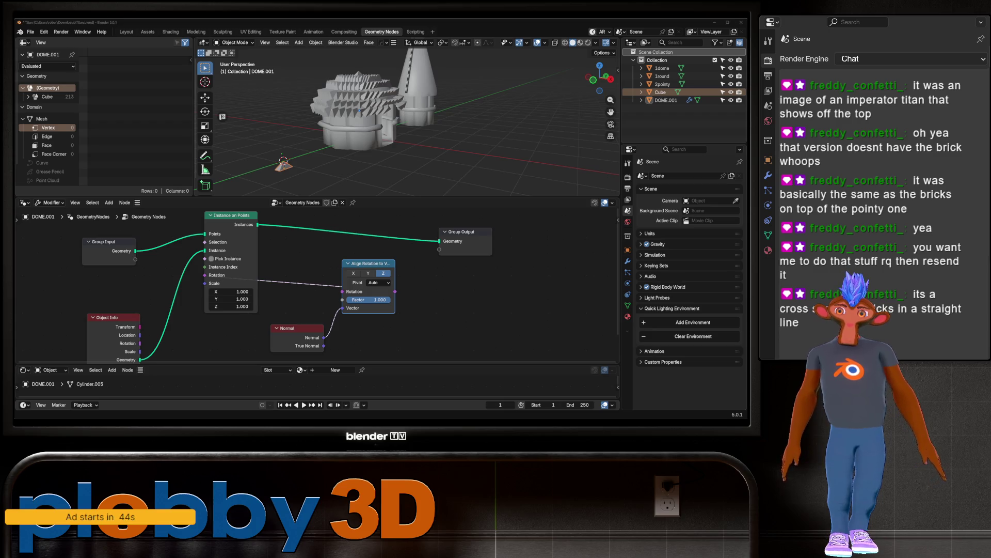
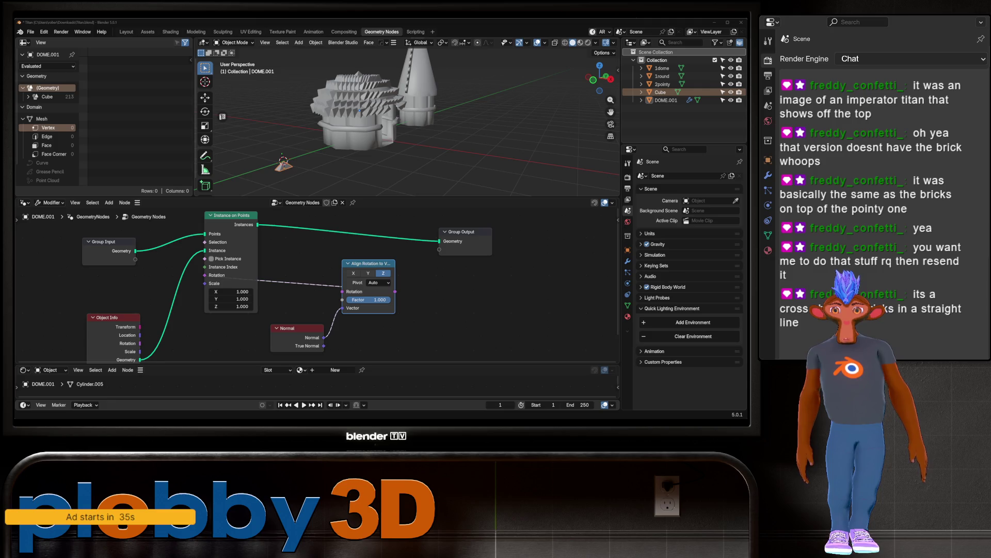
Step: Inspect the spiky dome from below and select 1round together with 1dome and DOME.001
click(661, 92)
scroll(408, 119, up, 5)
middle_drag(408, 118, 400, 135)
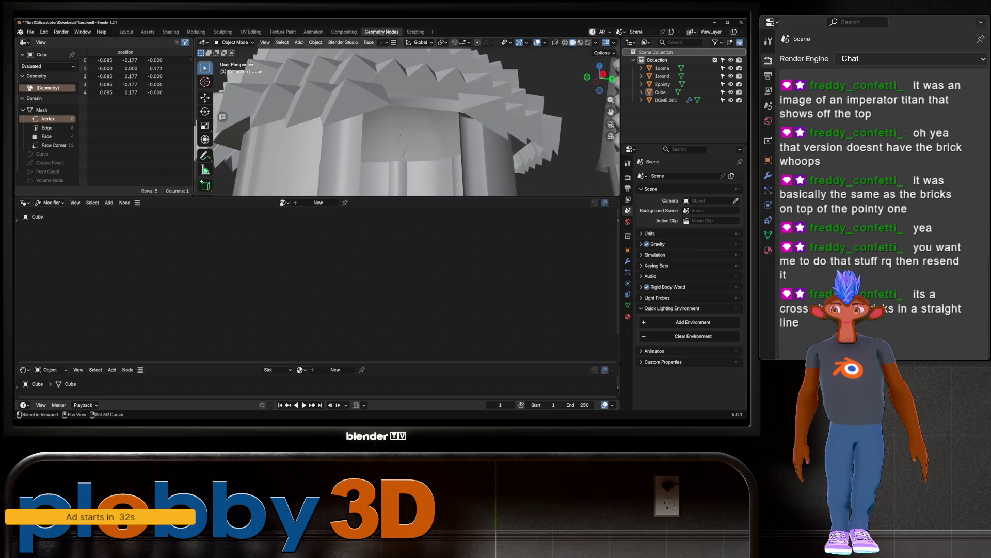
scroll(408, 118, down, 8)
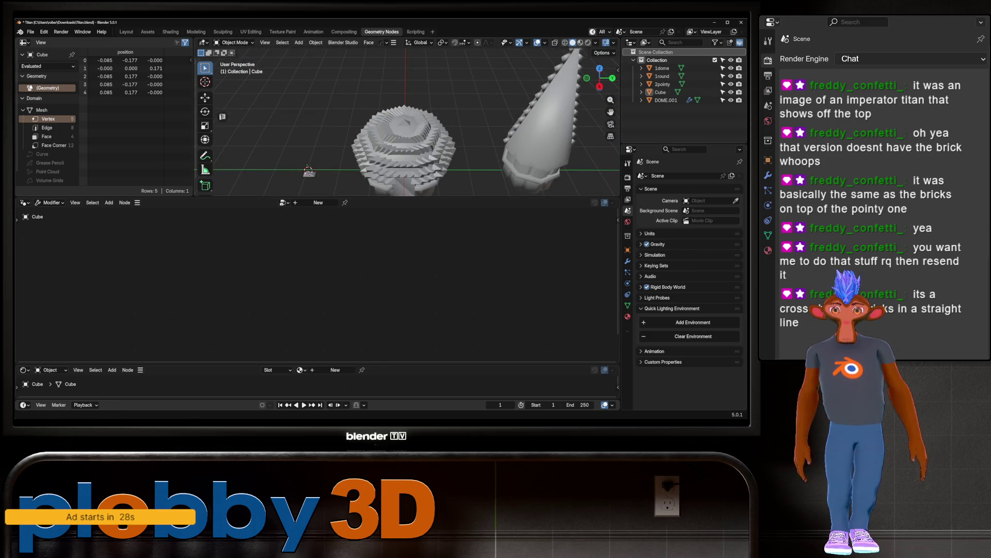
scroll(408, 118, up, 6)
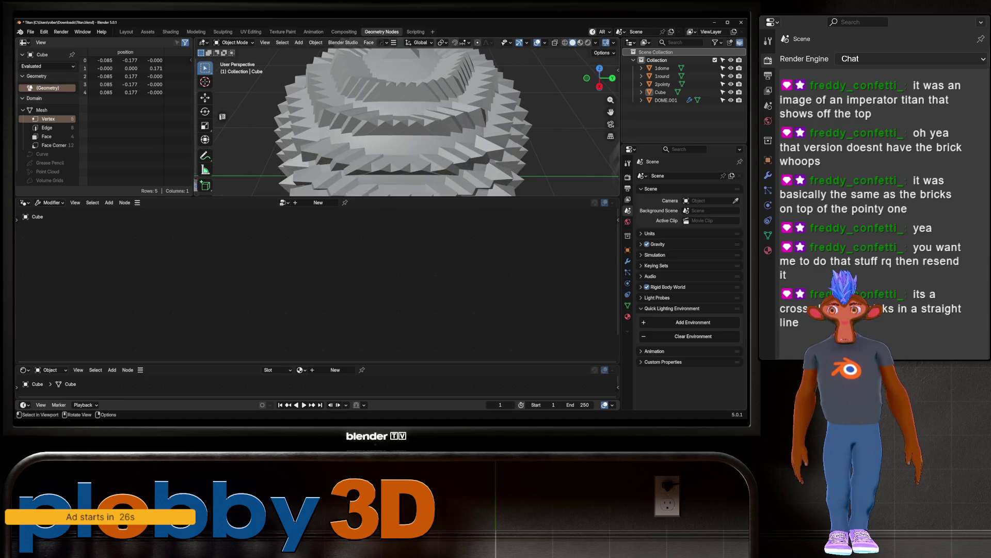
click(403, 130)
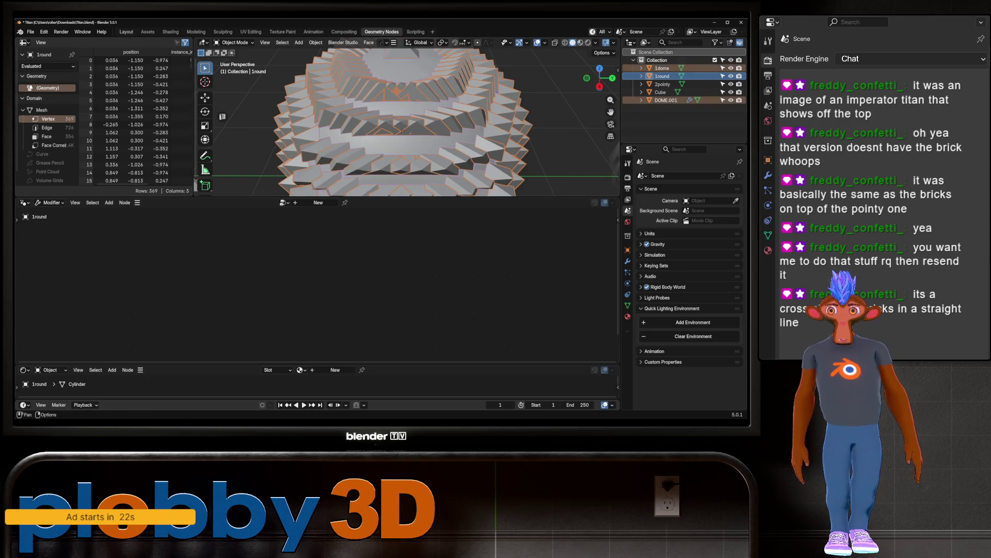
Step: In the Layout workspace, frame the dome and select only DOME.001
click(126, 31)
middle_drag(310, 217, 279, 237)
key(KP_Decimal)
click(652, 100)
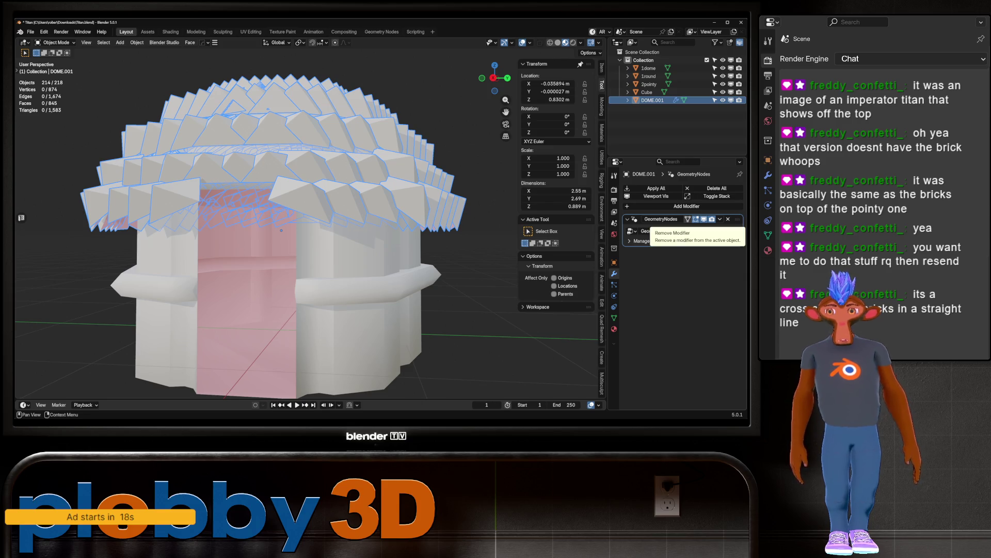
Step: Remove DOME.001's GeometryNodes modifier and enter Edit Mode on its mesh
click(728, 219)
scroll(307, 230, down, 3)
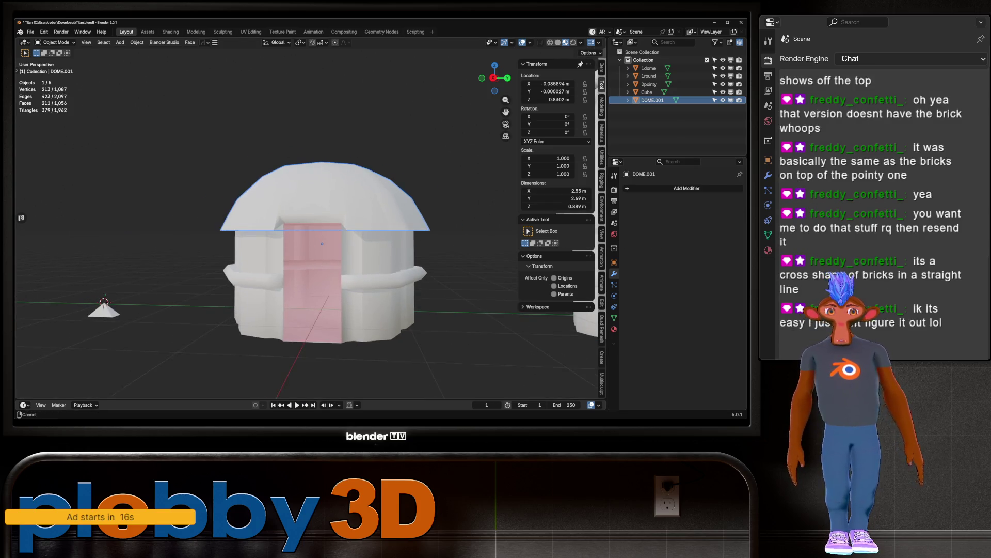
key(Tab)
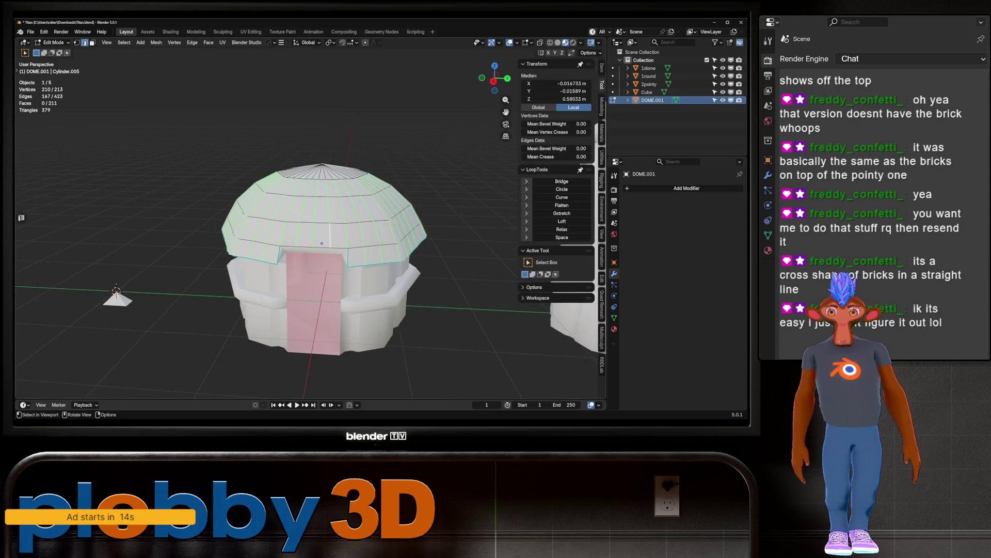
Step: Select a rim edge path and the upper ring edge loop of the dome roof
click(314, 231)
ctrl+click(321, 165)
mouse_move(321, 166)
middle_down()
mouse_move(325, 279)
mouse_move(327, 258)
mouse_move(290, 202)
mouse_move(291, 169)
mouse_move(291, 248)
mouse_move(372, 242)
middle_up()
alt+shift+click(289, 168)
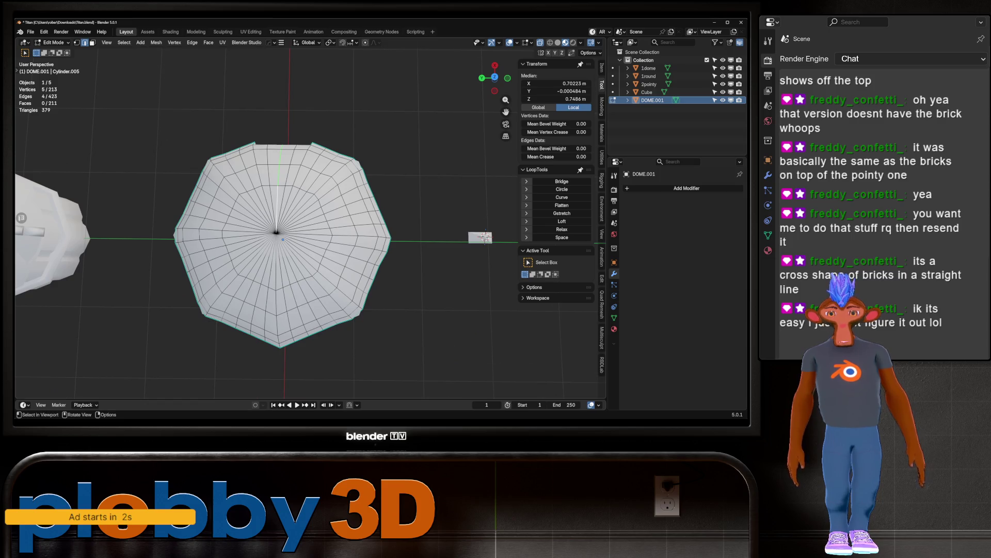
key(KP_7)
mouse_move(310, 217)
middle_down()
mouse_move(320, 258)
mouse_move(351, 254)
mouse_move(388, 269)
middle_up()
key(KP_7)
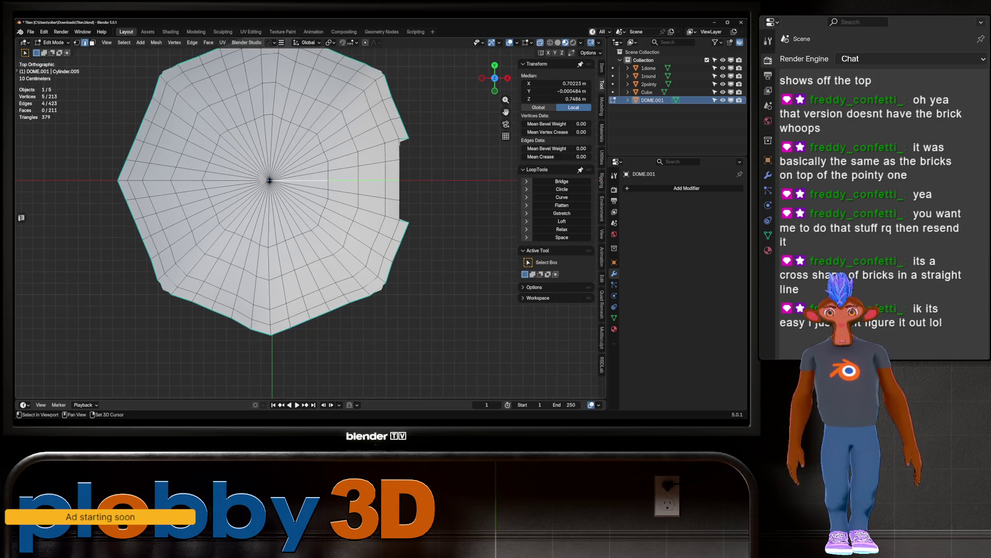
Step: Add an edge path running from the dome's centre to the top rim
ctrl+click(269, 180)
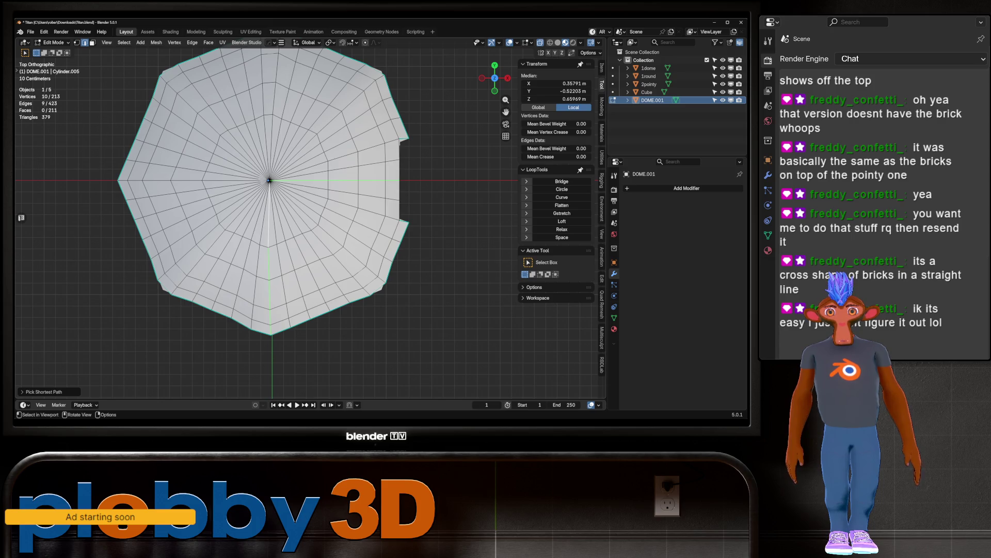
scroll(269, 180, up, 8)
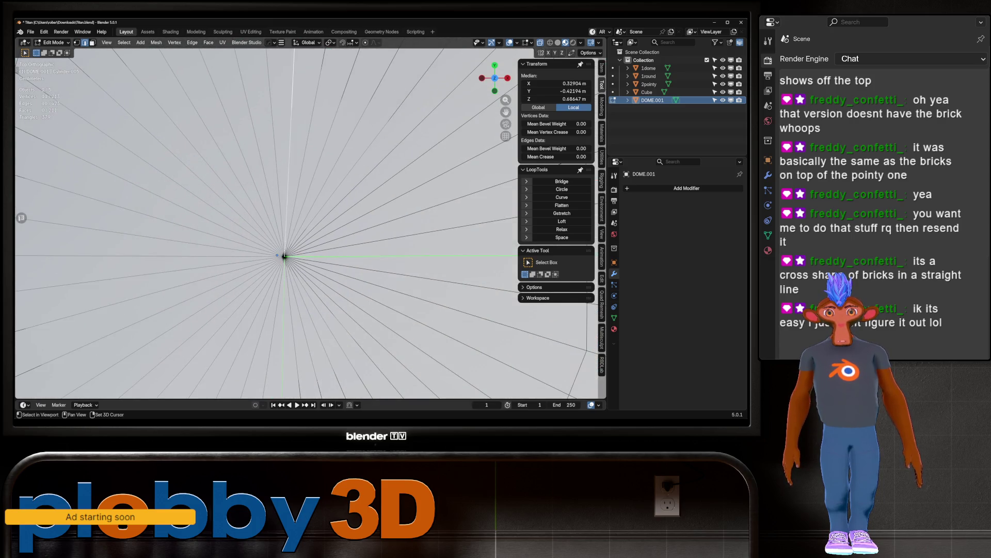
scroll(285, 320, down, 6)
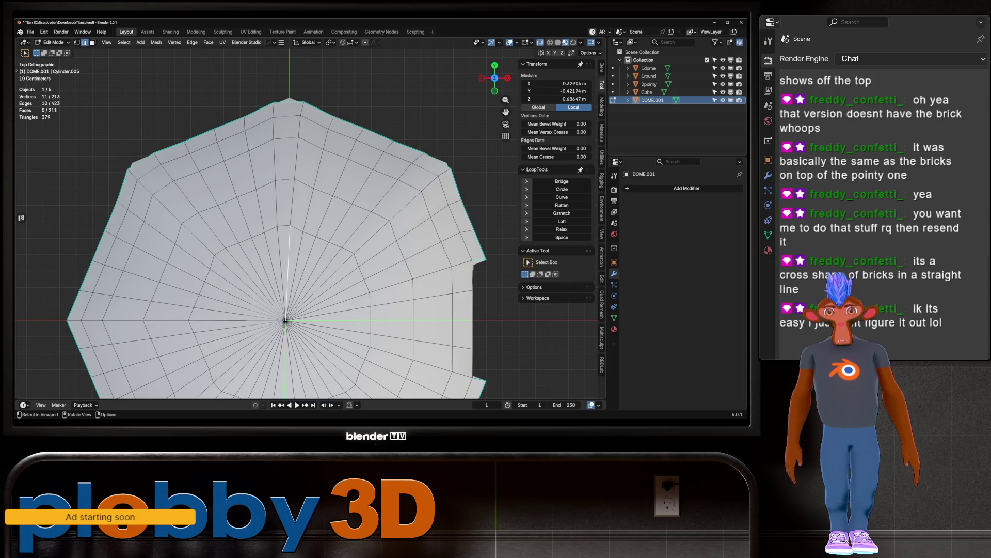
key(ctrl+z)
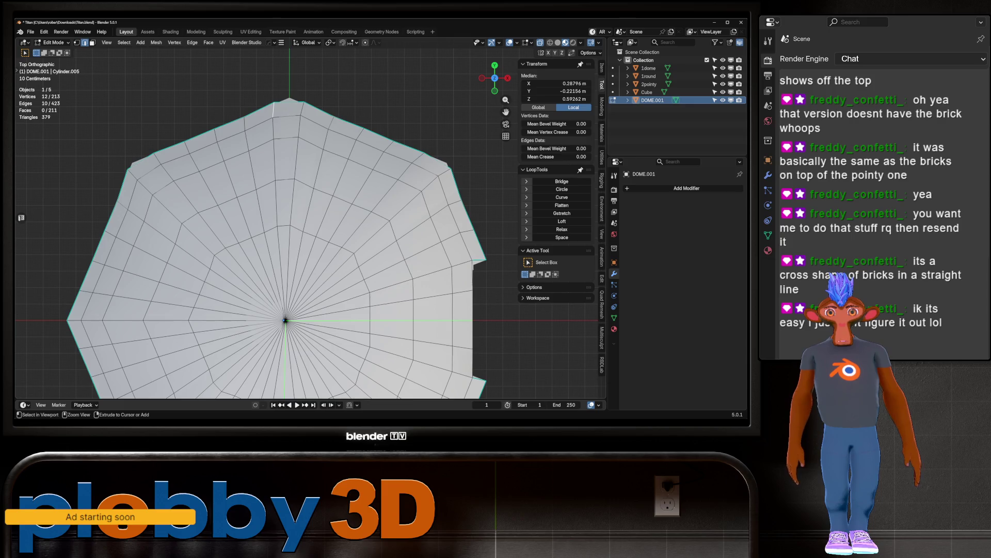
ctrl+click(283, 276)
shift+middle_drag(294, 279, 294, 272)
shift+middle_drag(294, 321, 300, 198)
Step: Add a path from the left rim to the centre, then duplicate the selected edges in place
shift+click(79, 193)
ctrl+click(291, 192)
middle_drag(291, 192, 289, 223)
scroll(297, 232, down, 2)
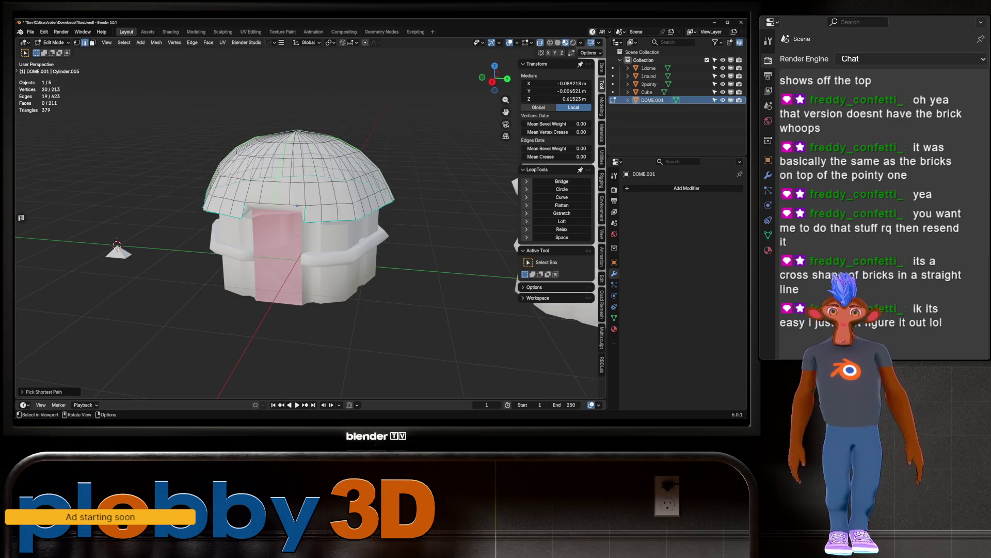
scroll(297, 217, up, 2)
key(e)
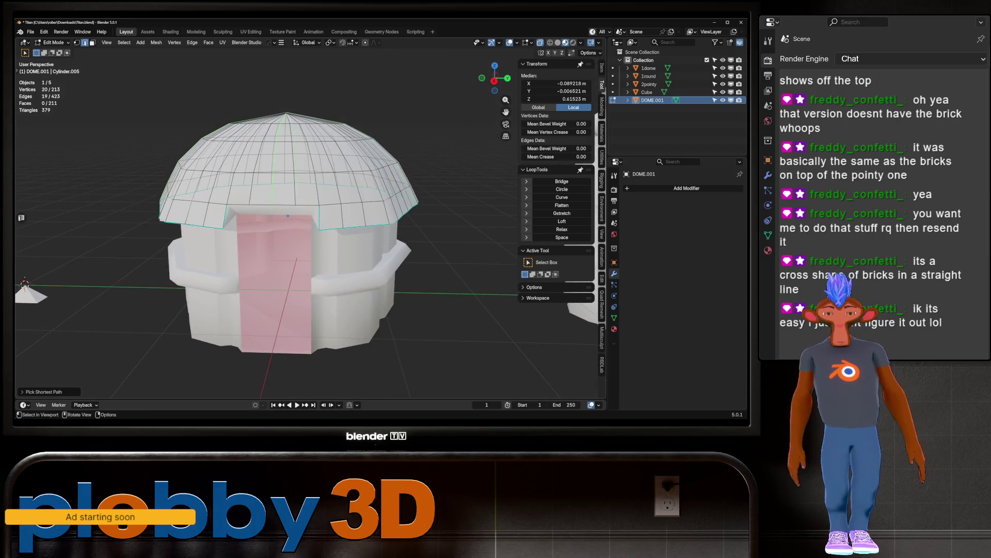
key(Escape)
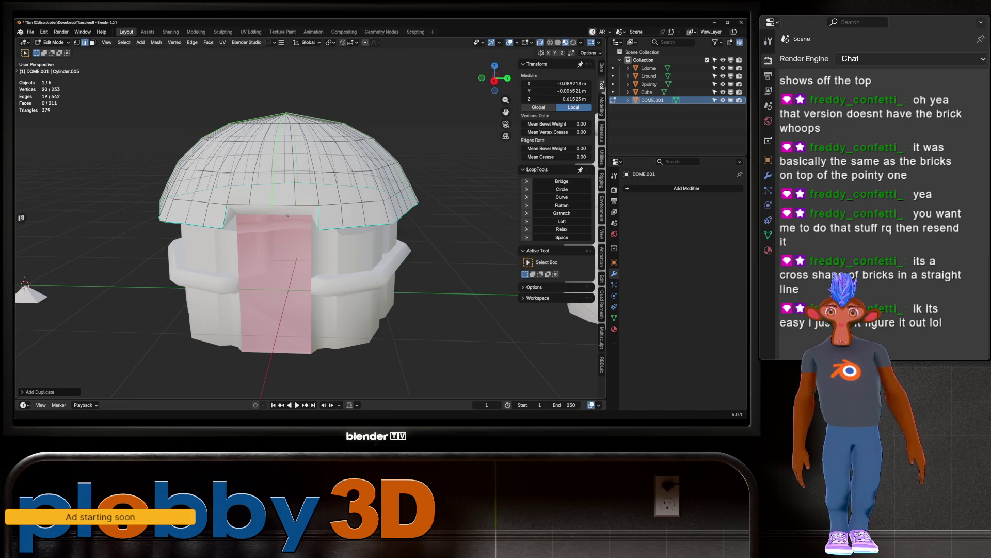
Step: Separate the duplicated edges into a new object and delete DOME.001
key(p)
click(408, 285)
key(Tab)
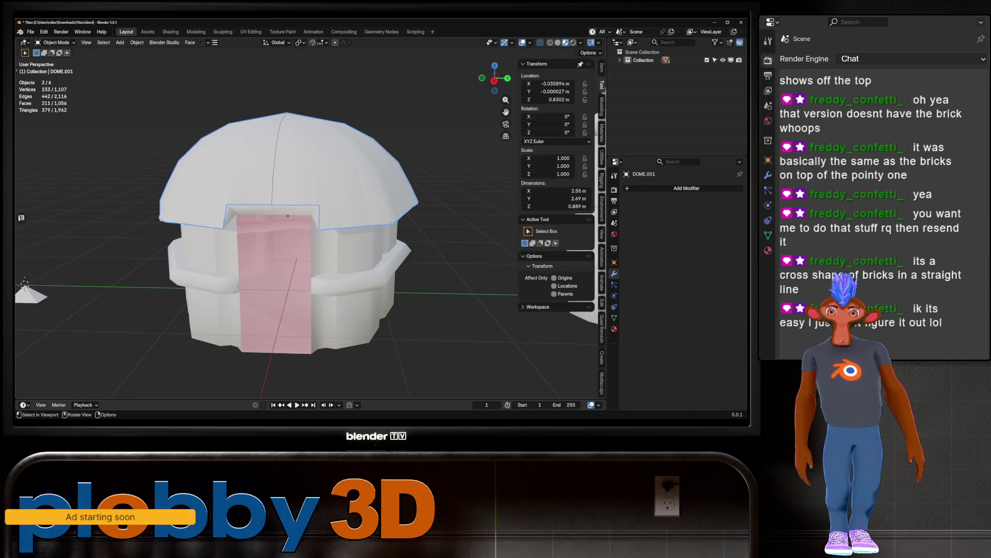
click(361, 269)
click(652, 100)
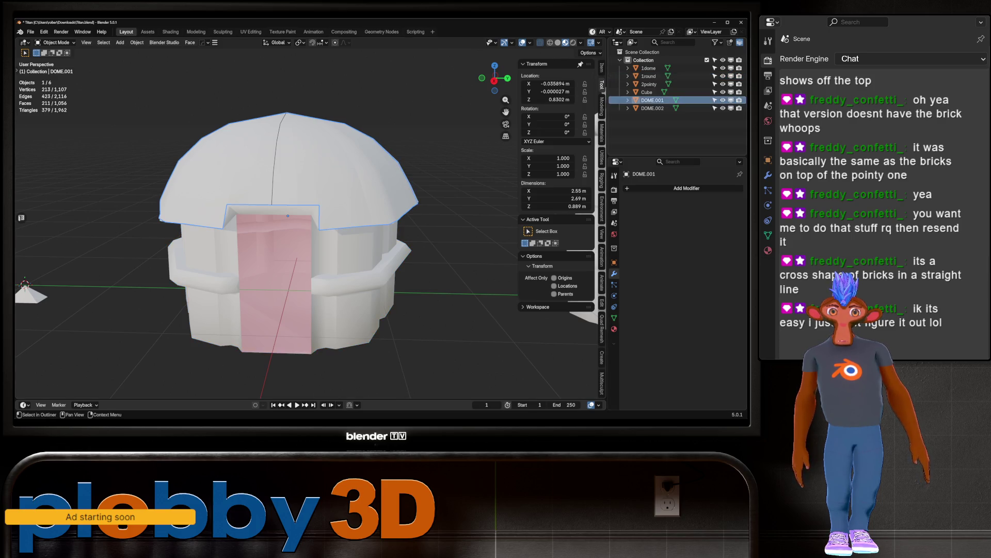
key(Delete)
Step: Raise the DOME.002 edges vertically above the dome
scroll(289, 232, up, 2)
click(652, 100)
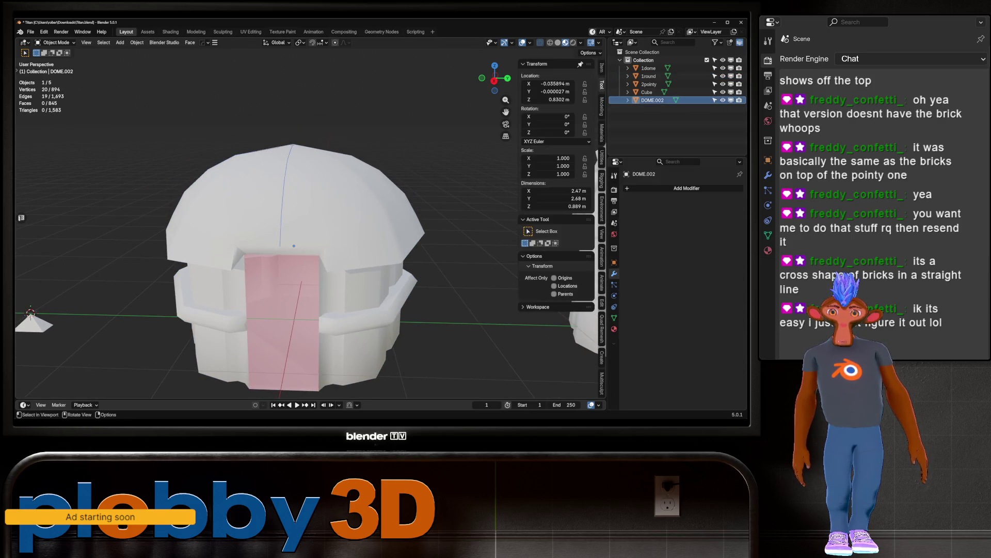
key(Tab)
middle_drag(290, 232, 310, 196)
key(g)
key(z)
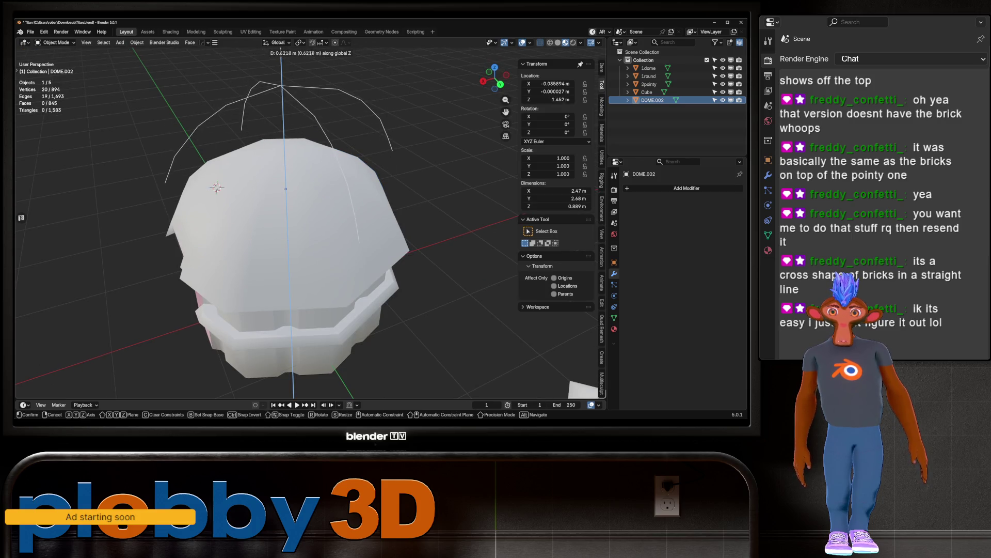
key(Return)
Step: Add a level-1 Subdivision modifier to DOME.002 and apply it
mouse_move(289, 232)
middle_down()
mouse_move(243, 222)
mouse_move(309, 227)
middle_up()
key(ctrl+1)
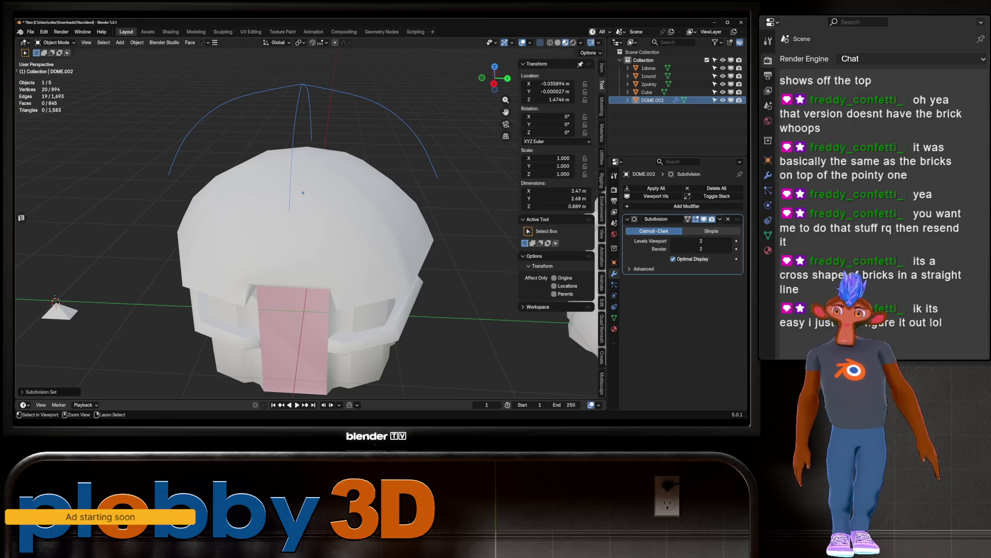
middle_drag(289, 232, 248, 225)
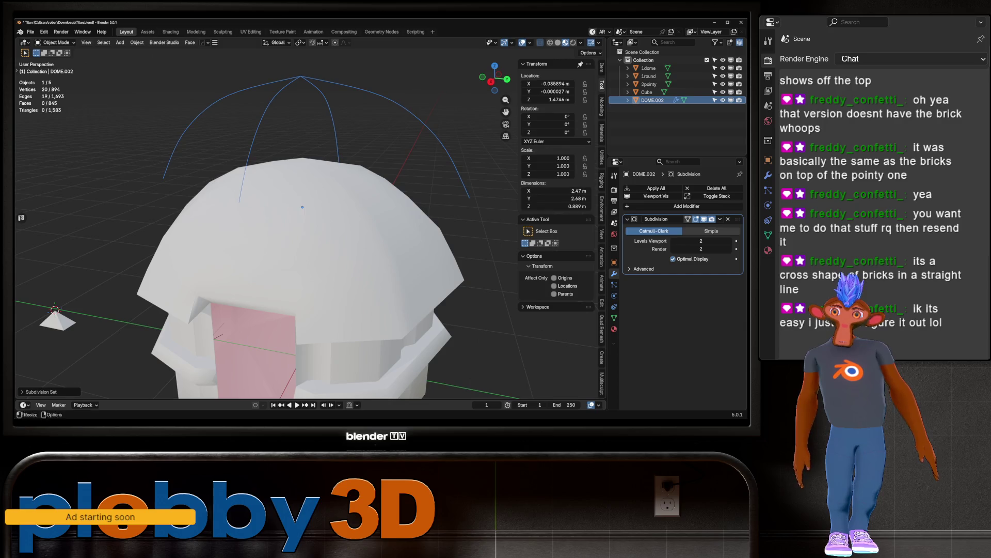
key(ctrl+a)
Step: Convert DOME.002 into a curve object
right_click(320, 111)
mouse_move(321, 148)
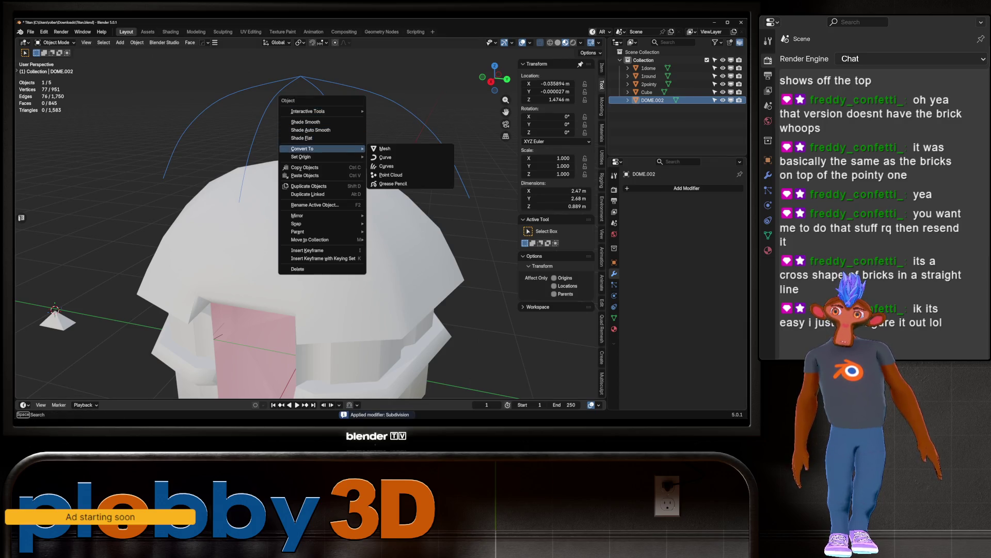
click(385, 157)
scroll(310, 217, down, 3)
mouse_move(310, 217)
middle_down()
mouse_move(331, 225)
mouse_move(335, 240)
mouse_move(305, 232)
mouse_move(318, 210)
middle_up()
scroll(304, 233, up, 2)
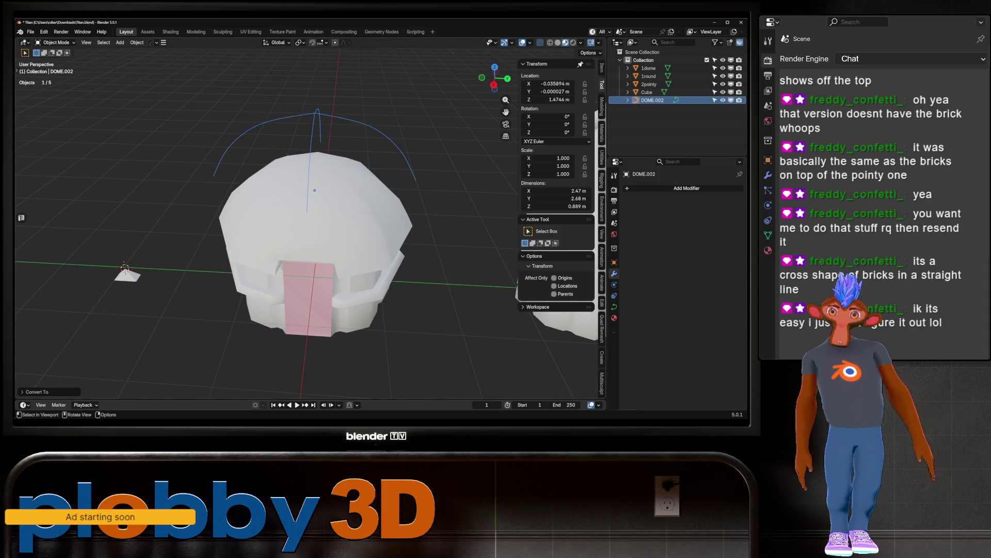
click(127, 276)
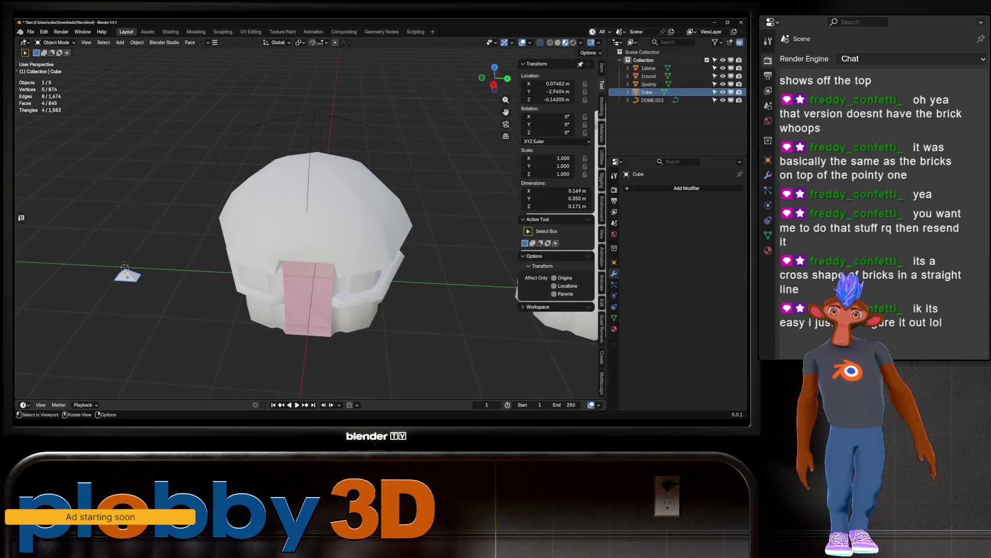
Step: Add an Array modifier to the Cube with its shape set to Curve
click(687, 188)
mouse_move(666, 188)
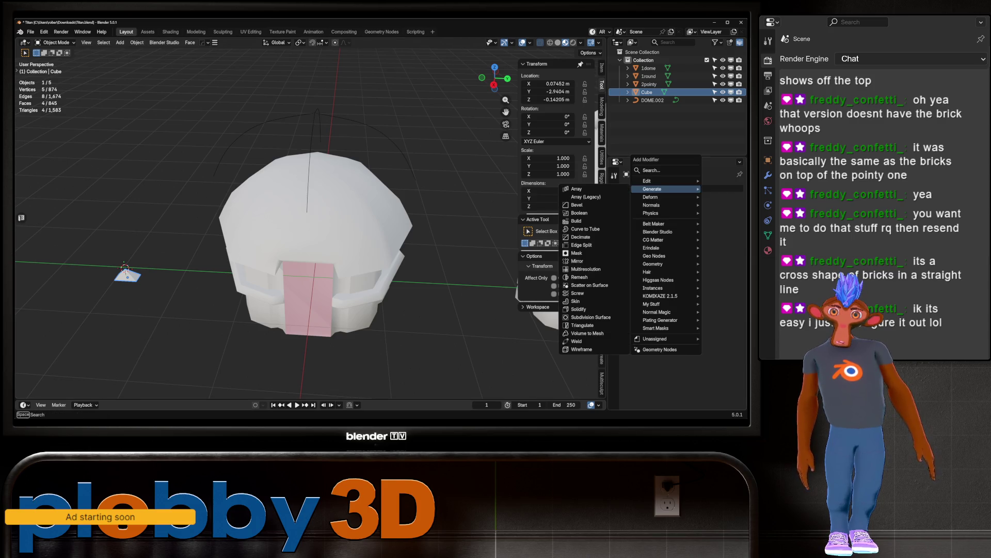
click(594, 188)
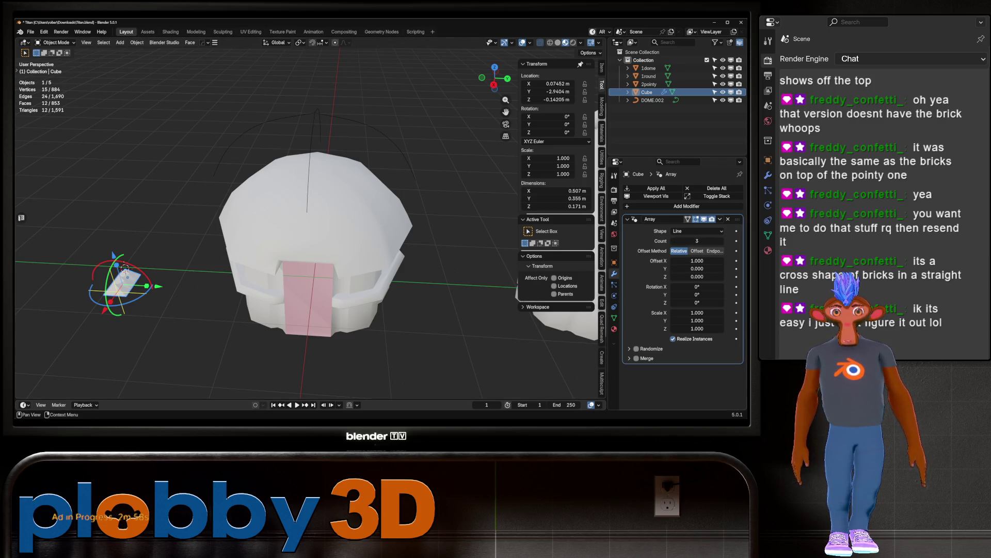
click(697, 230)
click(697, 258)
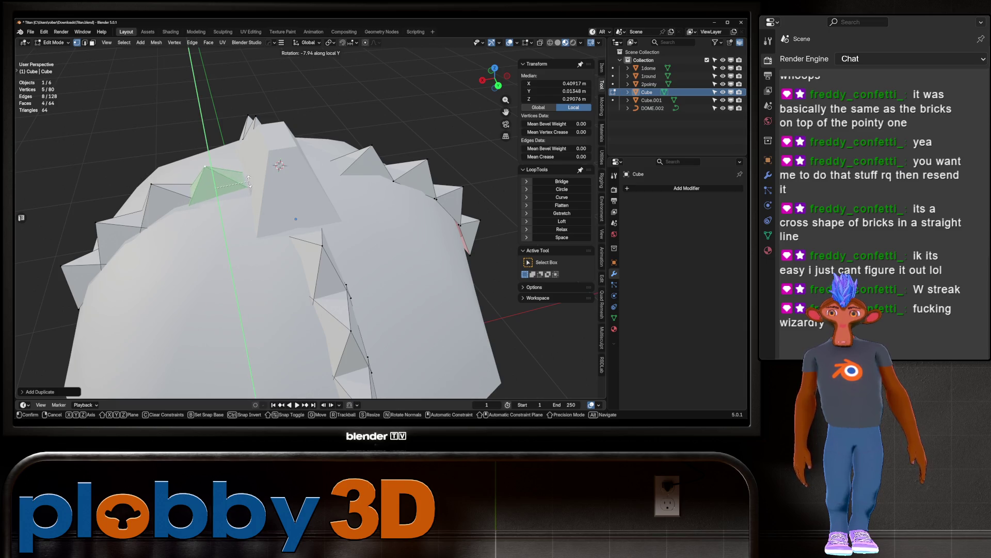
Step: Rotate and move the brick so the arrayed row crosses the dome's top
click(249, 186)
mouse_move(248, 186)
middle_down()
mouse_move(222, 165)
mouse_move(268, 185)
mouse_move(258, 213)
middle_up()
key(g)
click(227, 159)
middle_drag(248, 168, 261, 162)
scroll(262, 162, down, 5)
key(Tab)
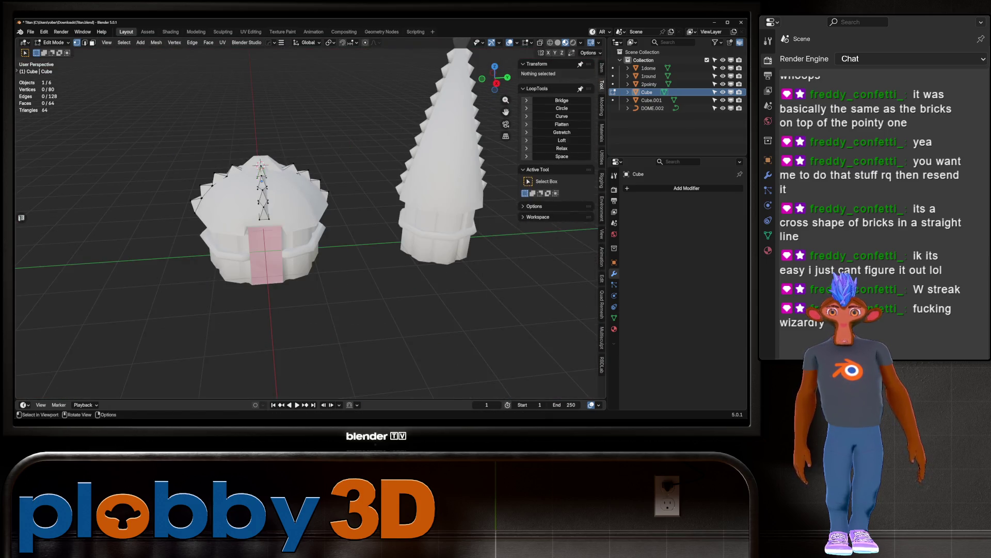
click(350, 330)
scroll(349, 329, up, 6)
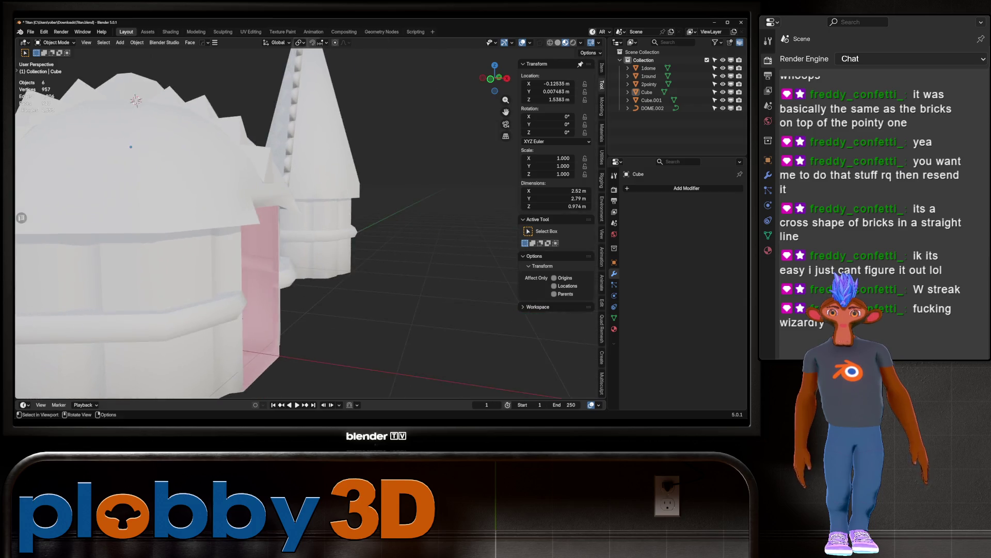
Step: Delete the spiky ring of bricks, then undo the deletion
scroll(349, 330, down, 6)
middle_drag(349, 329, 350, 310)
scroll(310, 232, up, 6)
middle_drag(310, 233, 310, 263)
click(646, 92)
key(Delete)
click(652, 91)
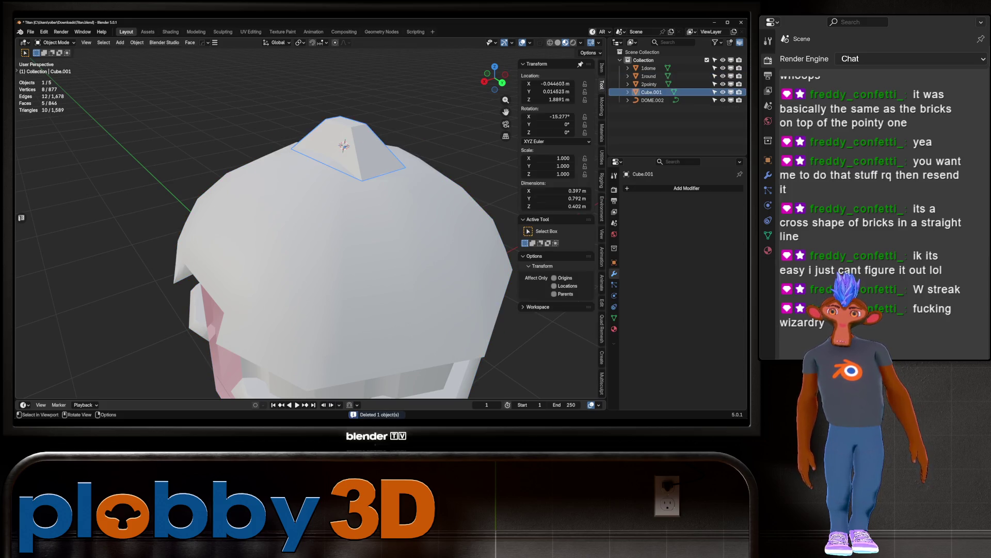
key(ctrl+z)
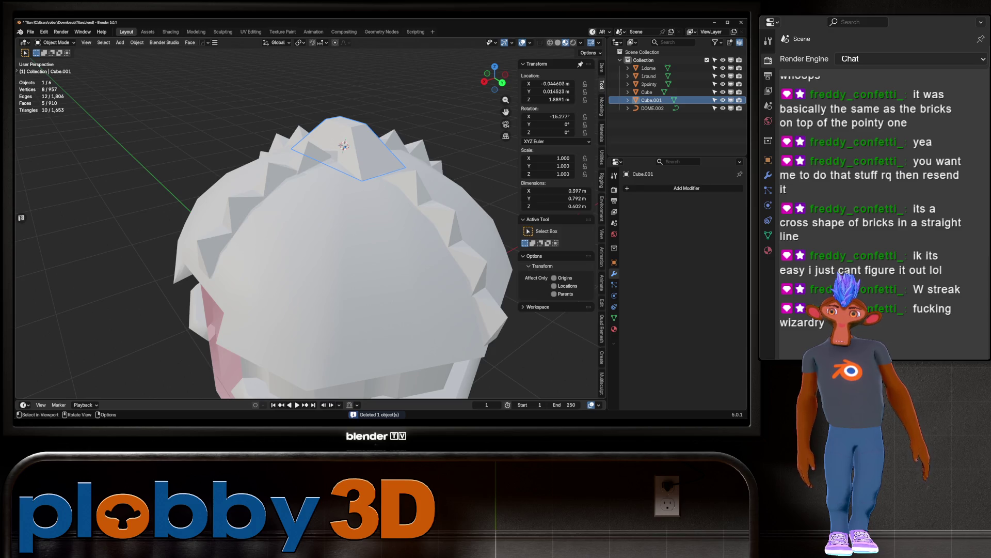
Step: Snap the small pyramid Cube.001 to the 3D cursor, then select and delete the spiky Cube
key(q)
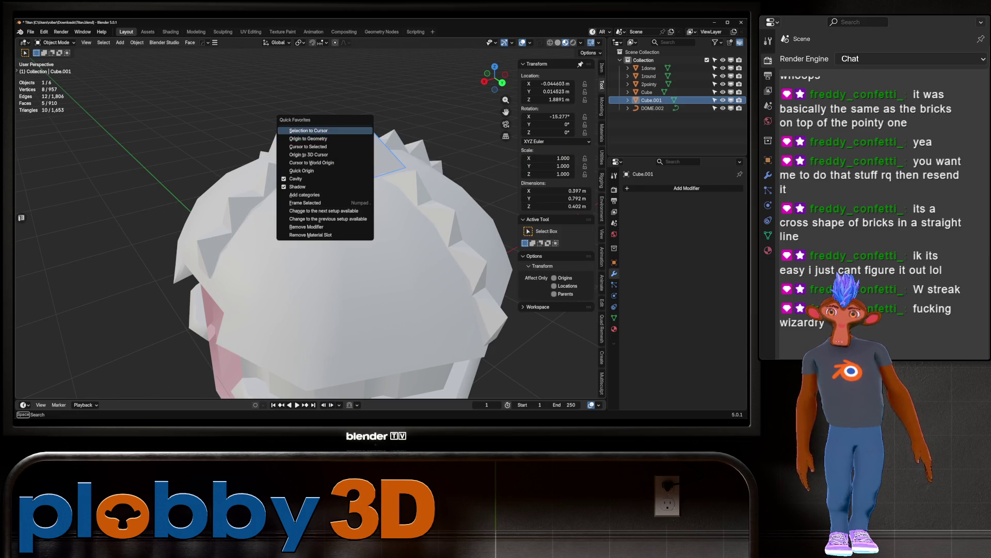
click(309, 135)
key(q)
alt+click(325, 130)
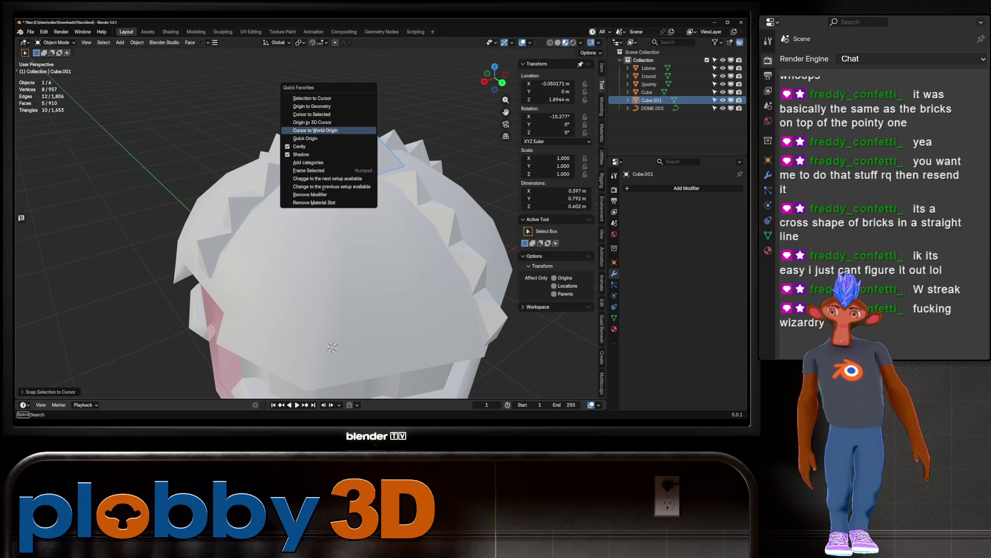
click(325, 98)
key(Delete)
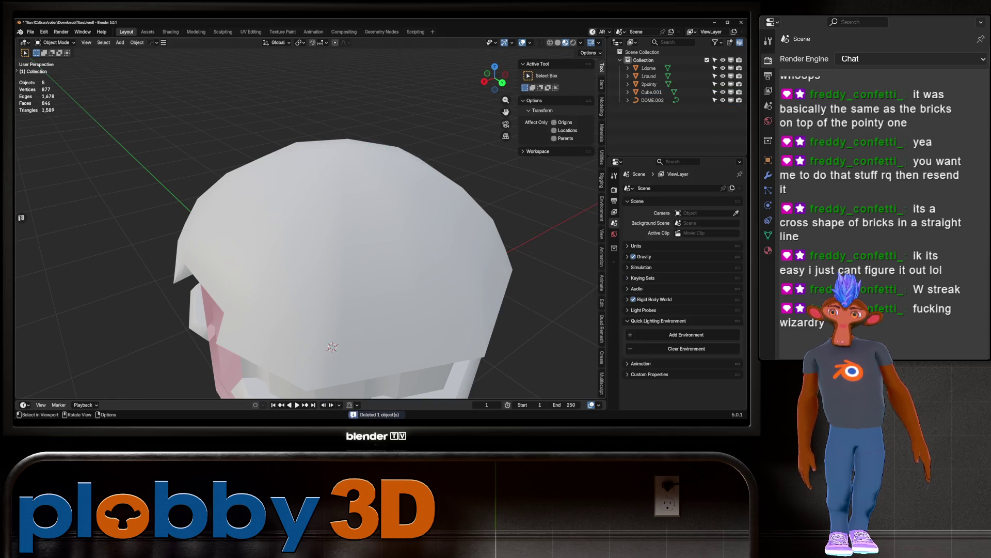
Step: Select the 1round dome body and enter Edit Mode
click(310, 233)
key(Tab)
middle_drag(309, 232, 287, 249)
Step: Add a centred vertical edge loop through the dome's front and join the selected vertices
key(ctrl+r)
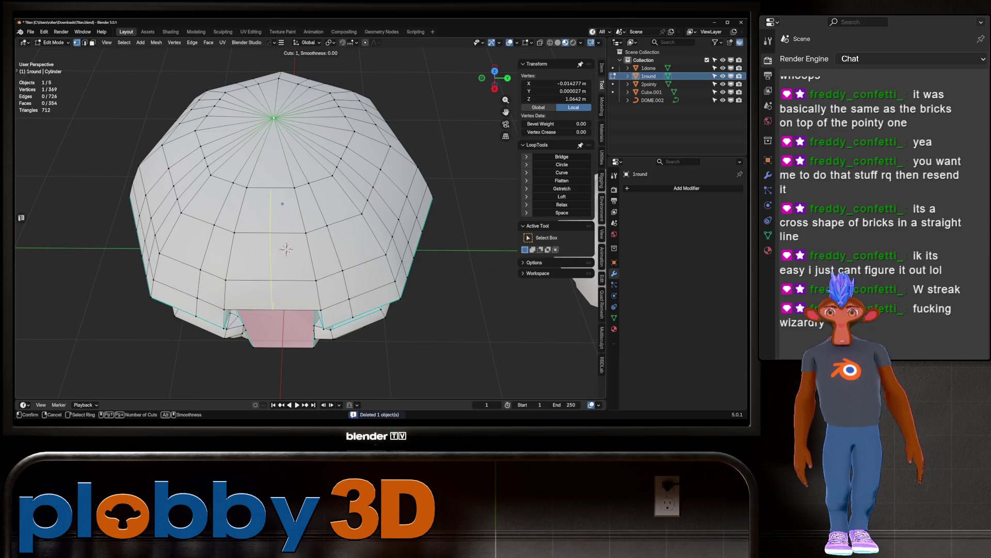
click(271, 243)
right_click(271, 242)
key(ctrl+z)
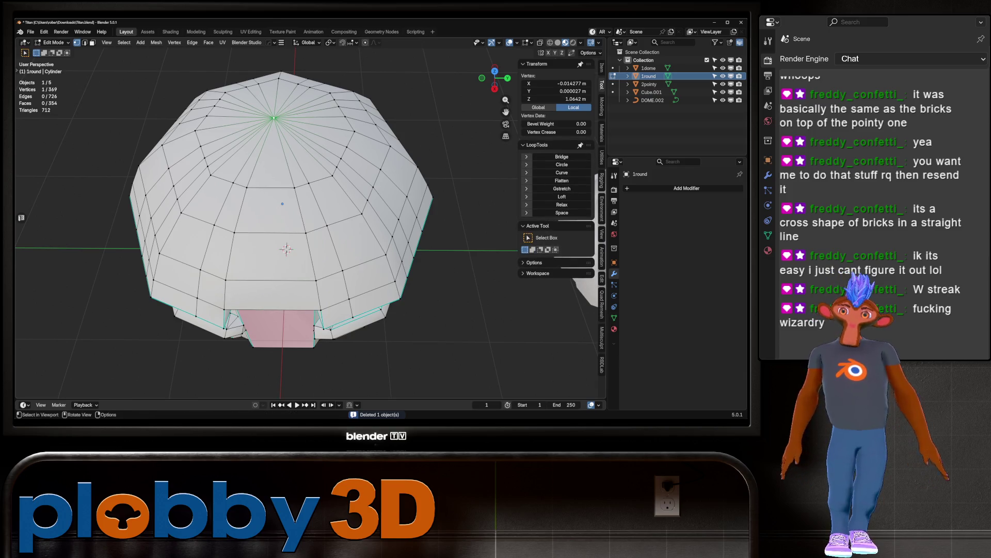
key(ctrl+shift+z)
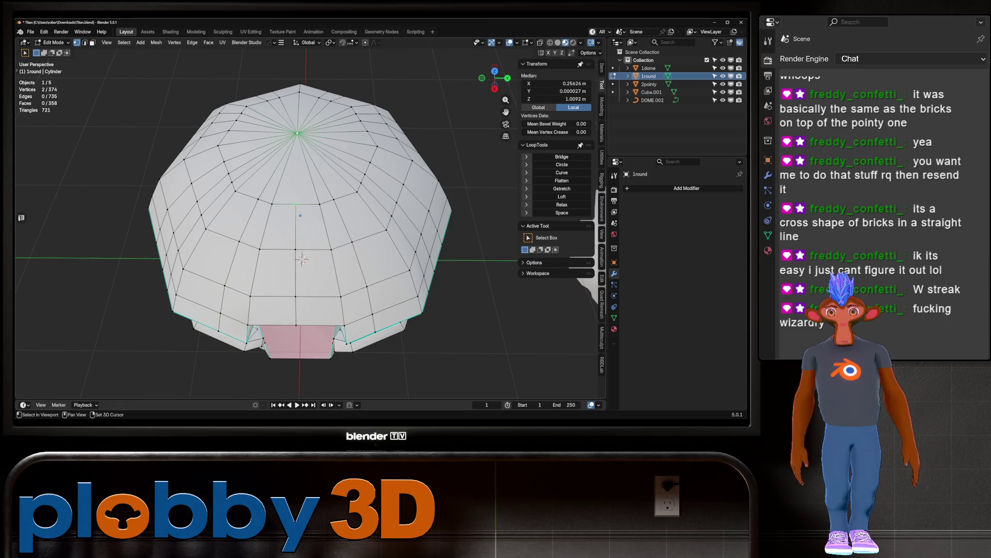
key(j)
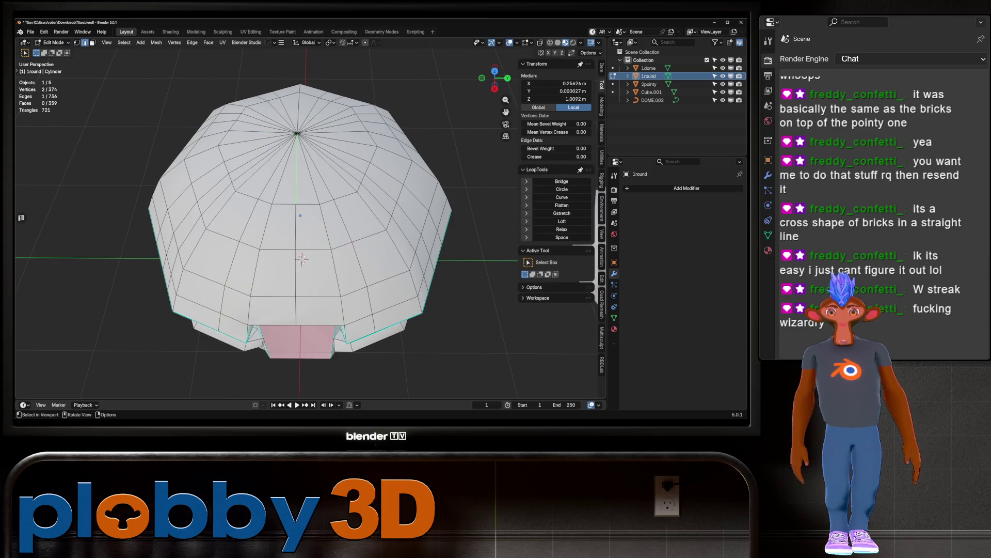
Step: Select a shortest edge path across the dome top and duplicate it in place
ctrl+click(300, 215)
mouse_move(300, 215)
middle_down()
mouse_move(300, 152)
mouse_move(339, 235)
mouse_move(279, 229)
mouse_move(237, 173)
mouse_move(247, 155)
mouse_move(289, 186)
mouse_move(297, 154)
middle_up()
shift+click(300, 152)
ctrl+click(338, 235)
scroll(277, 230, up, 3)
ctrl+click(246, 186)
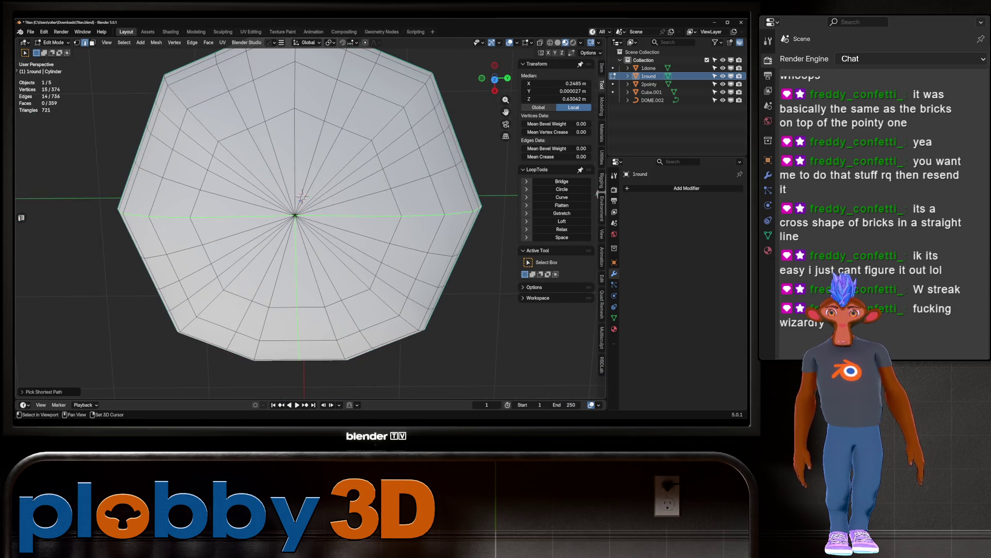
ctrl+click(294, 108)
mouse_move(294, 108)
middle_down()
mouse_move(305, 326)
mouse_move(302, 294)
middle_up()
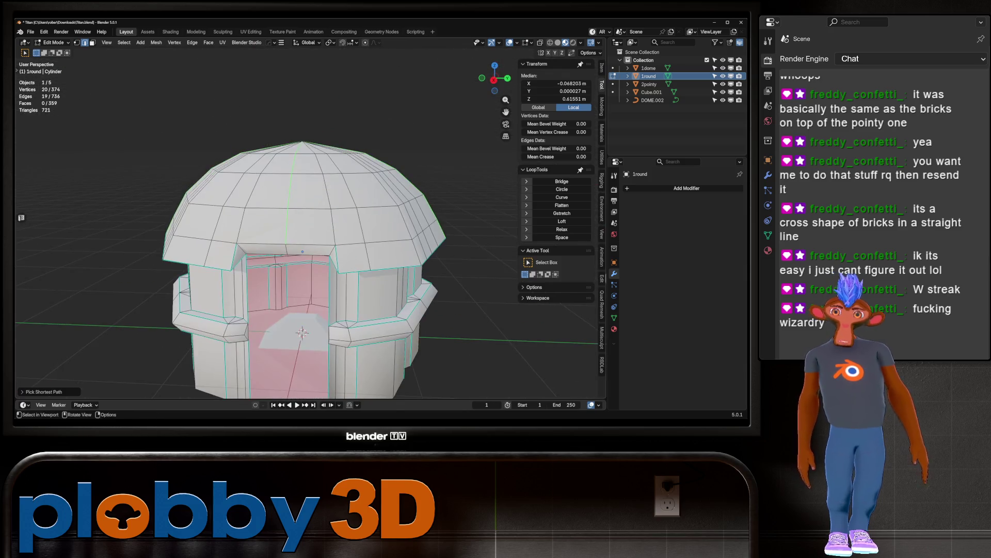
key(e)
key(Escape)
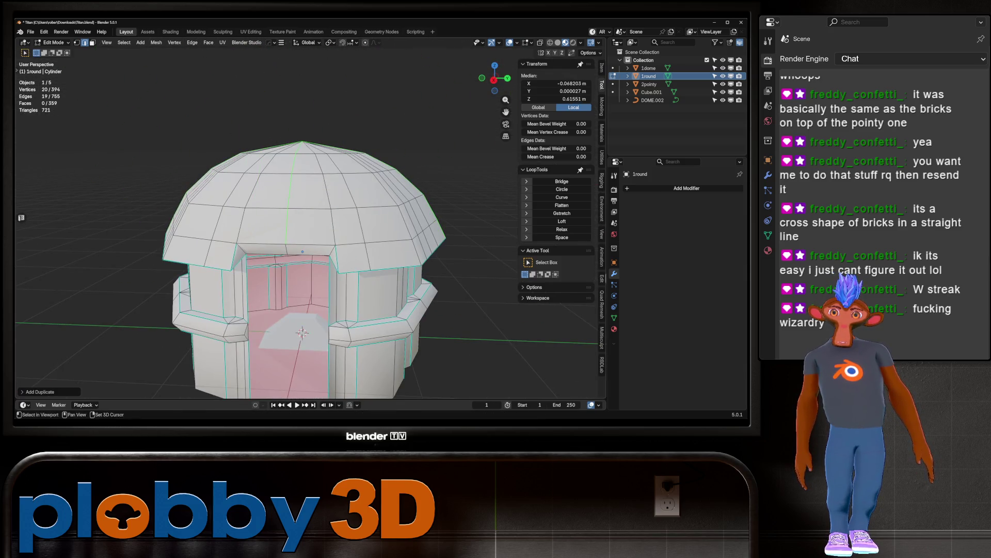
Step: Separate the duplicated edge path into its own object, 1round.001, and return to Object Mode
key(p)
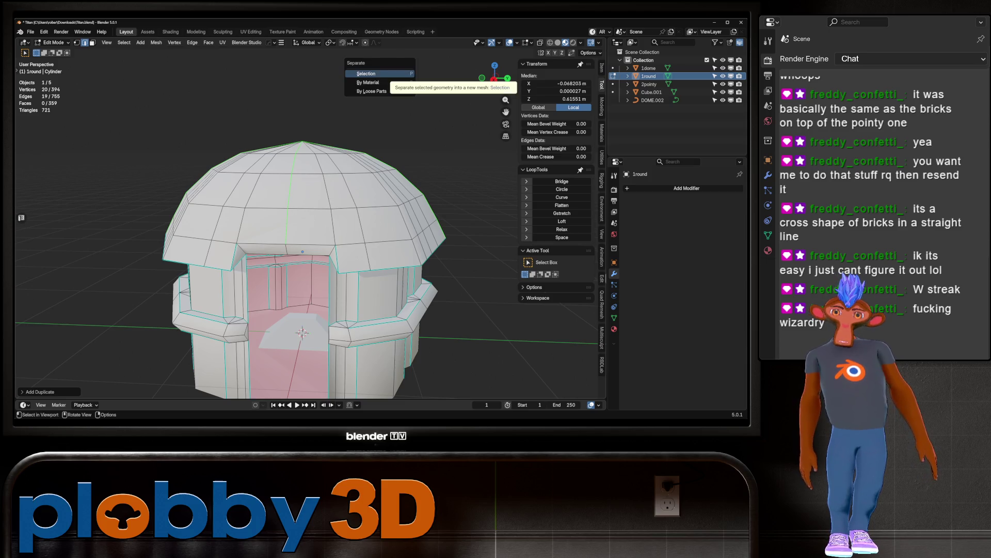
click(366, 74)
key(Tab)
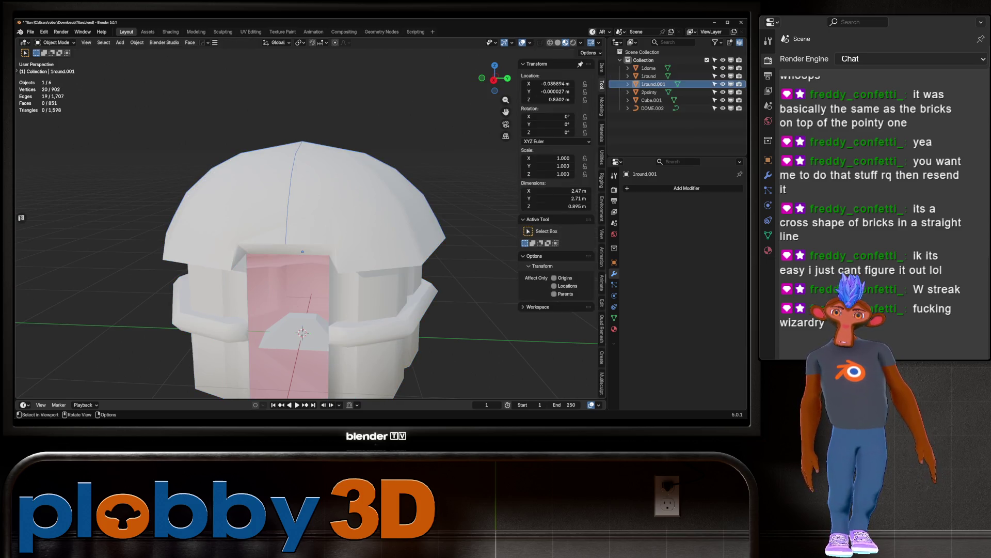
key(g)
key(Escape)
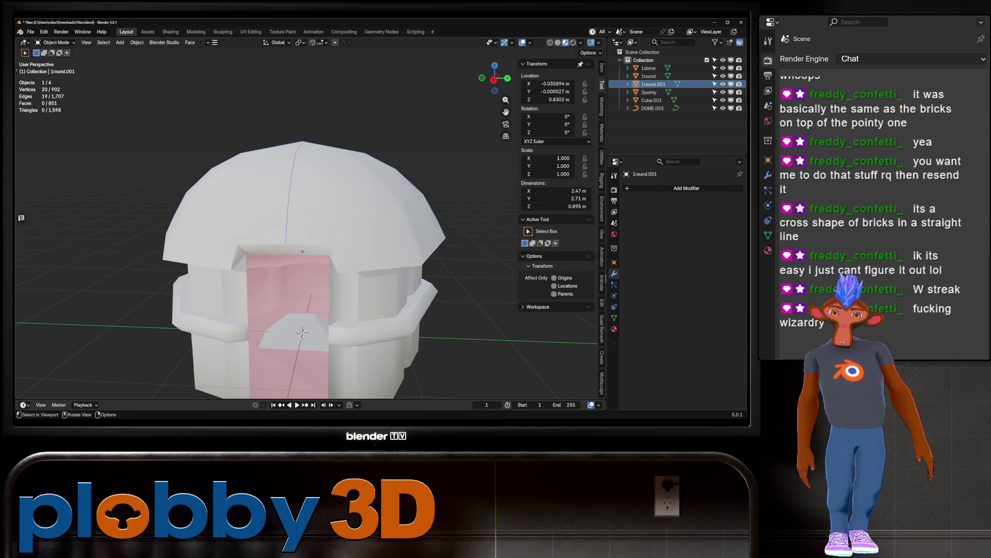
key(g)
key(Escape)
key(shift+a)
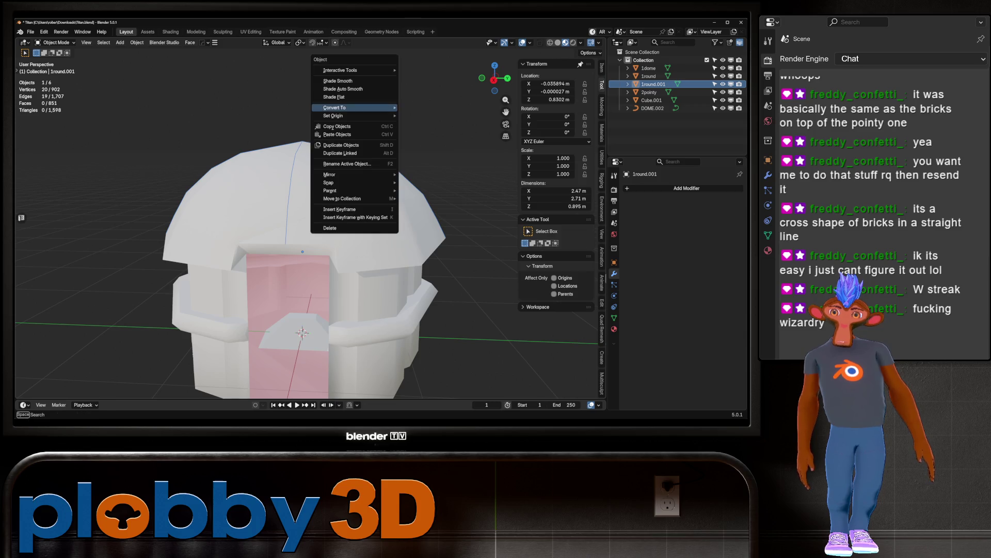
key(Escape)
Step: Convert 1round.001 into a curve object
right_click(372, 123)
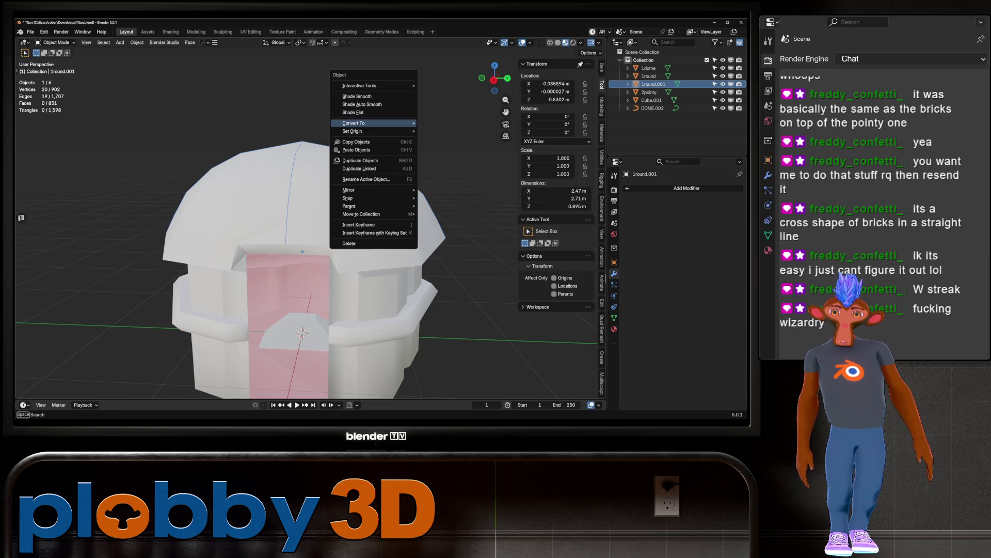
mouse_move(372, 123)
click(437, 132)
middle_drag(437, 132, 436, 171)
key(g)
key(Escape)
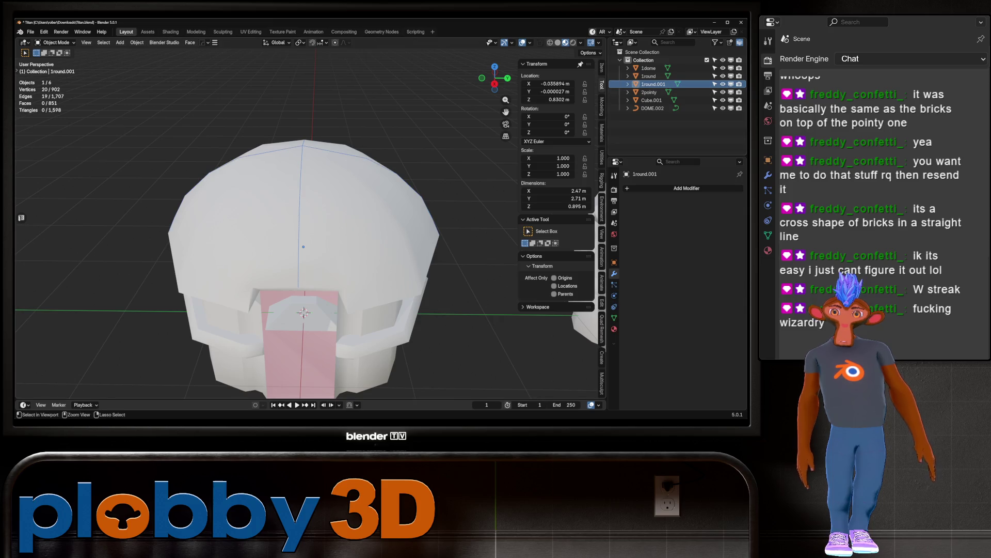
right_click(320, 145)
mouse_move(320, 145)
click(384, 154)
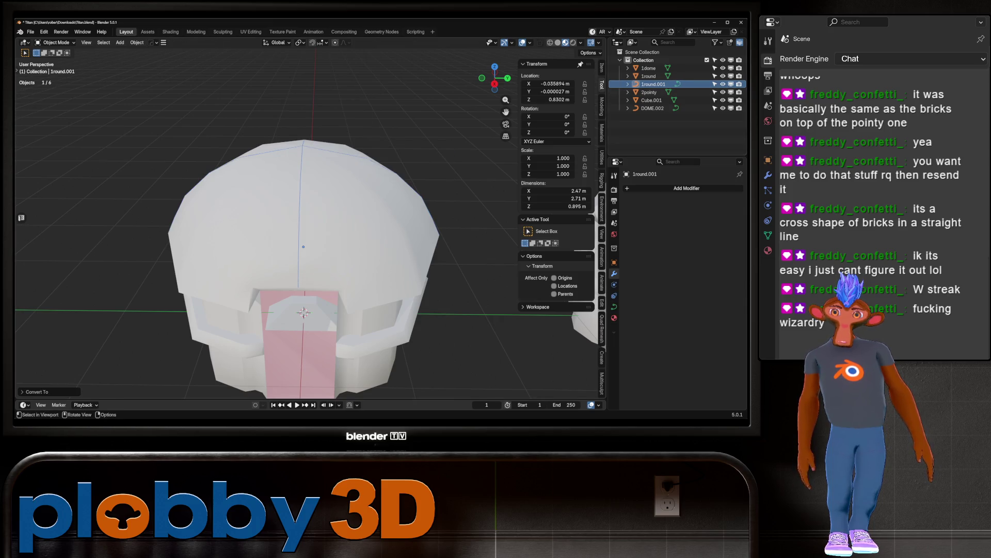
mouse_move(304, 233)
middle_down()
mouse_move(341, 207)
mouse_move(331, 233)
middle_up()
Step: Move the Cube.001 pyramid along Y, scale it to about 0.29, and apply rotation and scale
click(652, 100)
key(g)
key(x)
key(y)
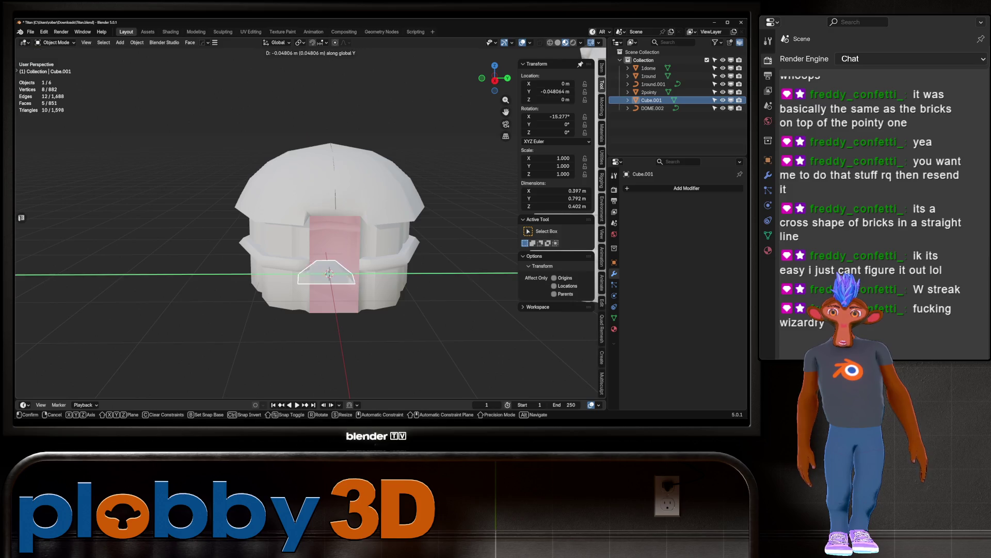
key(Return)
key(s)
click(254, 298)
key(ctrl+a)
click(255, 299)
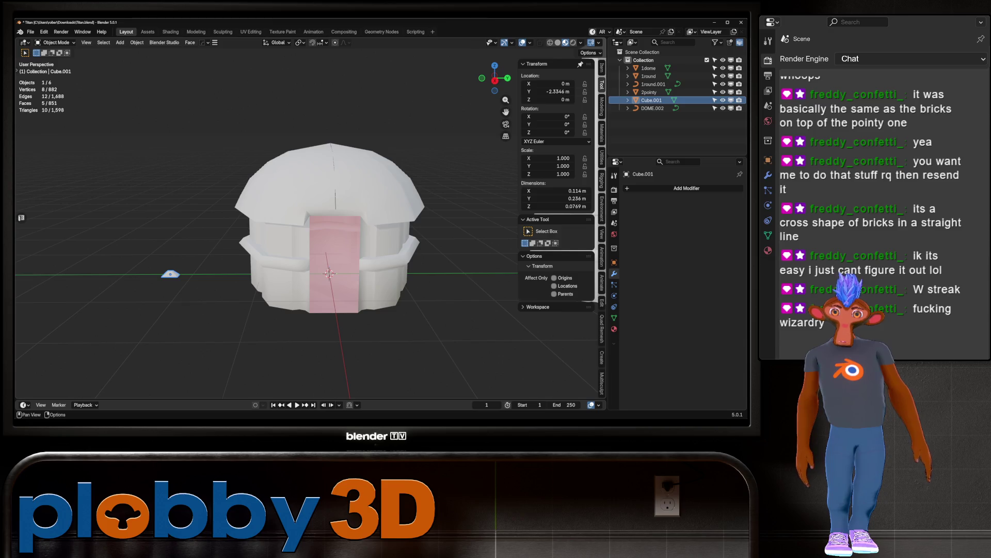
Step: Add an Array modifier to Cube.001 that follows the DOME.002 curve
click(687, 188)
mouse_move(687, 189)
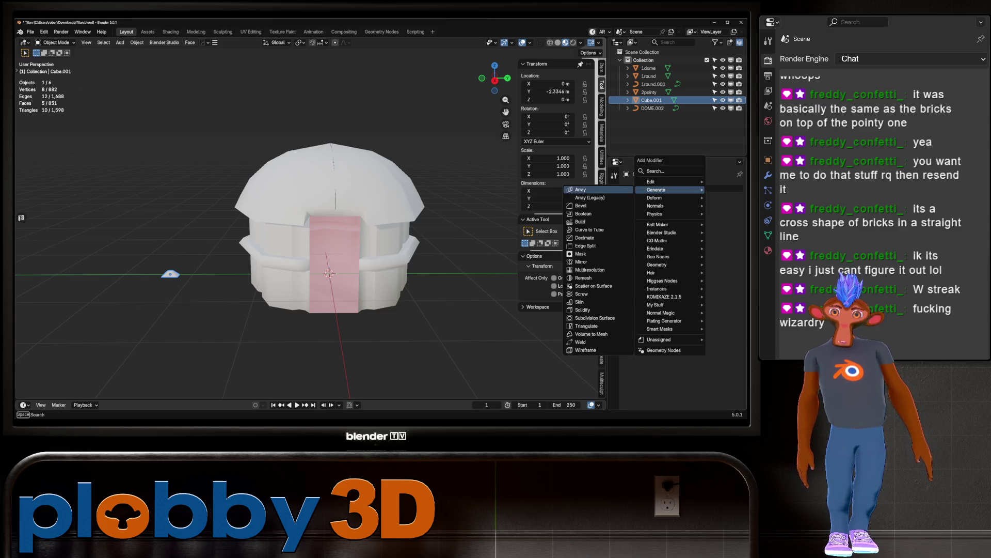
click(581, 189)
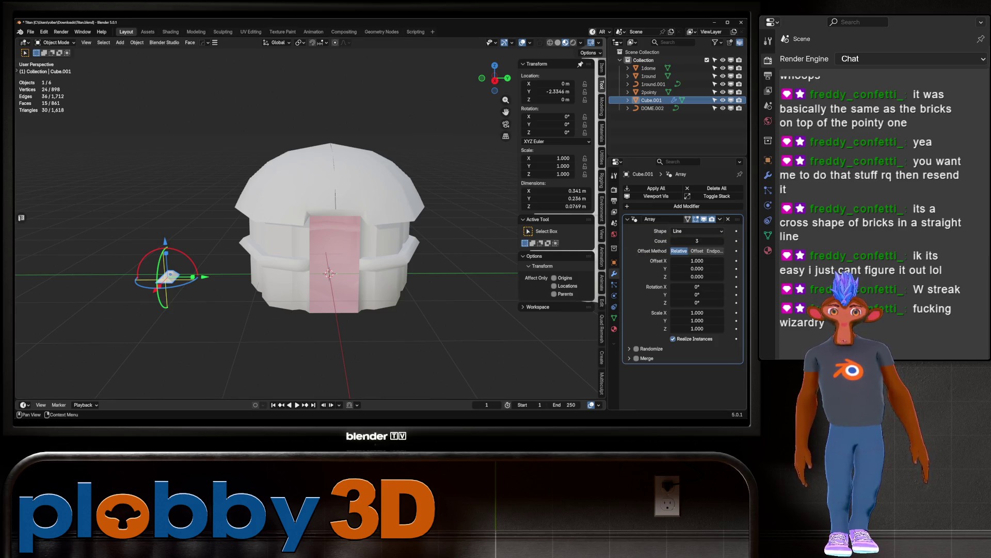
click(697, 231)
click(686, 258)
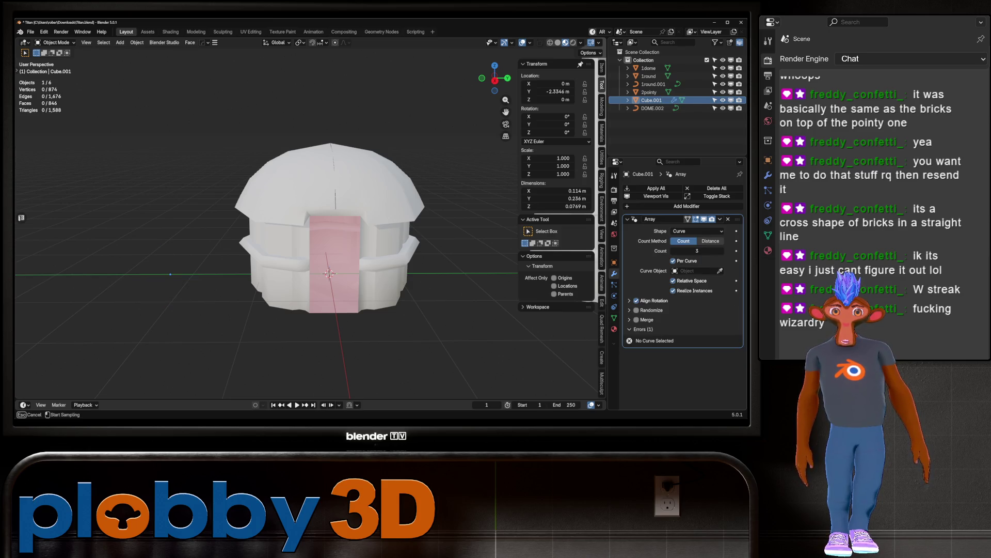
click(652, 107)
scroll(258, 232, up, 5)
mouse_move(258, 232)
middle_down()
mouse_move(234, 242)
mouse_move(315, 227)
middle_up()
scroll(258, 233, up, 3)
scroll(258, 232, down, 6)
scroll(315, 228, down, 1)
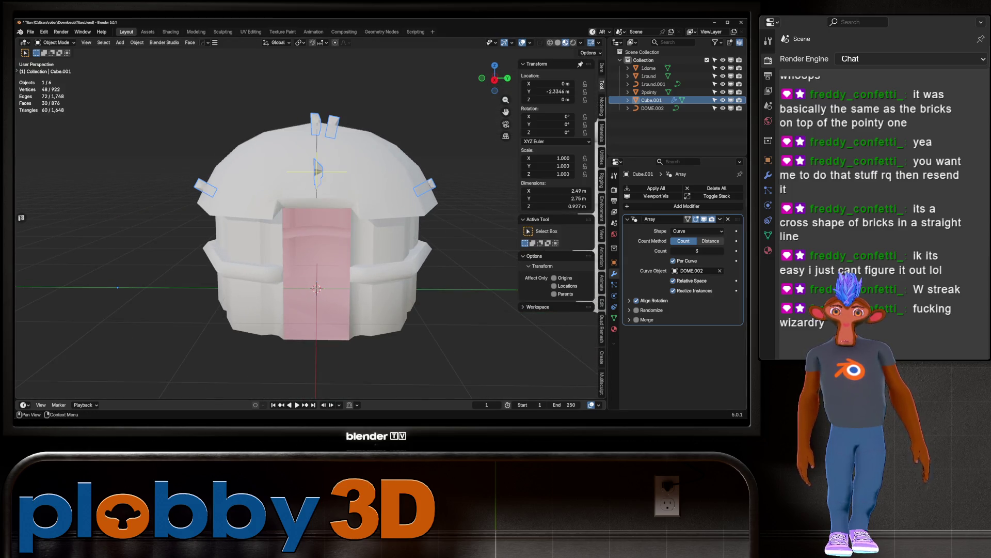
Step: Set the bricks' up axis to X, forward axis to Y, and the array count to 14
click(629, 300)
click(679, 321)
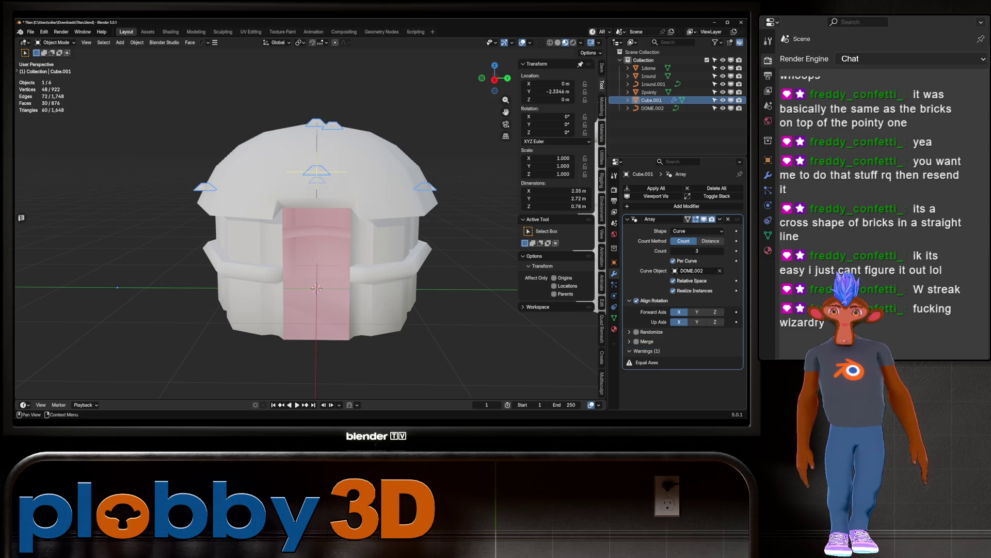
click(697, 312)
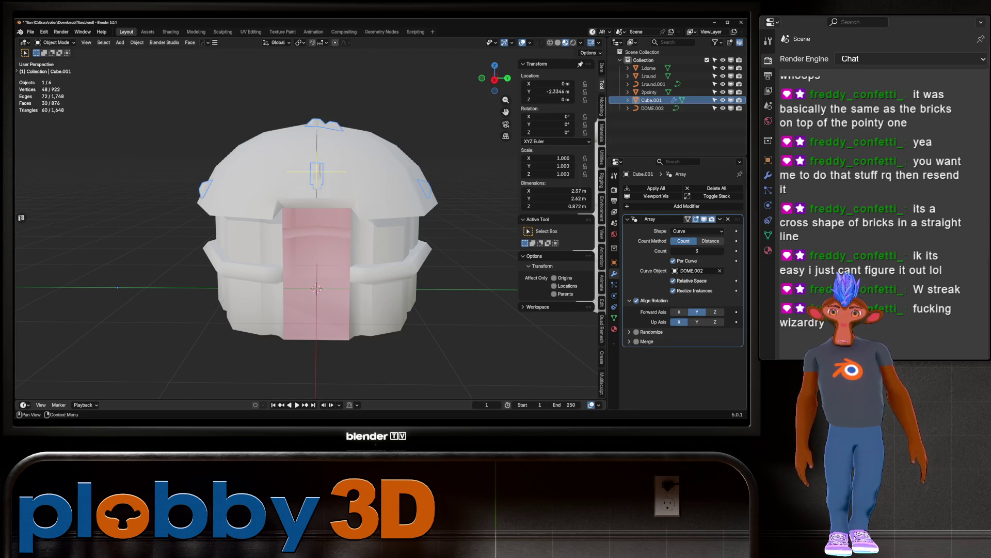
mouse_move(320, 217)
middle_down()
mouse_move(321, 165)
mouse_move(268, 176)
mouse_move(290, 217)
mouse_move(258, 207)
mouse_move(295, 217)
middle_up()
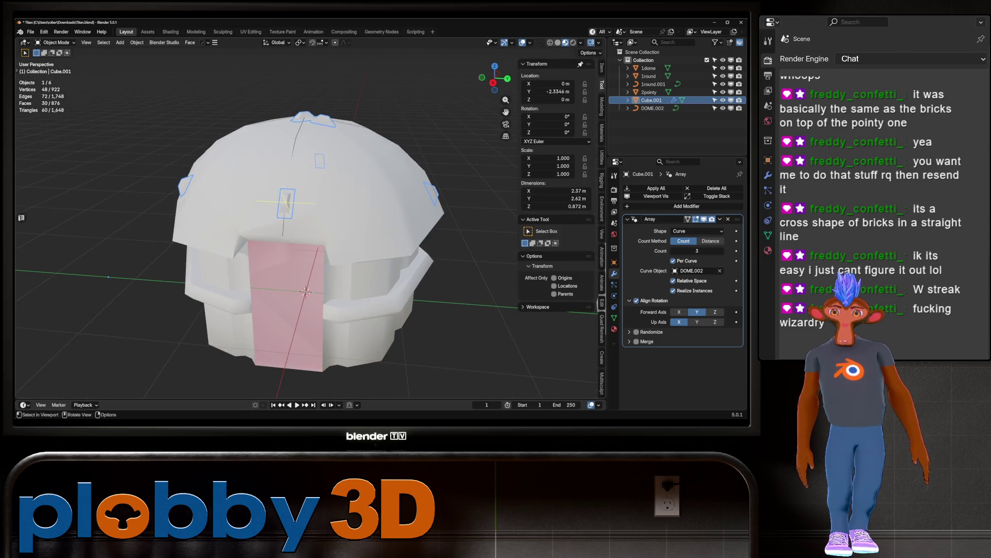
click(711, 240)
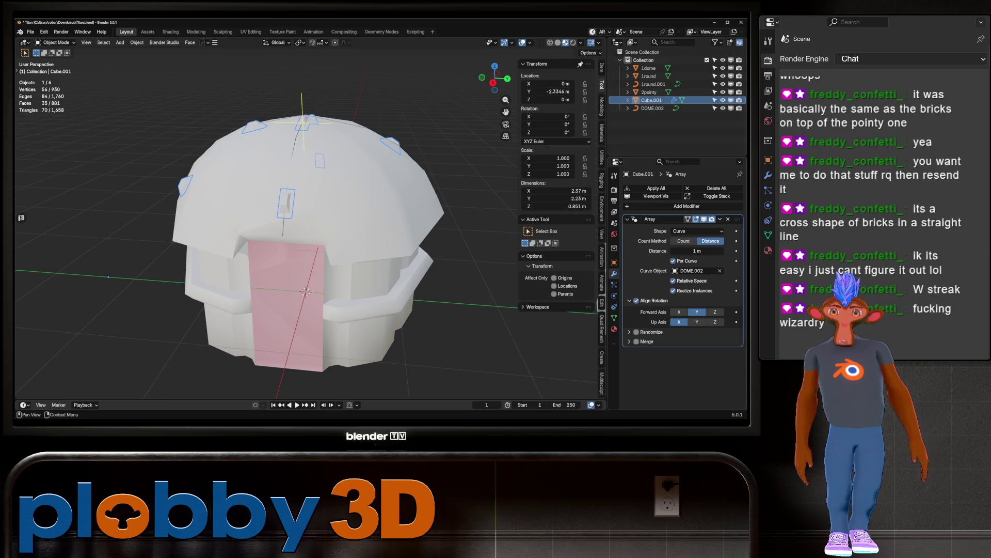
click(683, 240)
drag(697, 250, 723, 251)
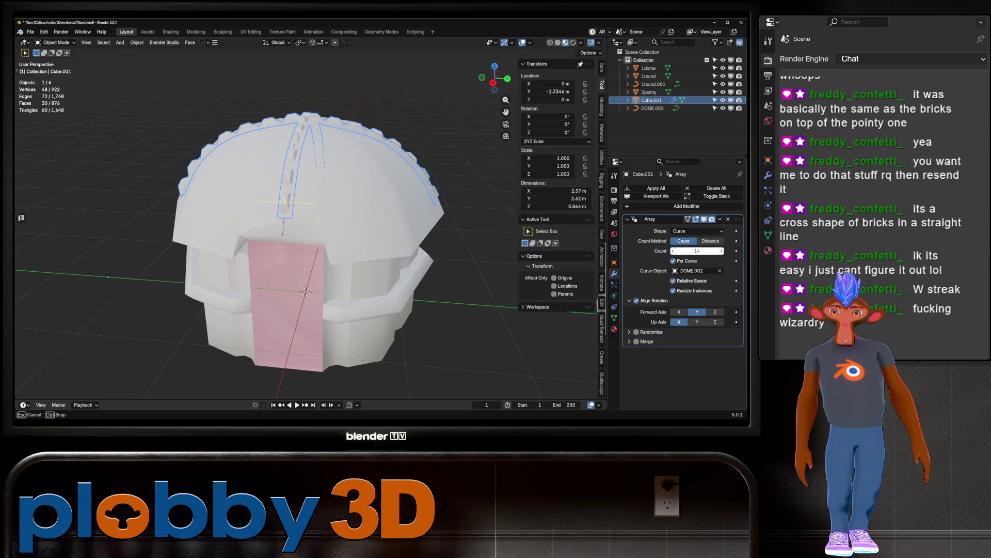
Step: Clear the selection and enter Edit Mode on the brick cross Cube.001
key(alt+a)
mouse_move(289, 217)
middle_down()
mouse_move(320, 207)
mouse_move(292, 215)
mouse_move(346, 222)
middle_up()
key(Tab)
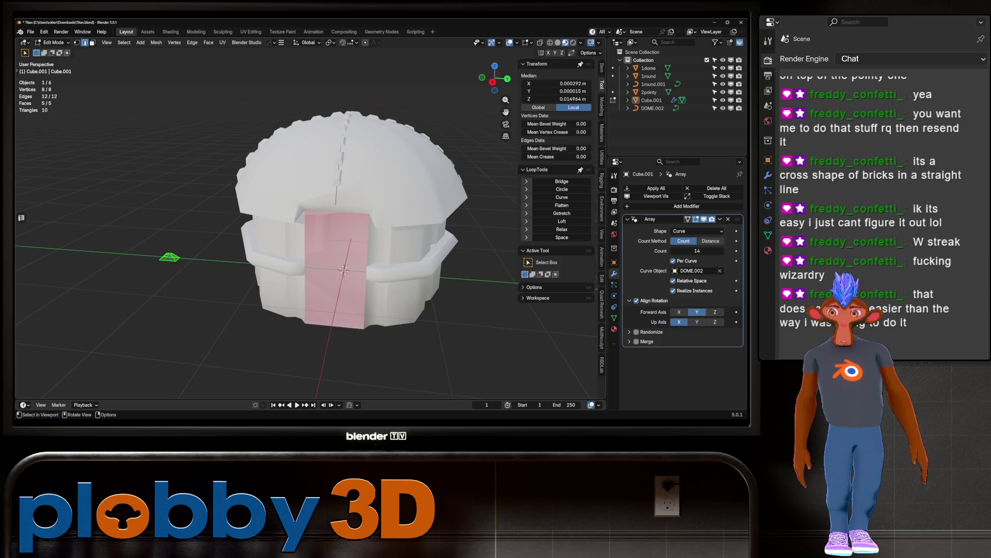
Step: Select the base brick face and shift it along Z, raising then lowering it
key(r)
key(Escape)
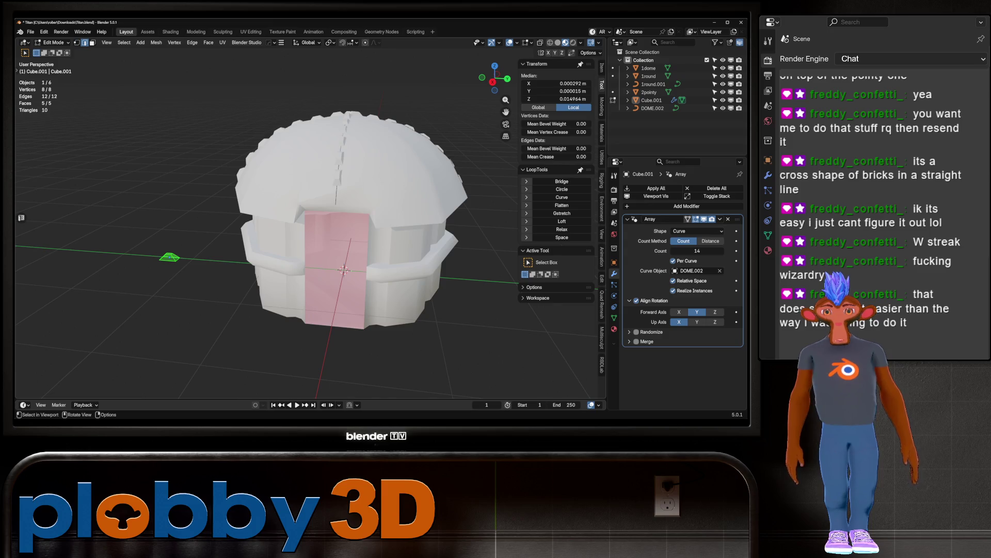
scroll(335, 232, up, 4)
scroll(335, 233, down, 4)
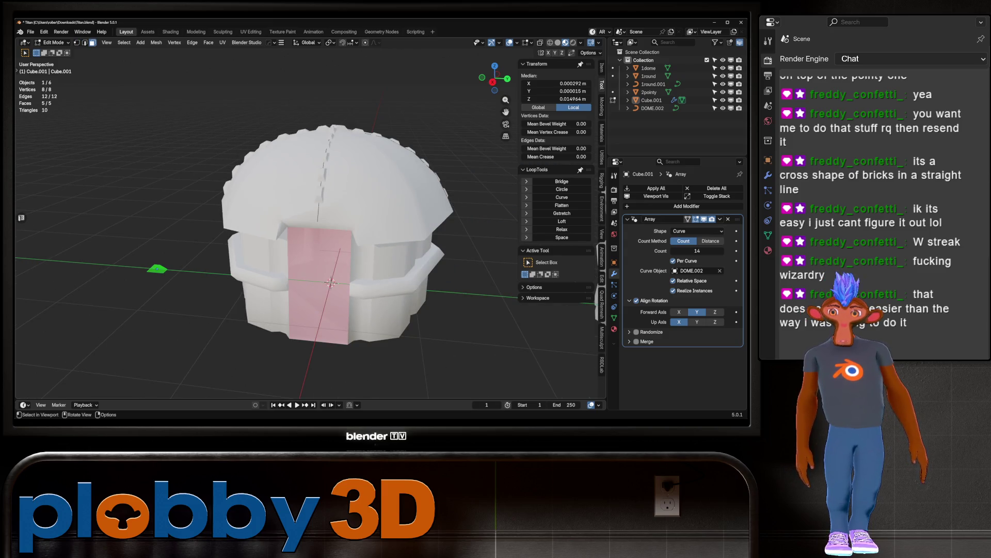
key(alt+a)
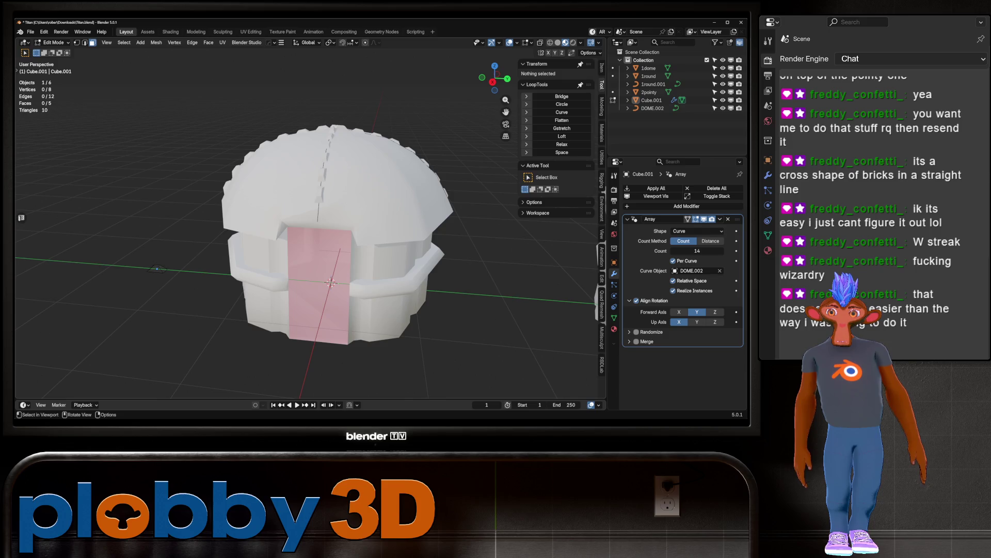
click(157, 268)
key(g)
key(z)
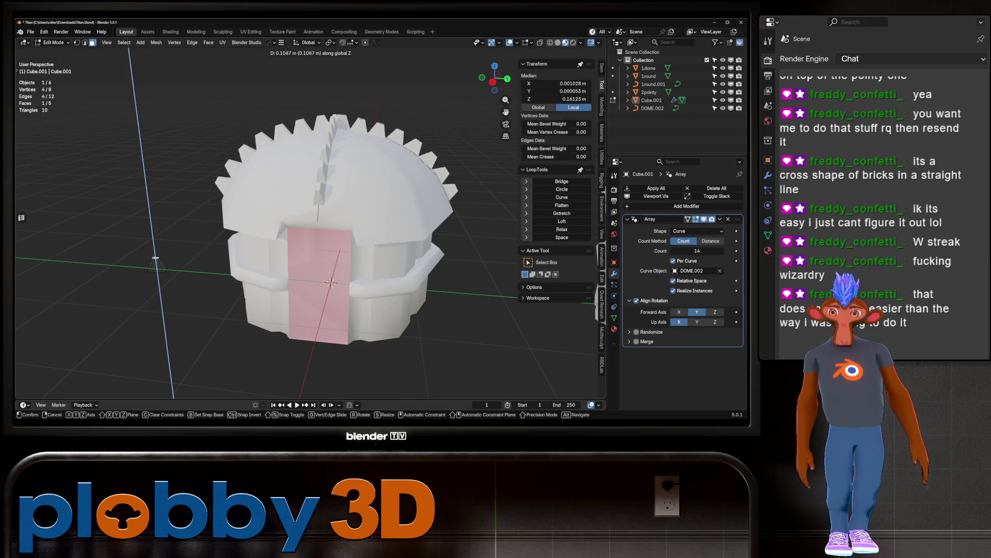
click(156, 263)
key(g)
key(z)
click(157, 267)
Step: Return to Object Mode and reselect the brick cross Cube.001
key(Tab)
mouse_move(157, 267)
middle_down()
mouse_move(71, 339)
mouse_move(134, 258)
middle_up()
scroll(289, 217, up, 5)
scroll(289, 217, down, 5)
middle_drag(289, 217, 331, 178)
click(337, 243)
mouse_move(337, 243)
middle_down()
mouse_move(315, 212)
mouse_move(306, 234)
middle_up()
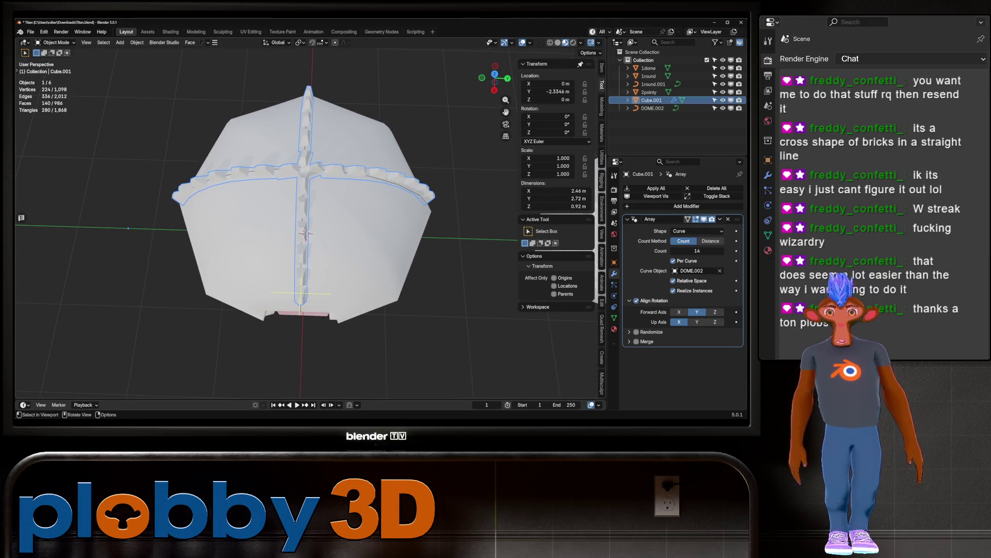
Step: Undo a trial duplicate and apply the Array modifier to the brick cross
key(shift+d)
key(Escape)
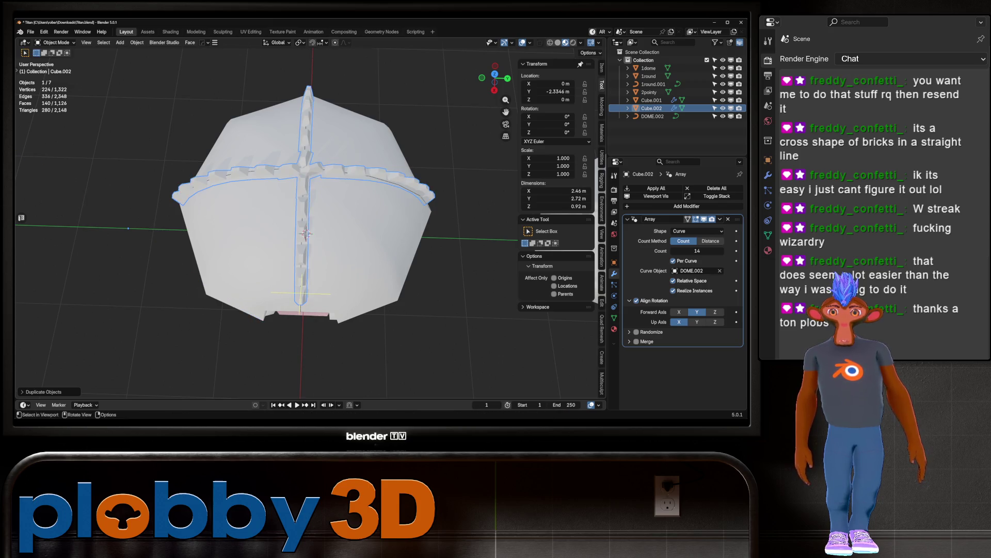
key(ctrl+z)
key(ctrl+a)
key(Tab)
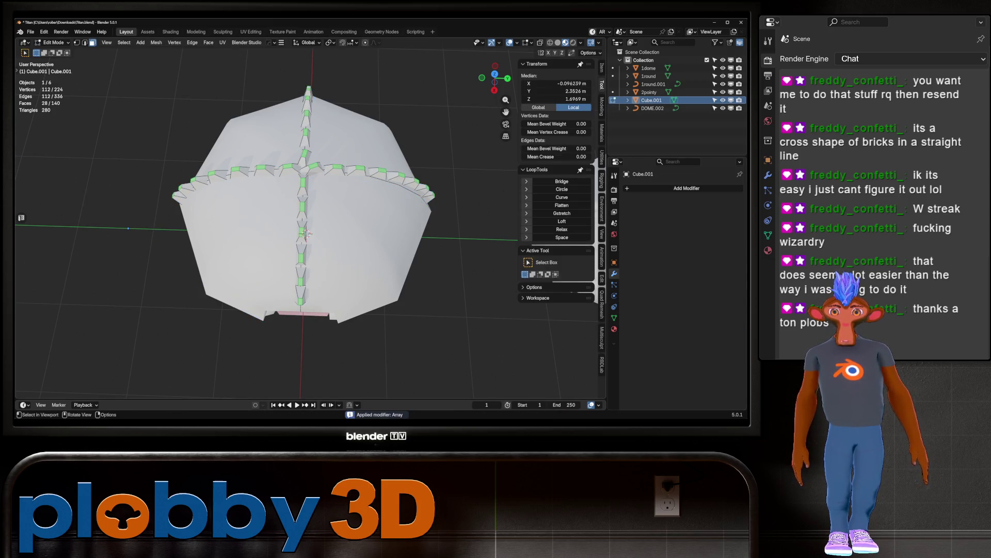
key(Tab)
key(q)
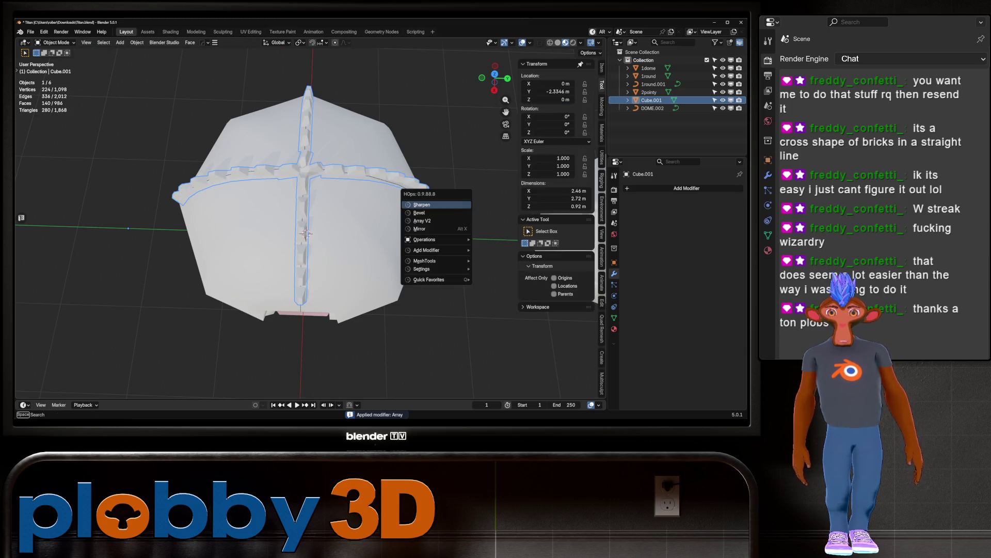
click(422, 221)
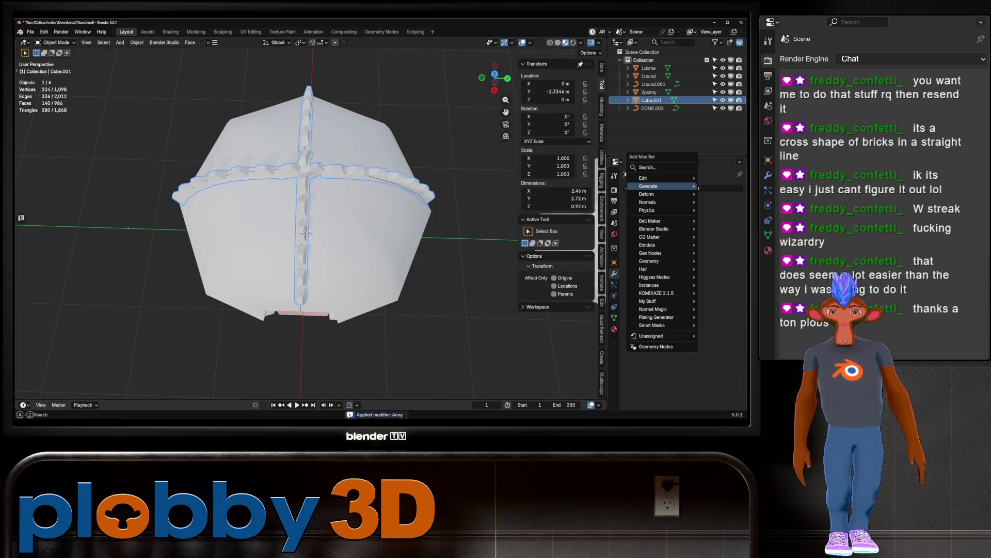
Step: Duplicate the brick cross, reset its origin, and rotate copies about -27° and 21° on Z
key(shift+d)
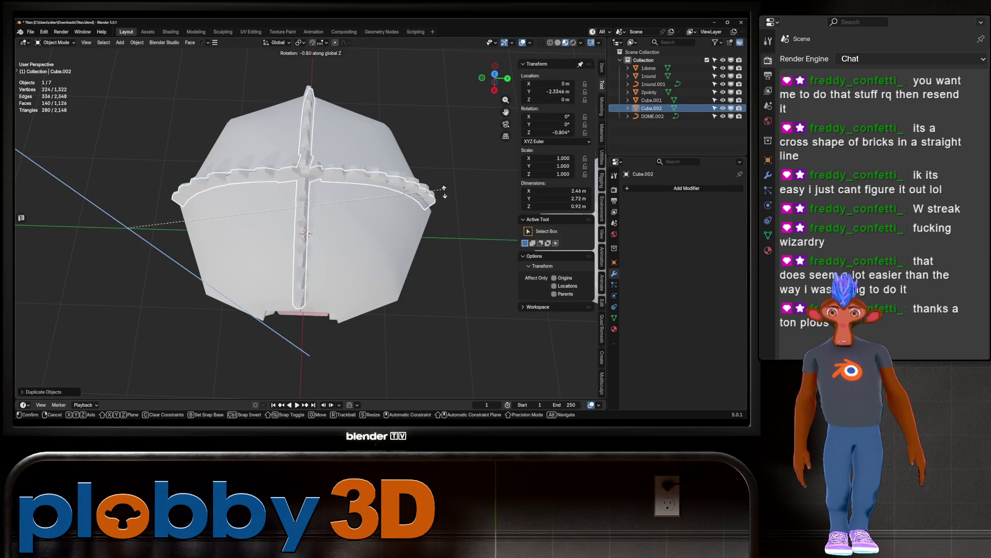
key(Escape)
key(q)
click(380, 230)
key(r)
key(z)
click(389, 256)
key(shift+d)
key(r)
key(z)
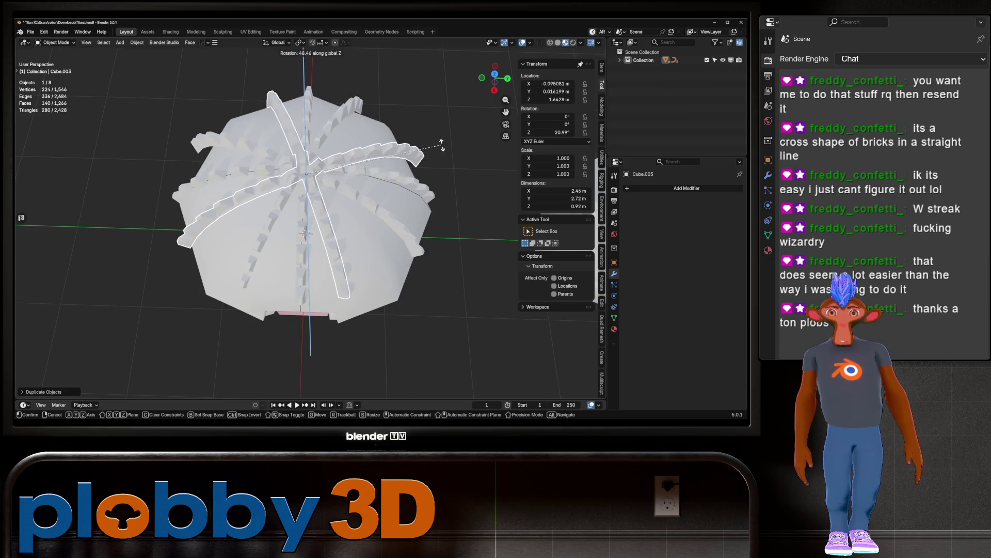
click(421, 207)
middle_drag(421, 207, 421, 150)
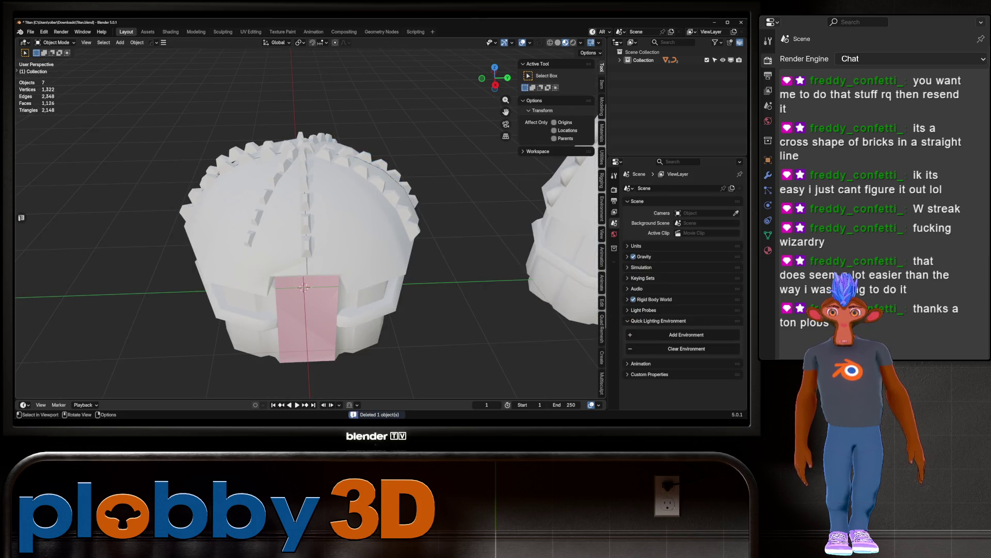
Step: Delete the extra copy and all hut pieces, then close the file without saving
key(Delete)
key(a)
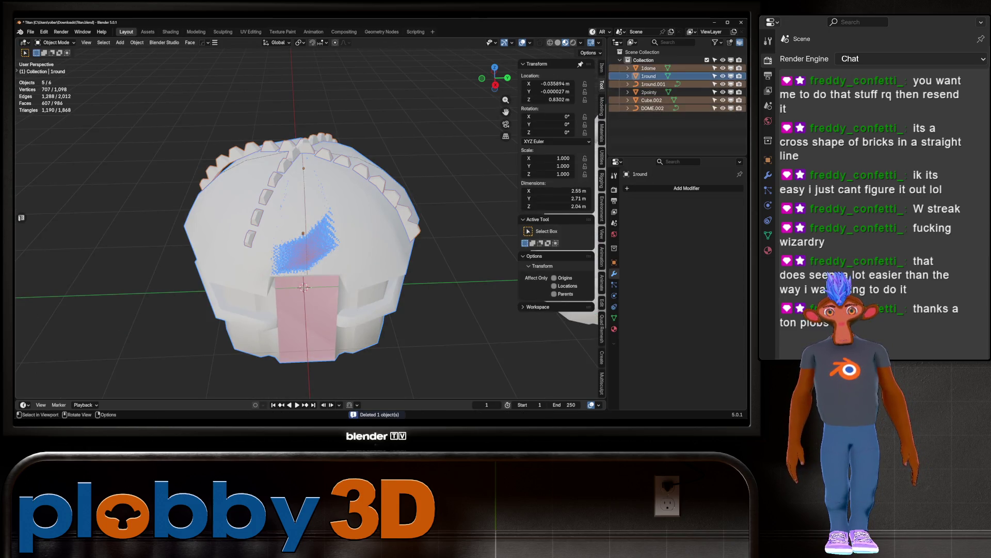
key(Delete)
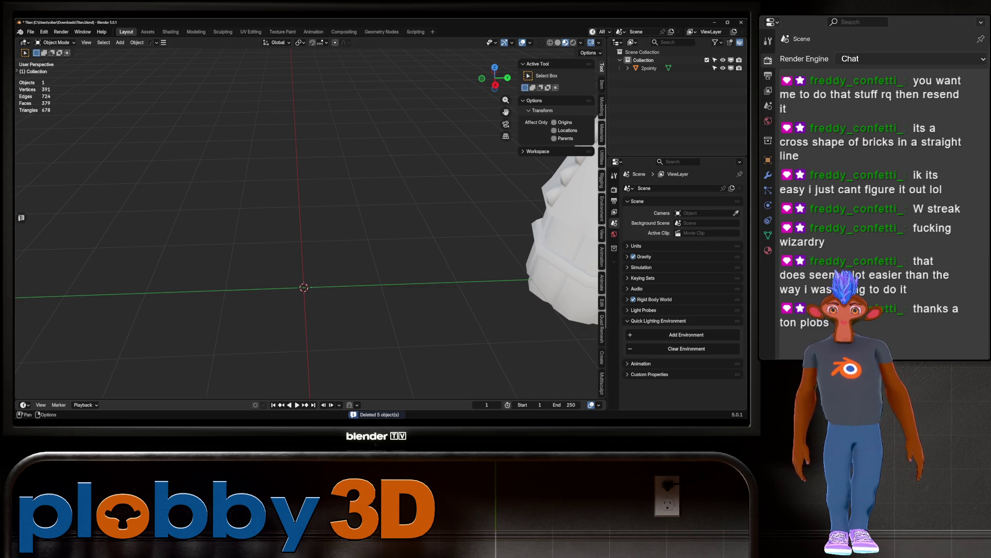
click(741, 23)
click(391, 234)
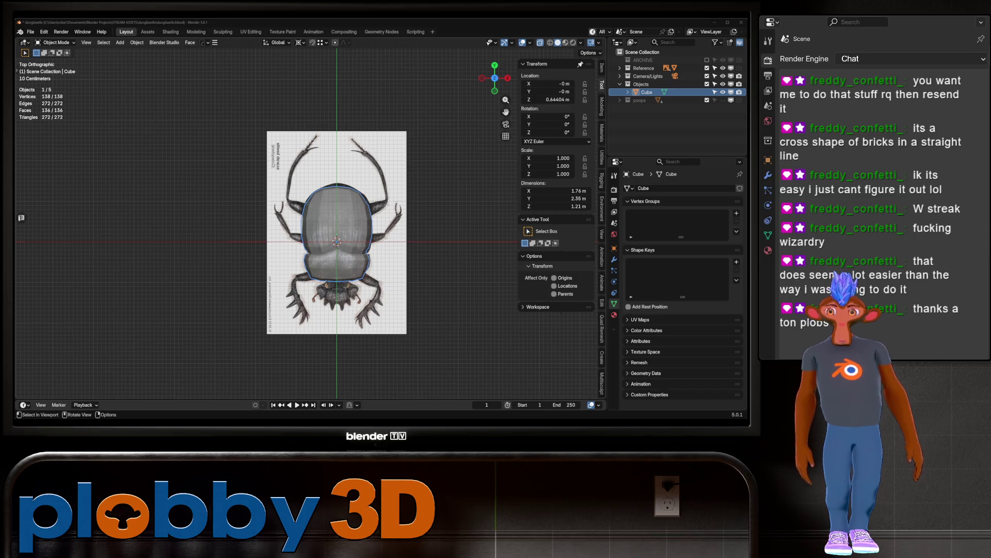
Step: Inspect the beetle body from the right side, front and top views
key(alt+a)
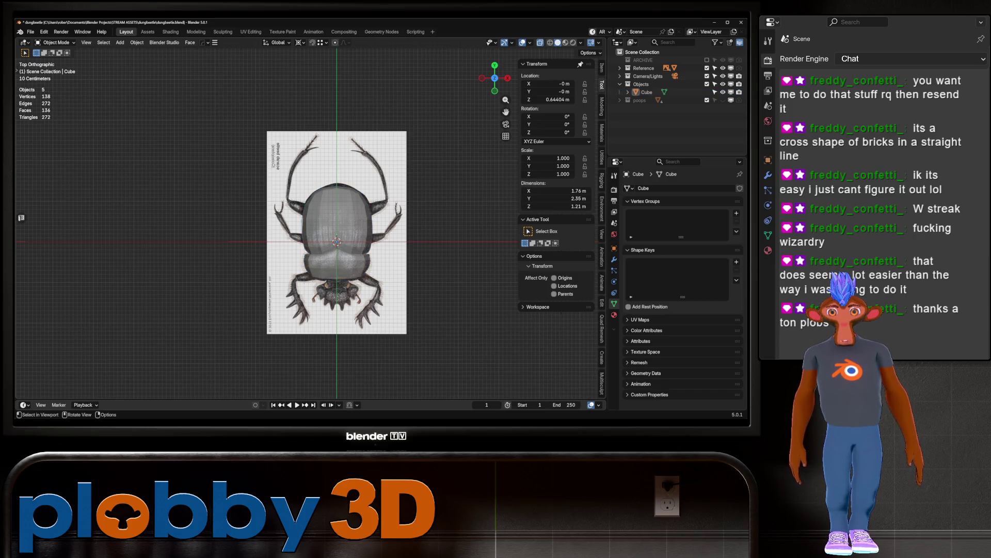
key(KP_3)
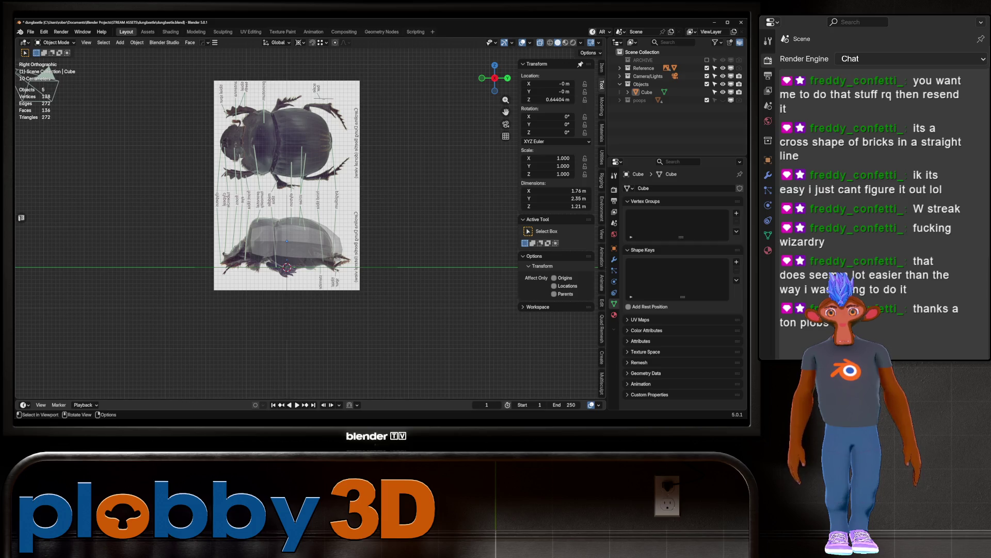
key(KP_1)
key(KP_7)
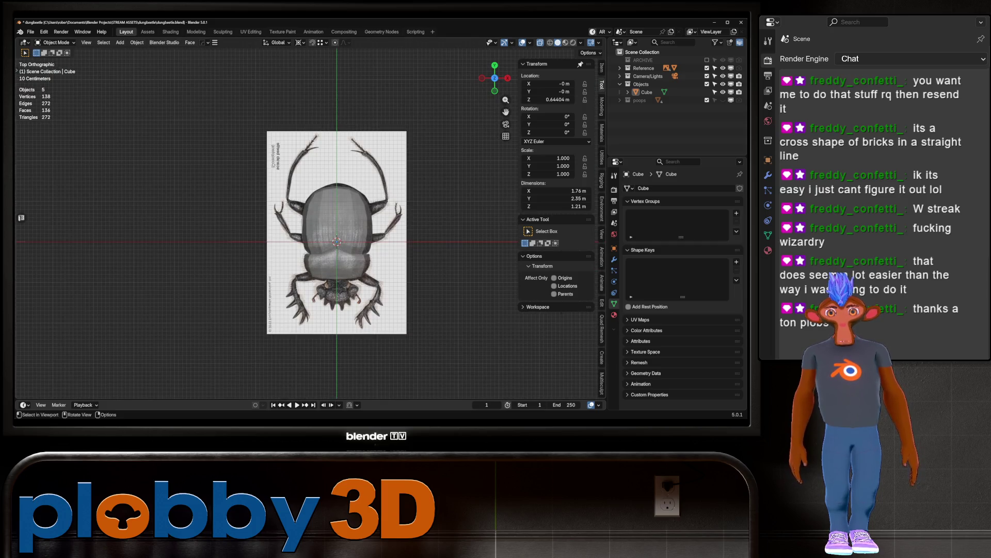
scroll(341, 310, up, 5)
key(KP_3)
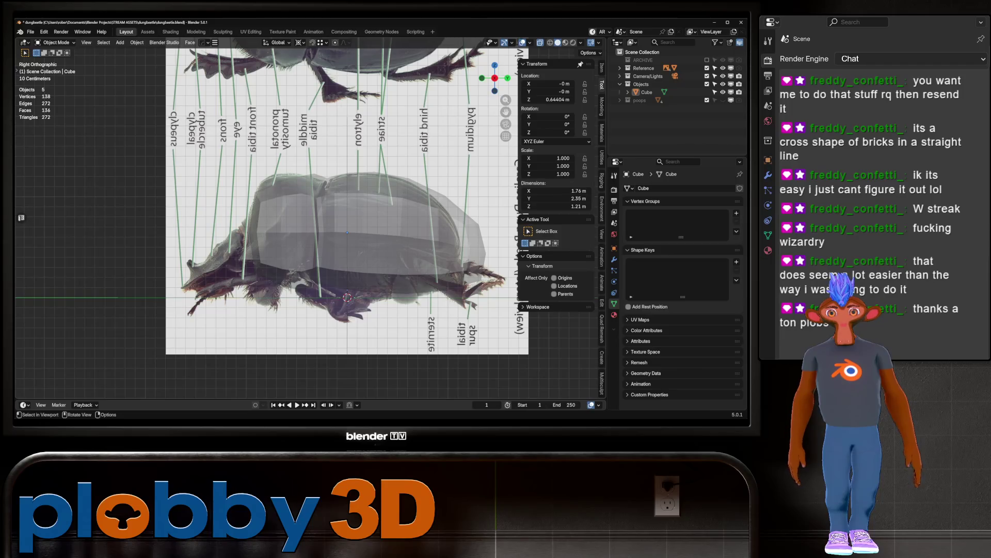
middle_drag(310, 233, 382, 222)
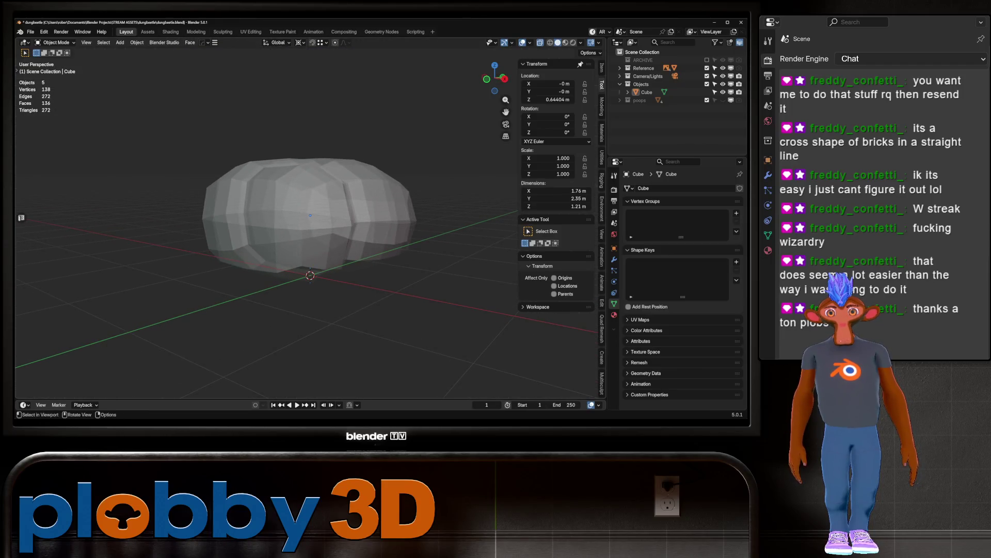
key(KP_3)
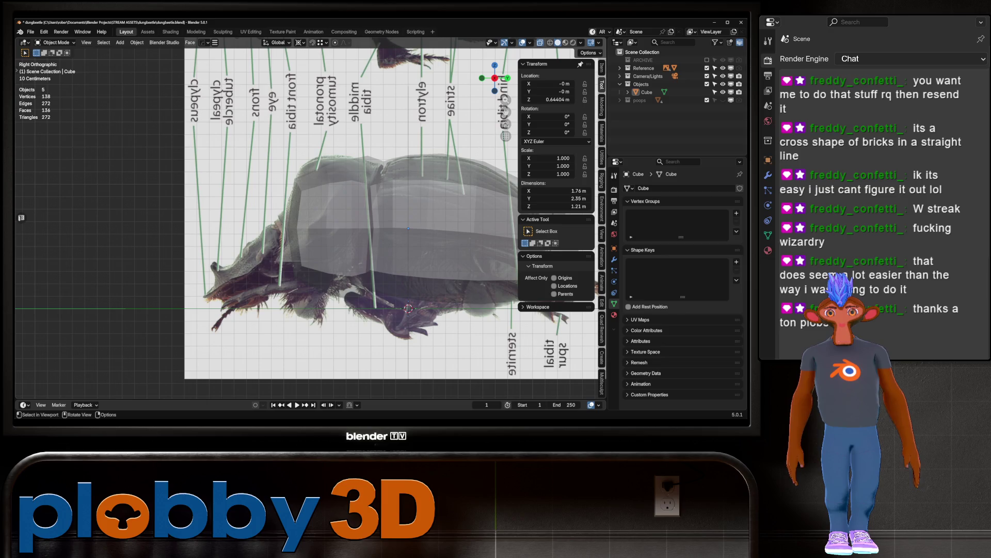
Step: Enter Edit Mode on the beetle body and box-select its top faces
key(Tab)
middle_drag(331, 232, 374, 223)
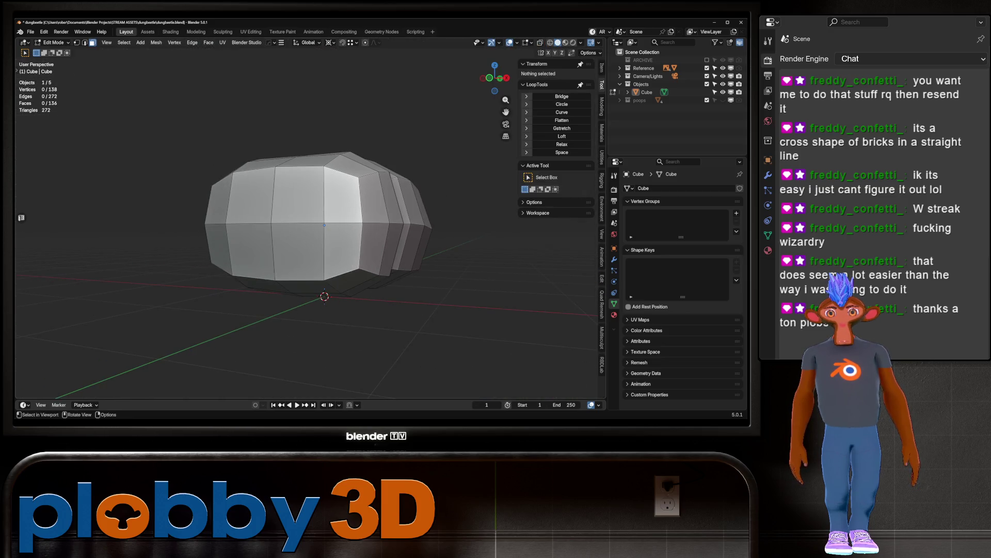
drag(264, 232, 327, 241)
middle_drag(327, 242, 333, 201)
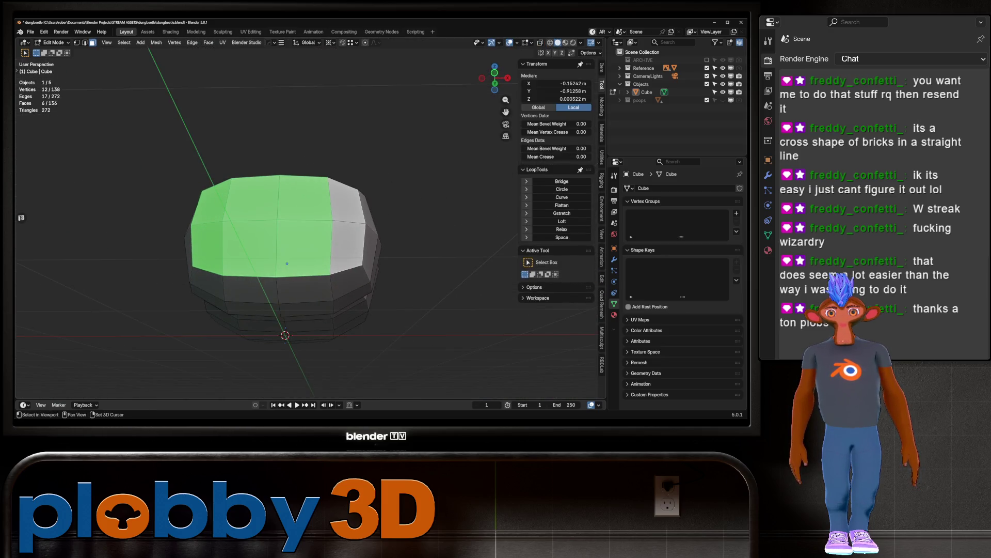
Step: Inset the selected top faces and scale them to 0.6 along X
key(i)
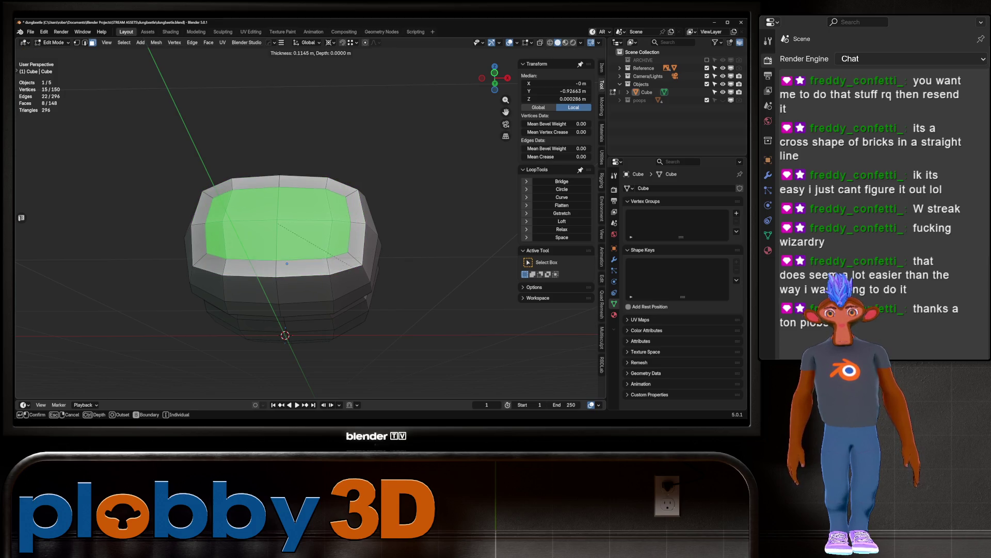
key(Return)
click(37, 391)
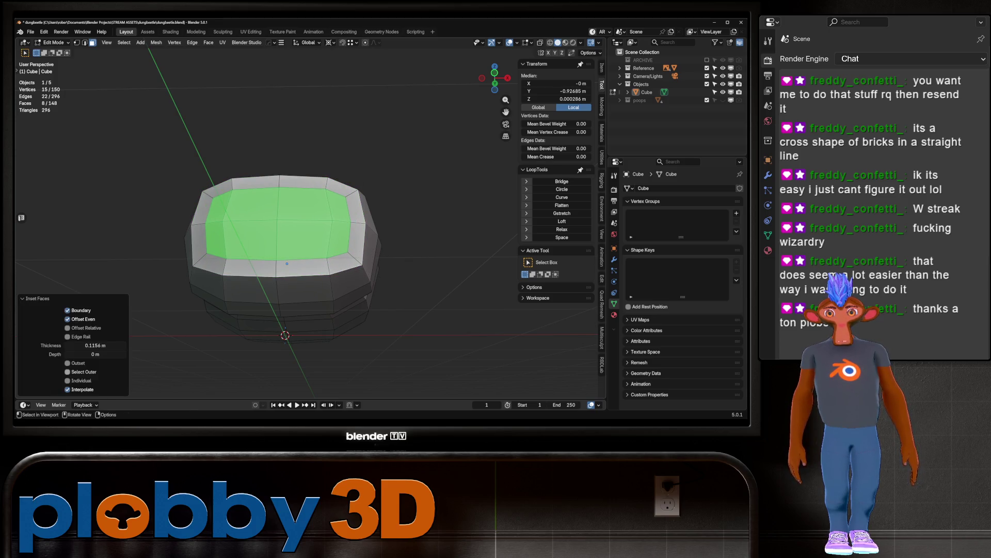
text(sx0.6)
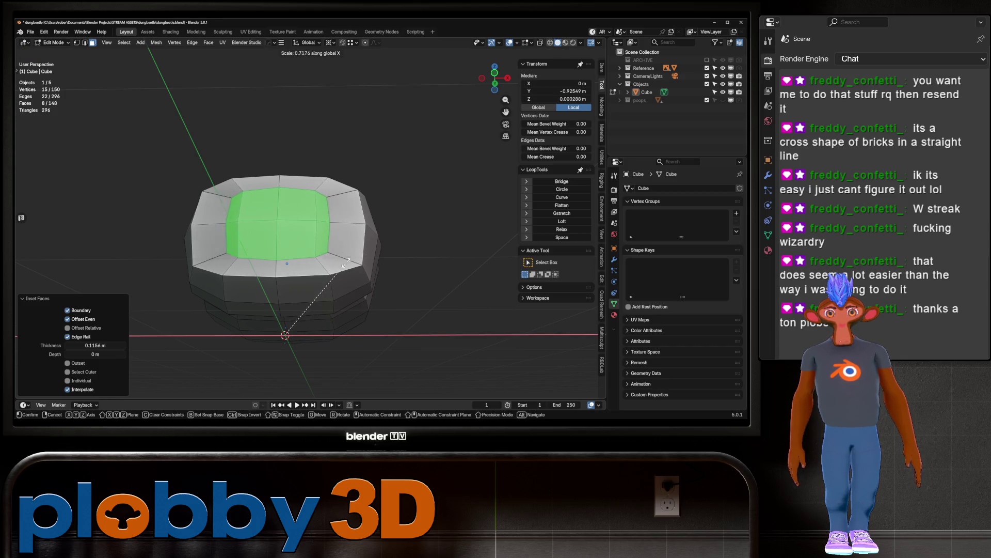
key(Return)
Step: Switch the pivot to Individual Origins and flatten the selected faces along Z
middle_drag(310, 217, 352, 212)
key(s)
key(z)
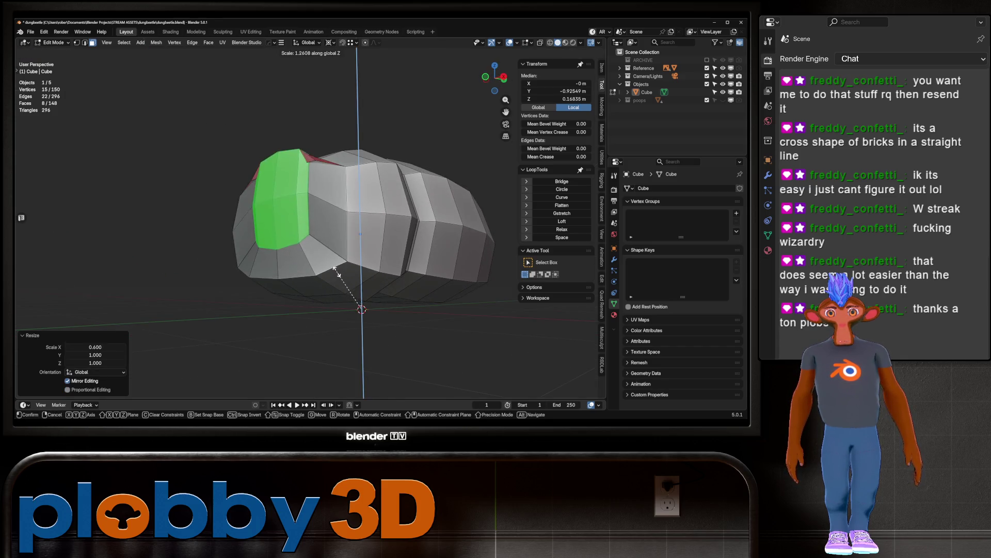
right_click(323, 266)
mouse_move(323, 266)
middle_down()
mouse_move(351, 260)
mouse_move(341, 258)
middle_up()
click(329, 42)
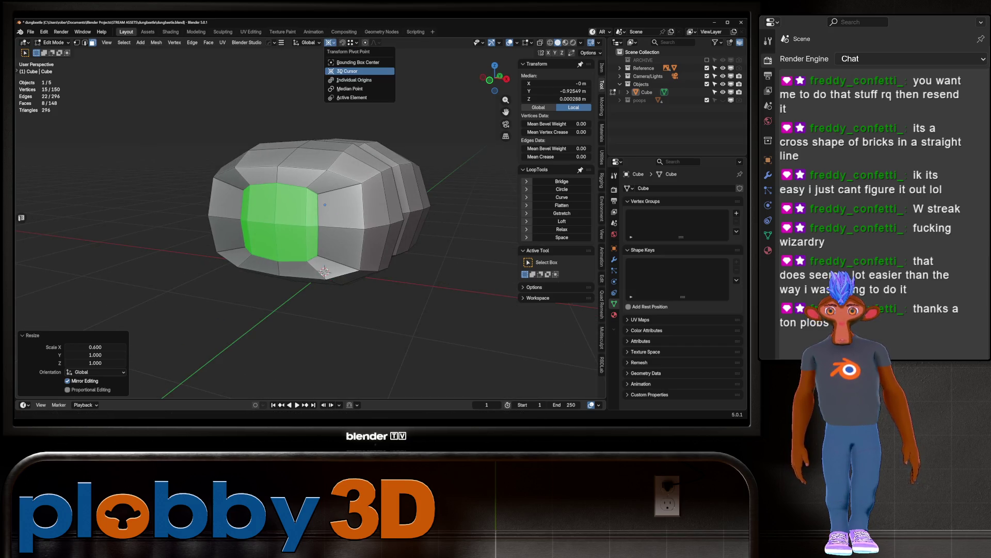
click(355, 80)
key(s)
key(z)
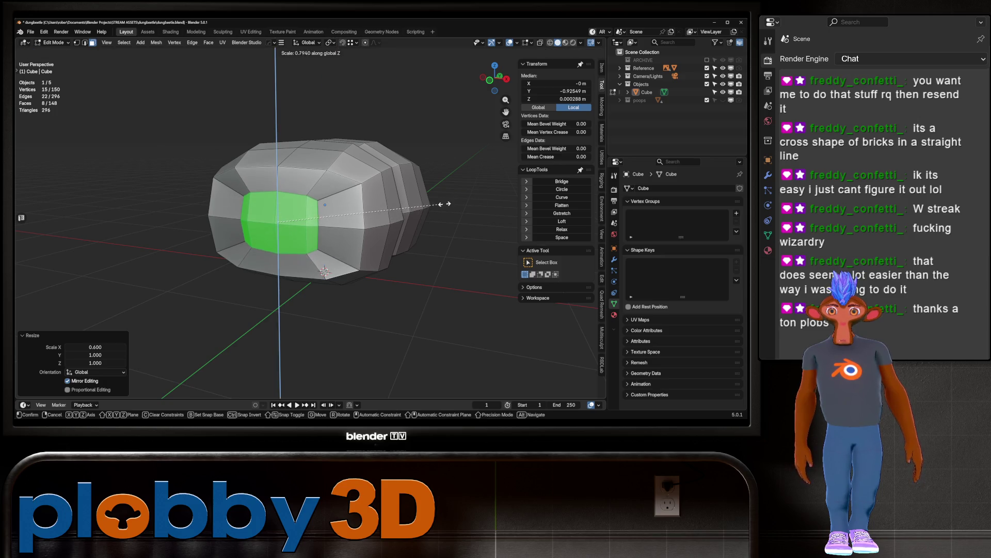
key(Return)
Step: Delete the front faces to open a hole and select its edge loop
middle_drag(341, 258, 320, 258)
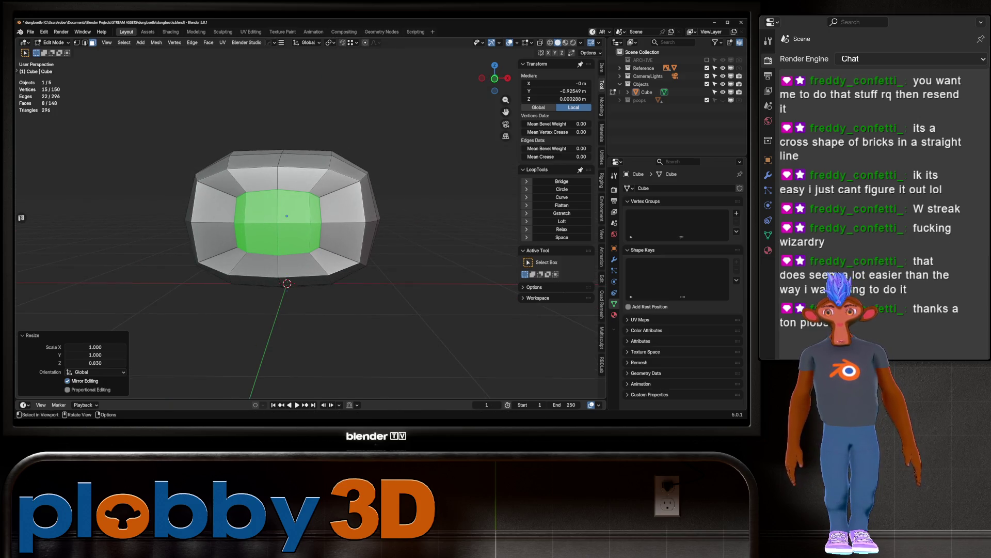
key(x)
click(401, 216)
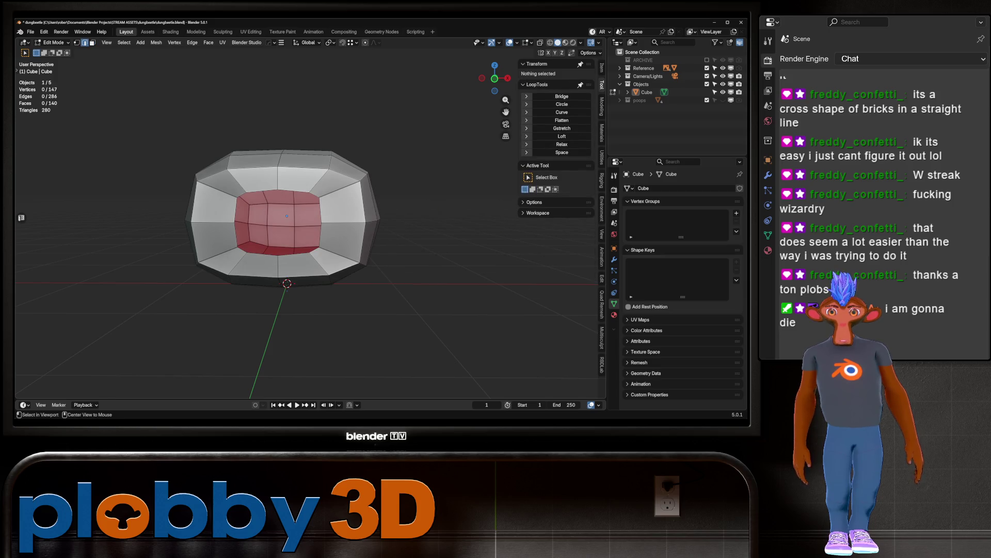
alt+click(236, 222)
middle_drag(341, 258, 289, 248)
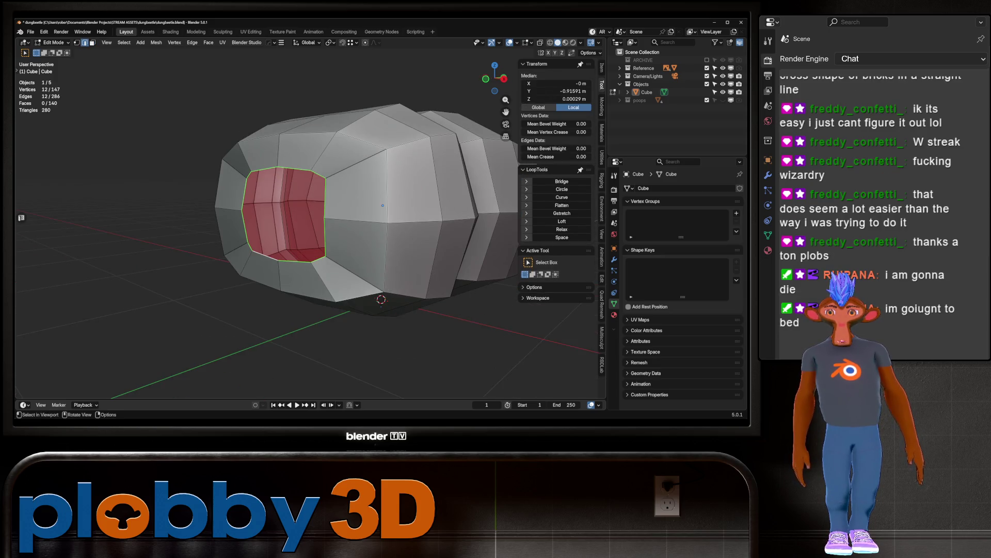
Step: Relax the hole's edge loop three times with LoopTools Relax from Quick Favorites
key(q)
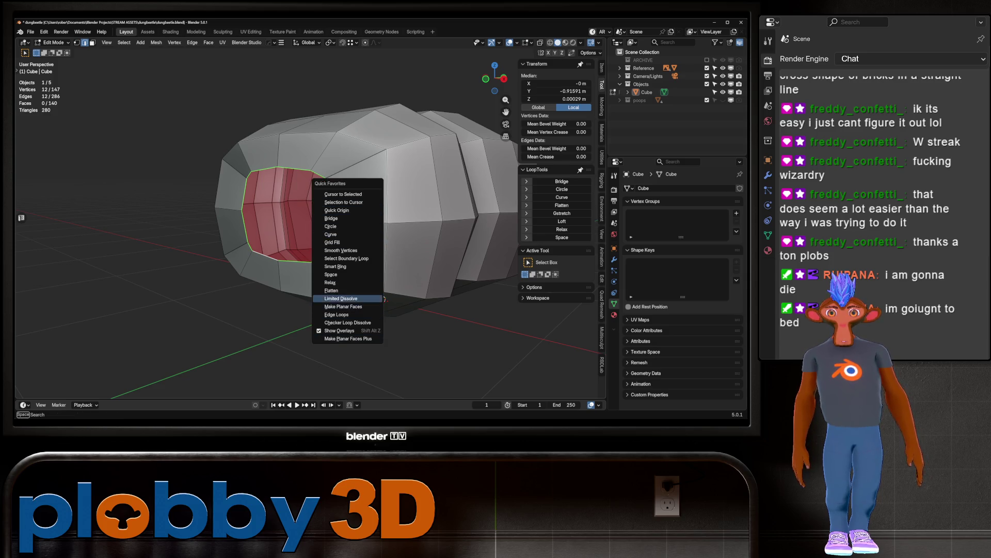
key(Down)
key(Up)
key(Up)
key(Up)
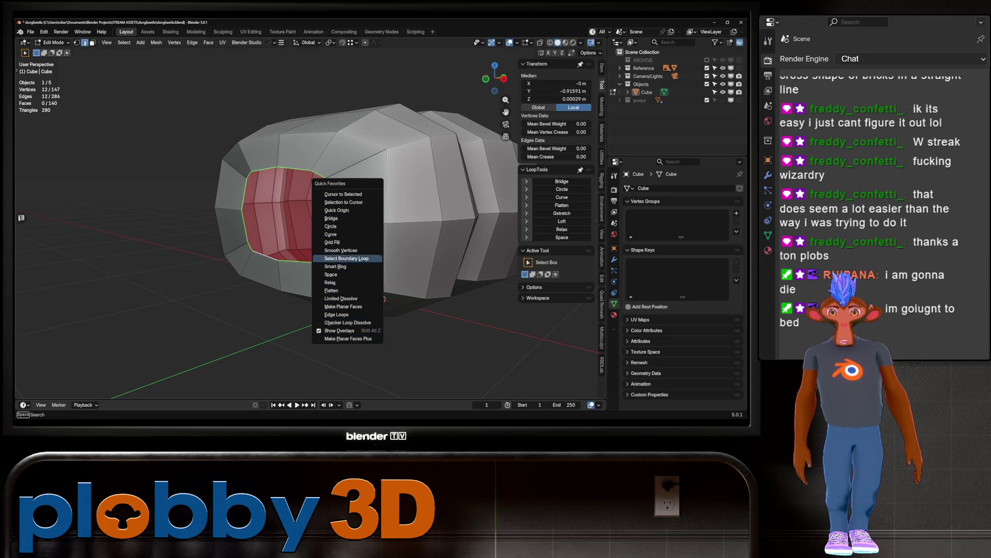
key(Down)
key(Down)
key(Down)
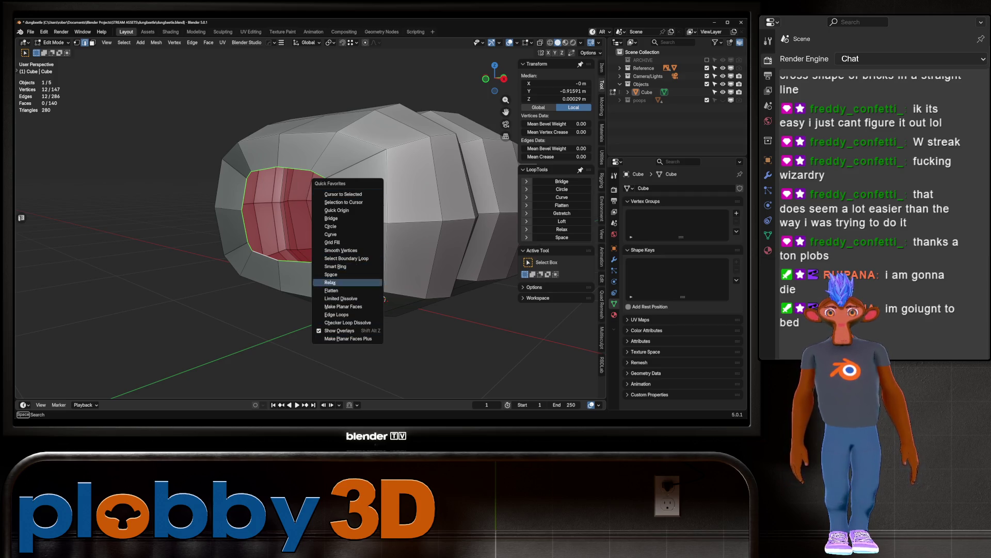
key(Return)
key(q)
key(Return)
key(q)
key(Return)
Step: Relax the outer loop around the opening, then select the inner loop
alt+click(383, 205)
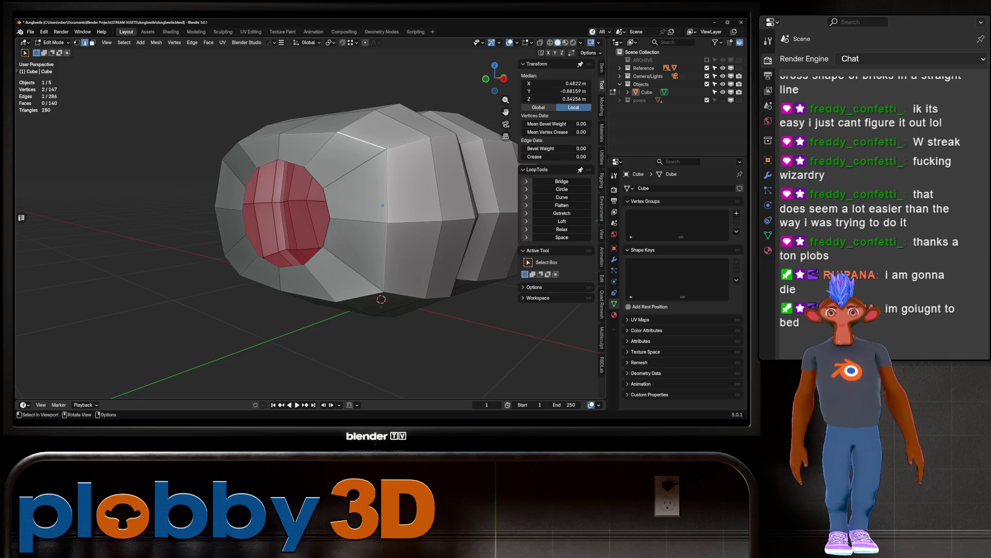
key(q)
key(Return)
middle_drag(383, 205, 285, 187)
alt+click(333, 197)
key(KP_3)
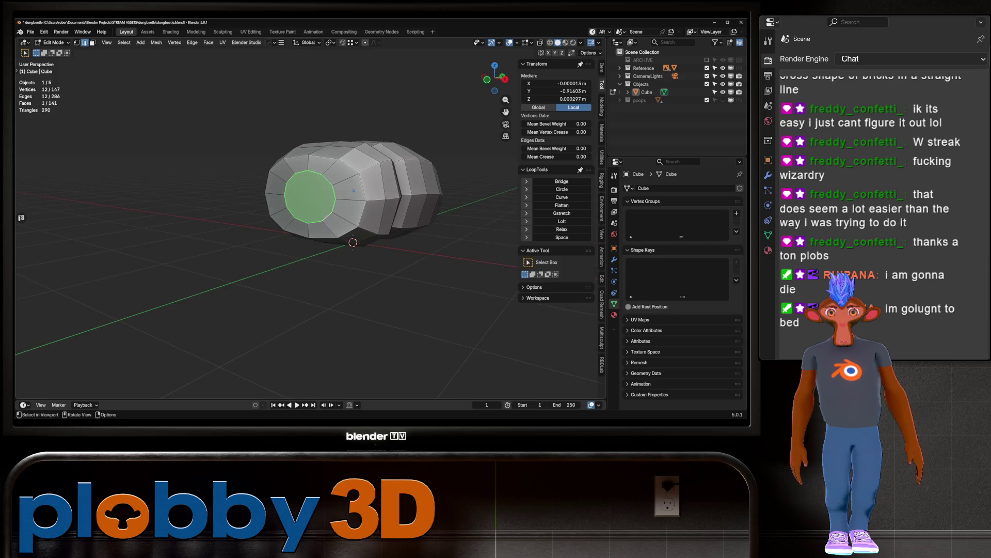
Step: Extrude the round front cap and shift it along Z, undoing the extra Y nudge
key(e)
key(Return)
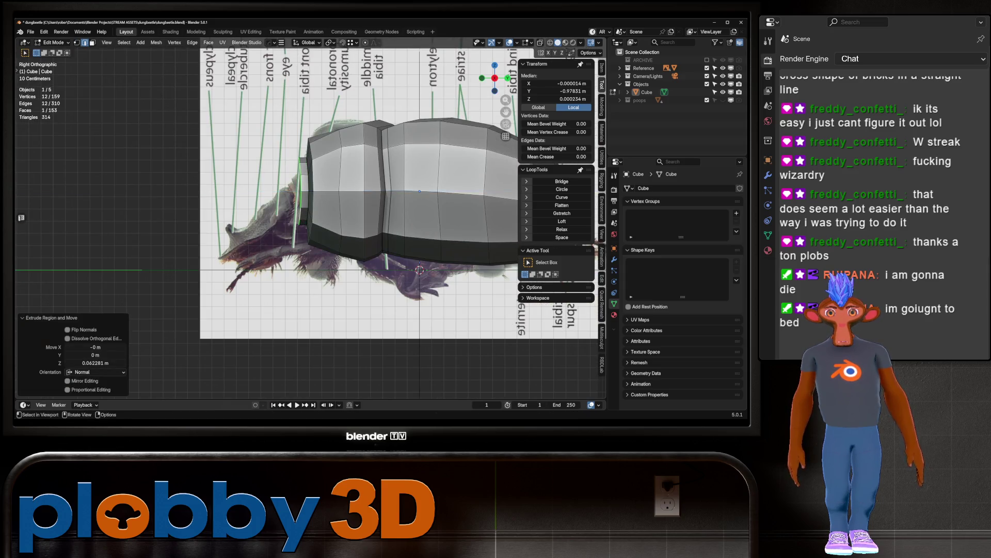
key(g)
key(z)
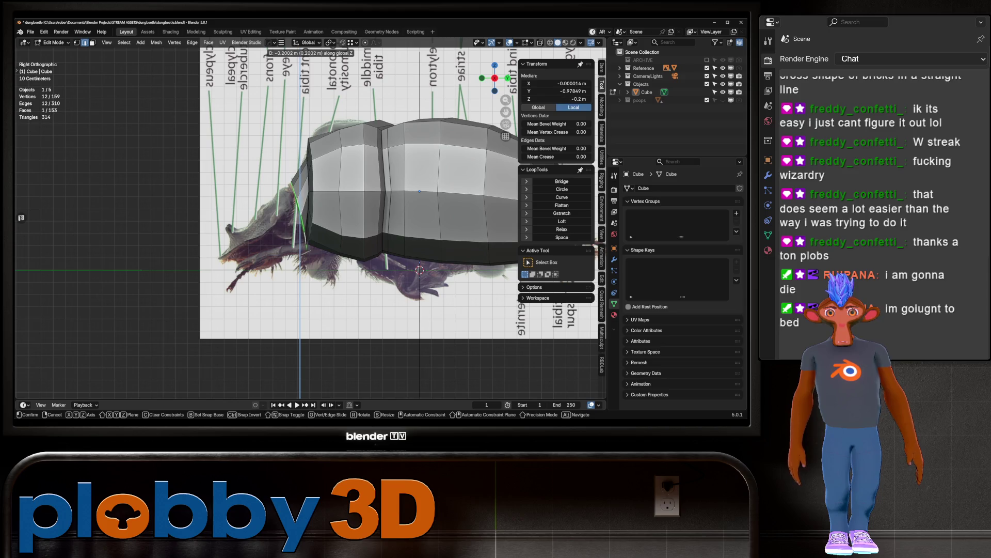
key(Return)
key(g)
key(y)
key(Return)
mouse_move(362, 206)
middle_down()
mouse_move(393, 202)
mouse_move(362, 217)
mouse_move(357, 181)
mouse_move(430, 191)
middle_up()
key(ctrl+z)
Step: Edge-slide a front loop and scale it taller along Z to 1.465
shift+click(430, 191)
key(g)
key(g)
click(292, 345)
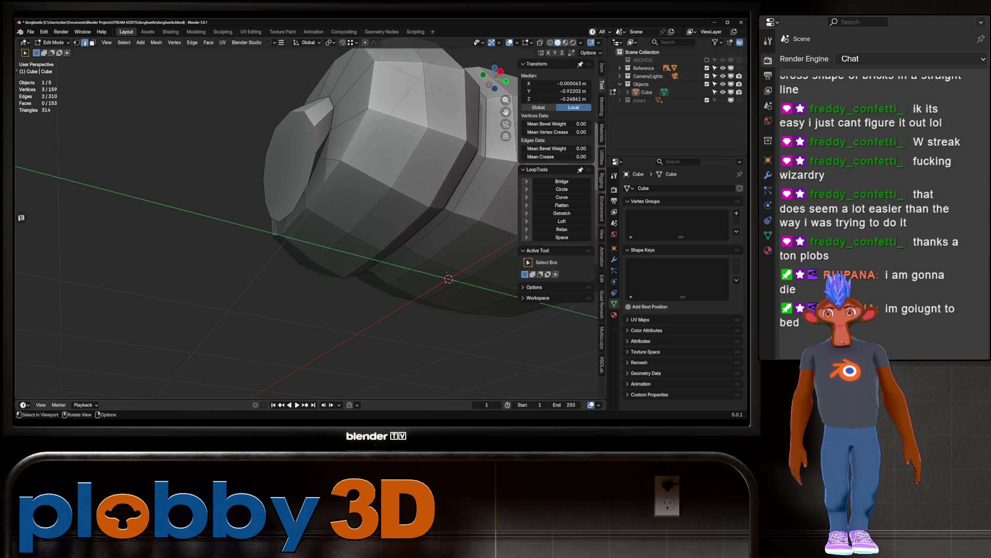
middle_drag(292, 345, 315, 338)
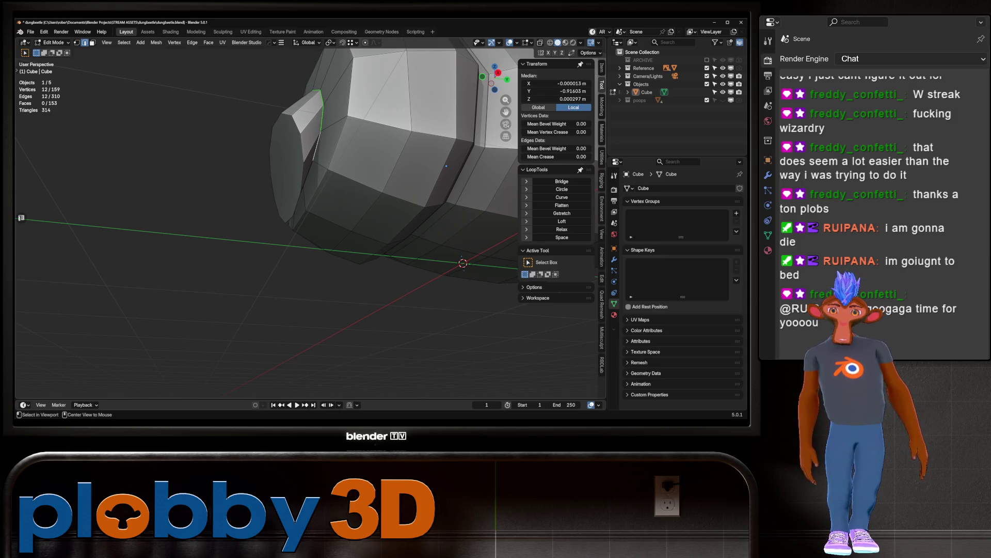
key(s)
key(z)
key(Return)
Step: Leave Edit Mode and check the new front section against the Right Ortho reference
mouse_move(446, 166)
middle_down()
mouse_move(336, 193)
mouse_move(352, 155)
middle_up()
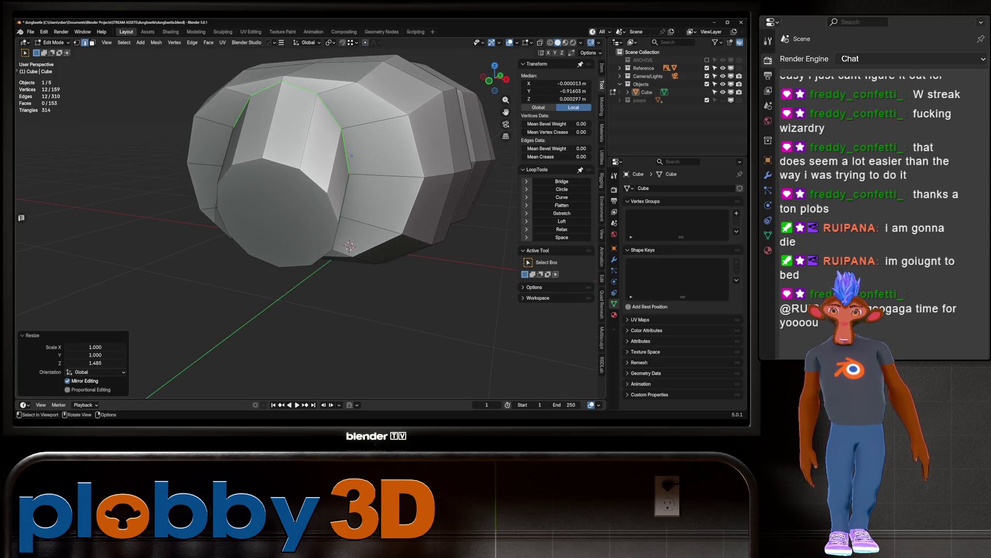
click(351, 155)
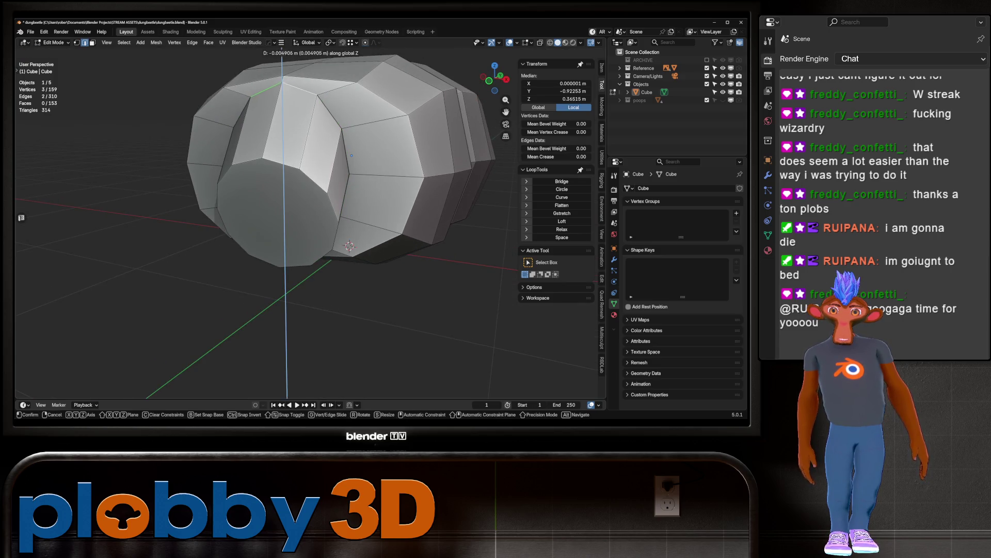
scroll(345, 160, down, 2)
key(Tab)
middle_drag(345, 161, 411, 174)
key(KP_3)
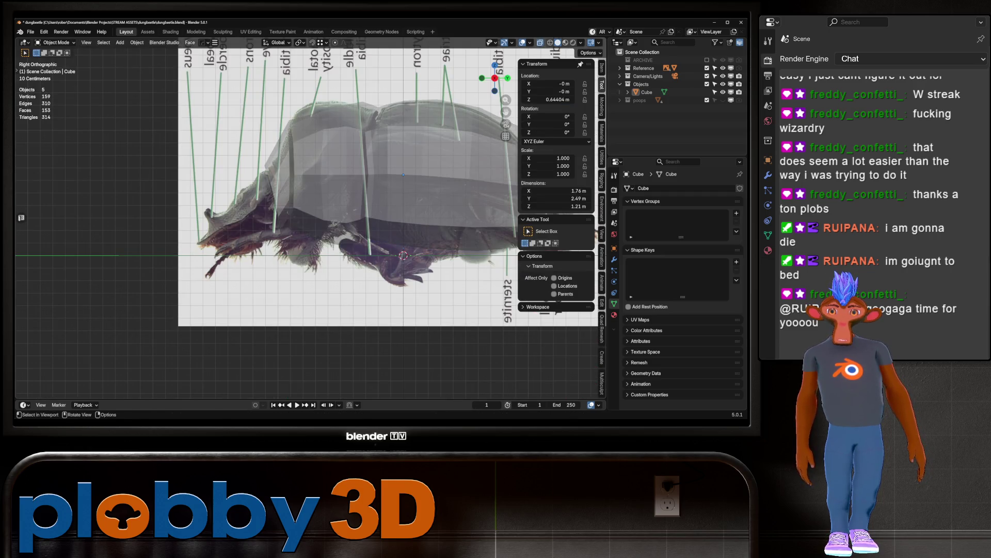
middle_drag(410, 174, 372, 170)
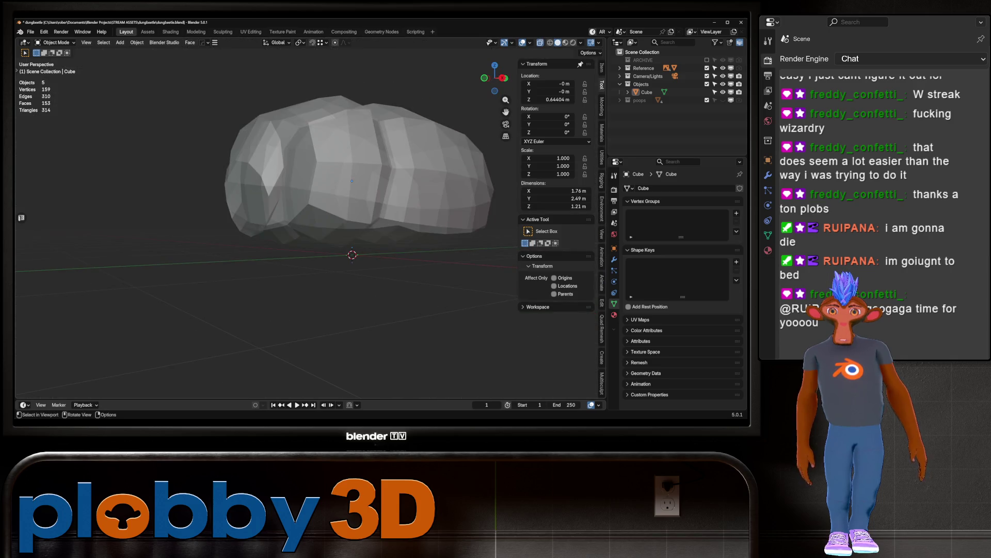
Step: Re-enter Edit Mode on the body and select the front end-cap face in side view
click(352, 180)
key(Tab)
key(3)
click(242, 199)
key(KP_3)
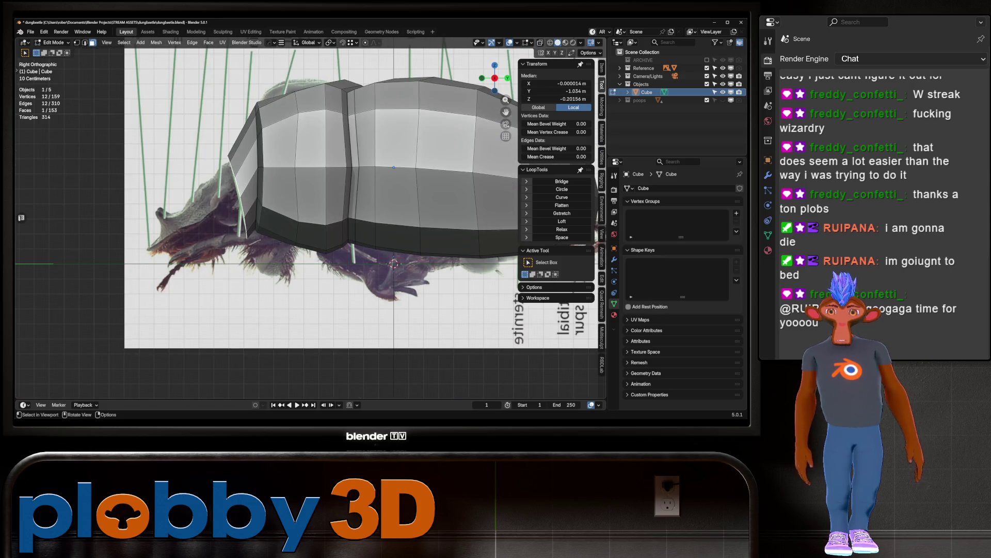
Step: Lower the end cap slightly, then extrude it down and forward
key(g)
key(z)
key(Return)
key(e)
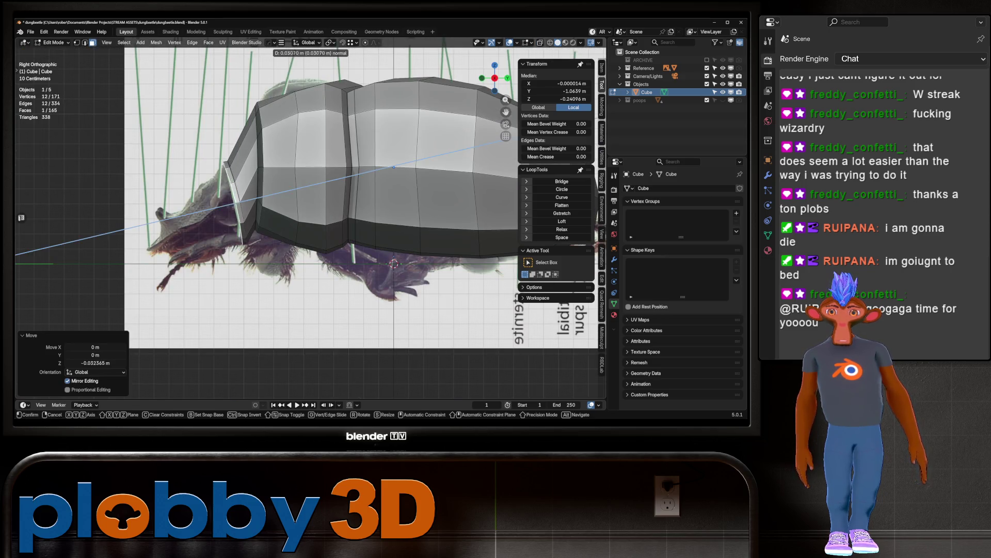
key(Return)
key(g)
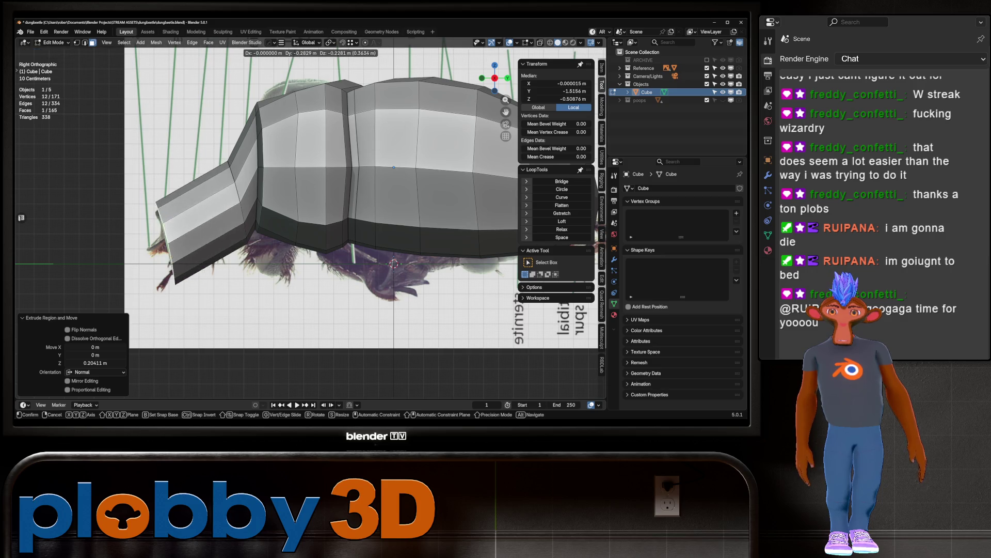
key(Return)
Step: Shrink the new cap to 0.421 and settle the end loop down and forward
key(g)
key(Escape)
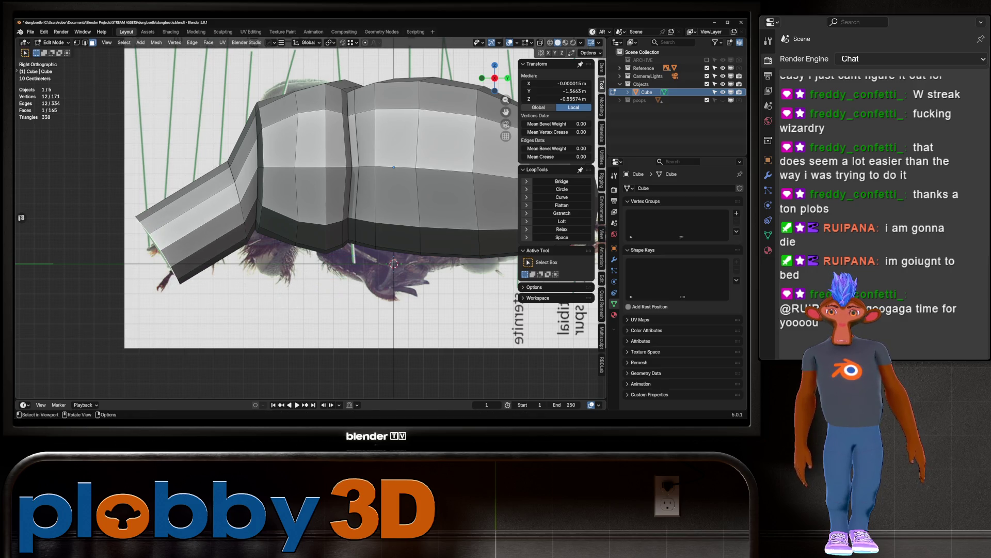
key(s)
key(Return)
key(g)
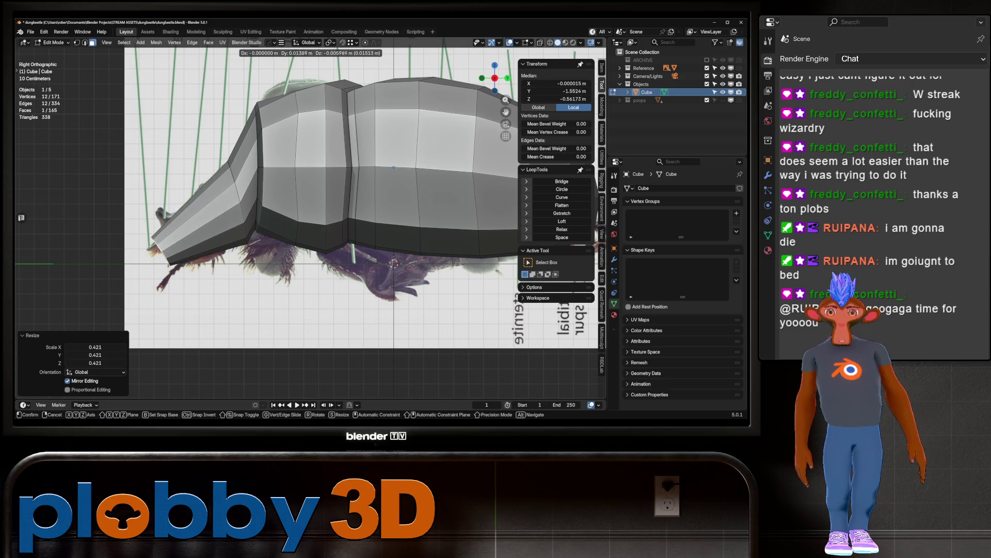
key(Return)
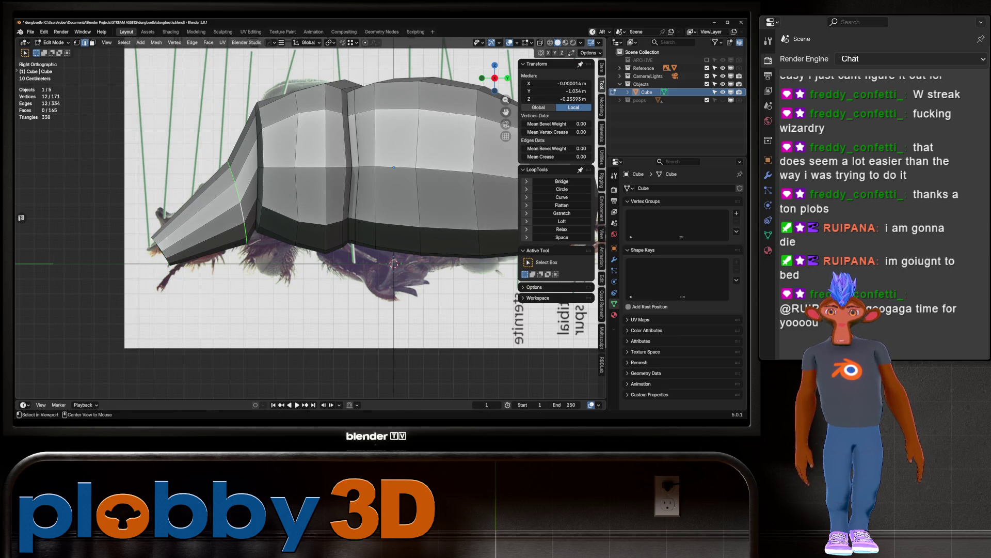
key(g)
key(Return)
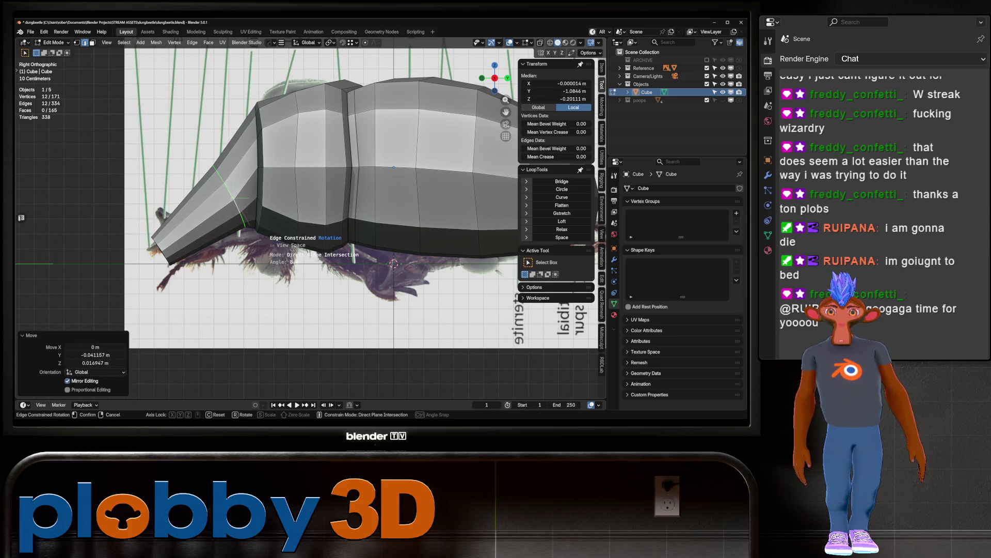
key(g)
key(Return)
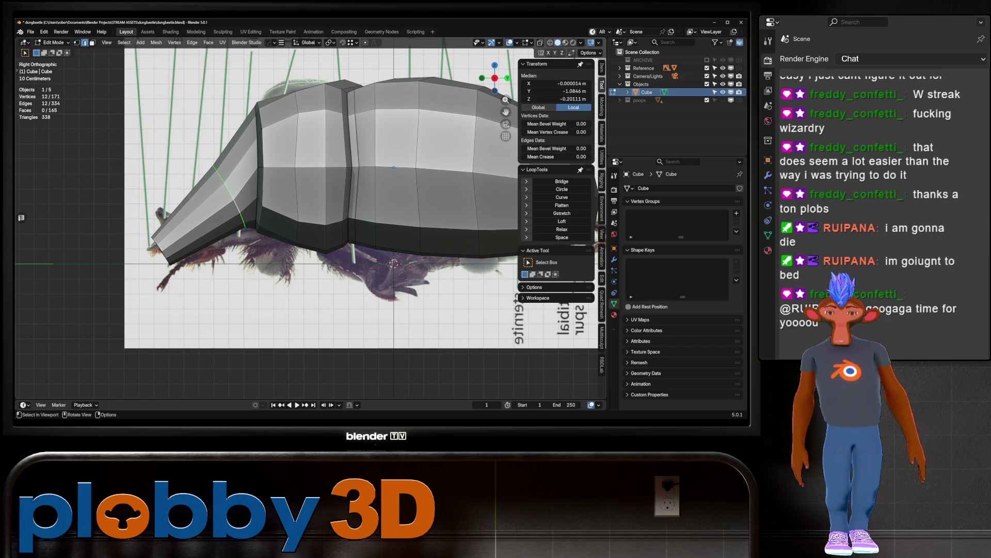
Step: In Top view, widen the end loop 1.501× along X
key(KP_7)
key(s)
key(x)
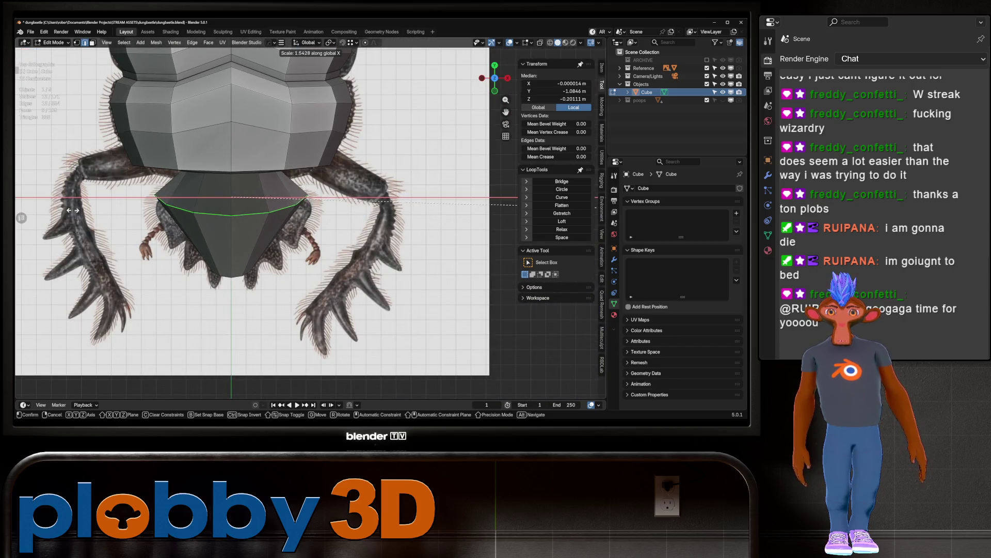
key(Return)
Step: Add a centred loop cut across the head section, widen it along X, and return to Object Mode
key(ctrl+r)
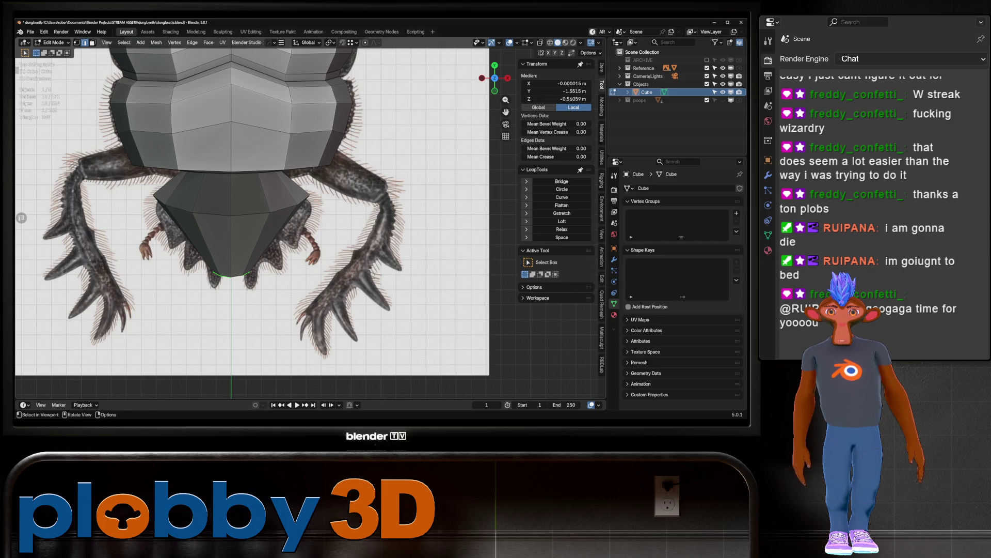
click(320, 237)
right_click(320, 238)
key(s)
key(x)
click(422, 250)
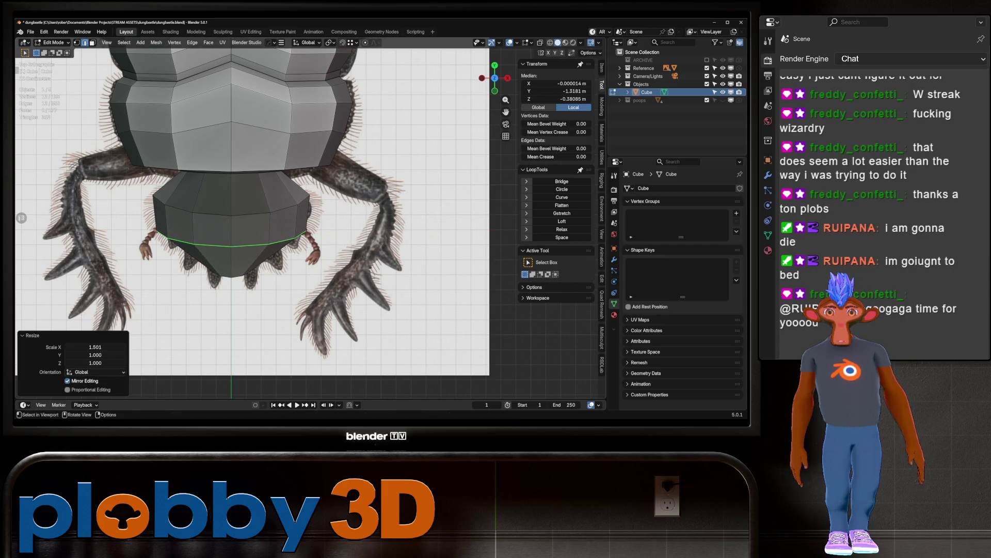
key(Tab)
middle_drag(422, 250, 362, 171)
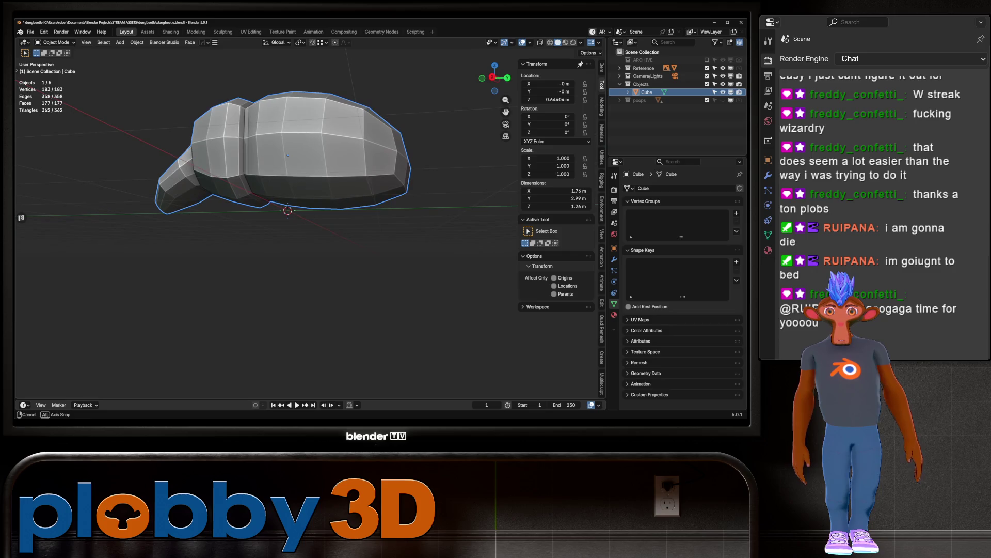
Step: Turn on X-ray and frame the beetle against the side and top references
key(KP_3)
key(alt+z)
key(alt+z)
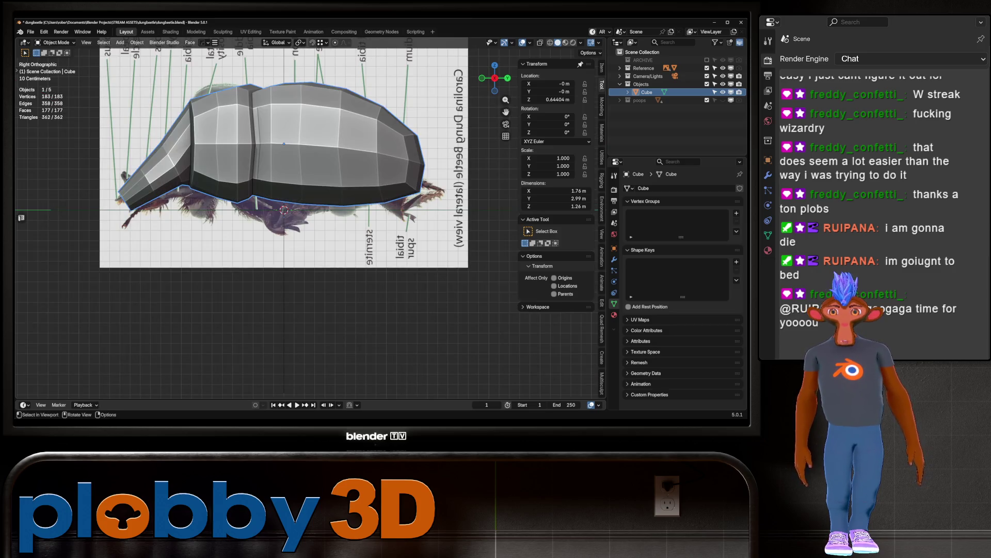
scroll(331, 207, up, 2)
scroll(330, 206, down, 2)
shift+middle_drag(331, 207, 282, 217)
scroll(187, 146, up, 3)
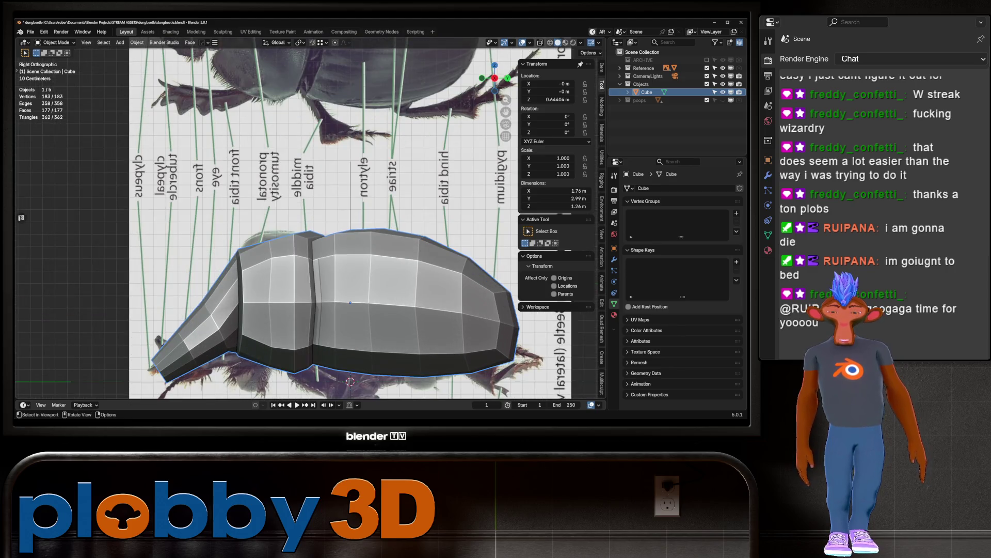
key(KP_7)
scroll(294, 222, down, 4)
mouse_move(294, 223)
middle_down()
mouse_move(331, 155)
mouse_move(310, 154)
middle_up()
Step: Fatten the front segment's tip vertices outward twice with Alt+S
key(Tab)
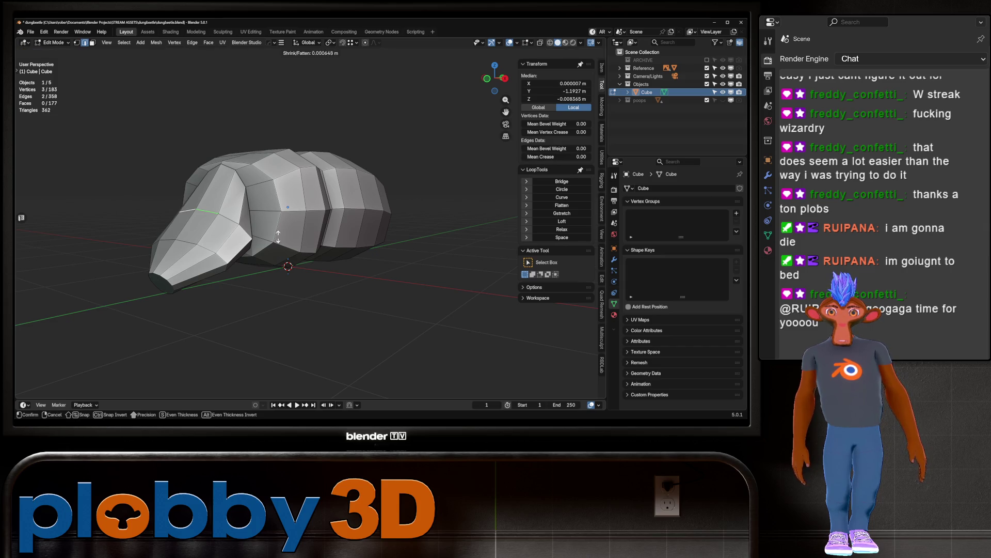
click(179, 206)
shift+click(192, 241)
key(alt+s)
click(225, 225)
middle_drag(225, 225, 93, 217)
middle_drag(21, 217, 21, 218)
ctrl+click(310, 242)
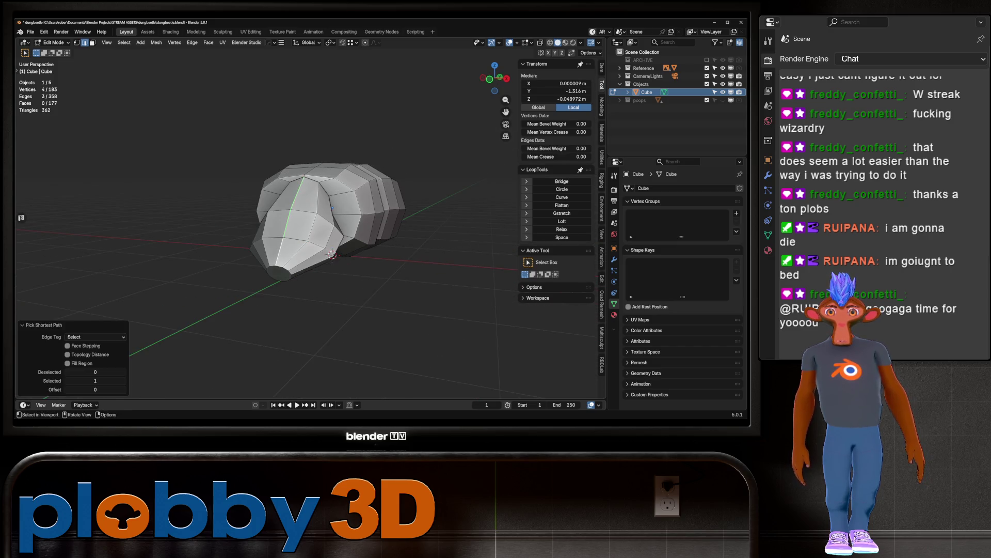
middle_drag(310, 242, 397, 223)
key(alt+s)
click(397, 224)
key(Tab)
Step: Delete the tip cap face of the front segment
scroll(396, 223, up, 4)
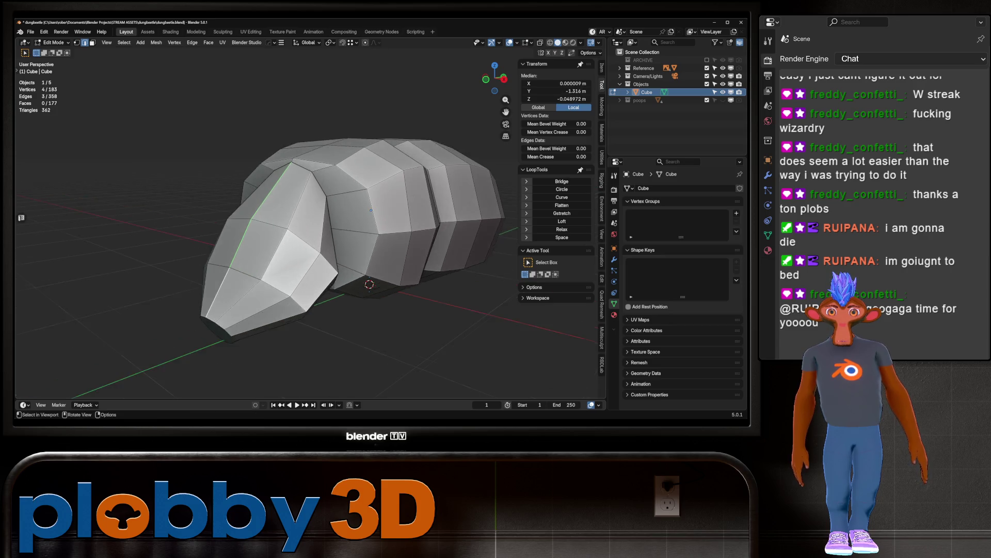
scroll(309, 217, down, 4)
middle_drag(310, 217, 393, 202)
key(Tab)
key(alt+a)
click(264, 212)
key(x)
click(297, 214)
mouse_move(297, 215)
middle_down()
mouse_move(279, 216)
mouse_move(284, 196)
mouse_move(316, 181)
mouse_move(284, 183)
middle_up()
Step: Cut a new centred edge loop across the front segment
key(ctrl+r)
click(316, 178)
right_click(316, 178)
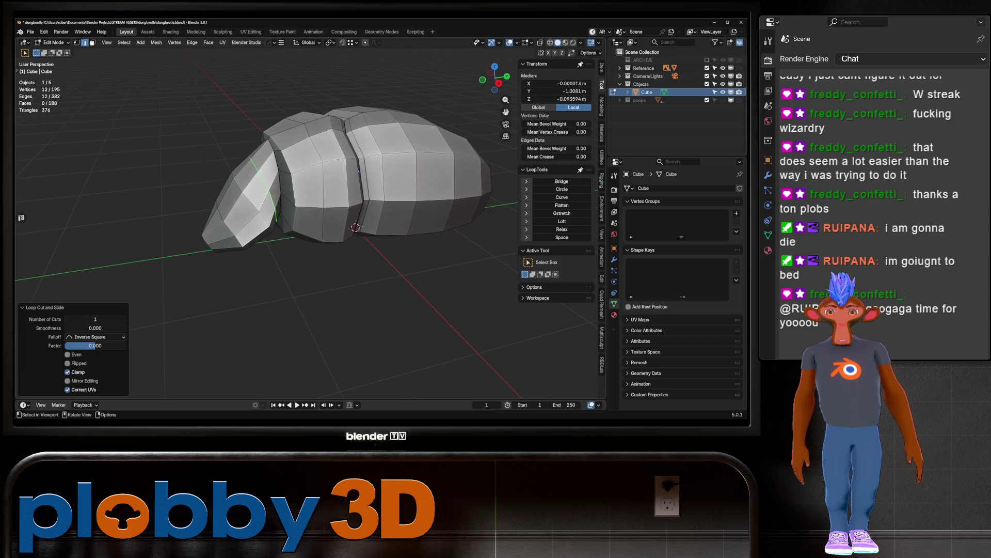
Step: Select the front tip faces and round them with To Sphere at 0.454
key(3)
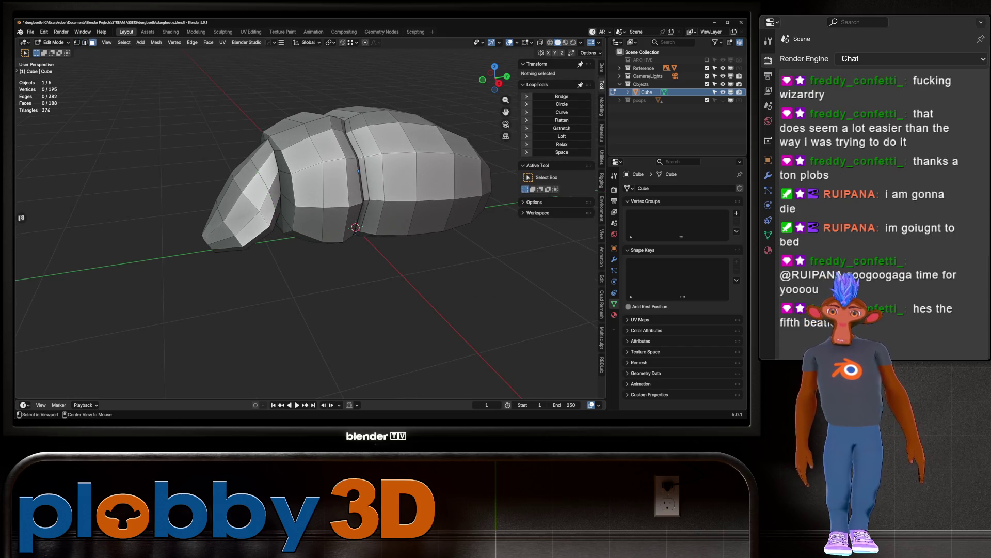
click(217, 227)
key(ctrl+KP_Add)
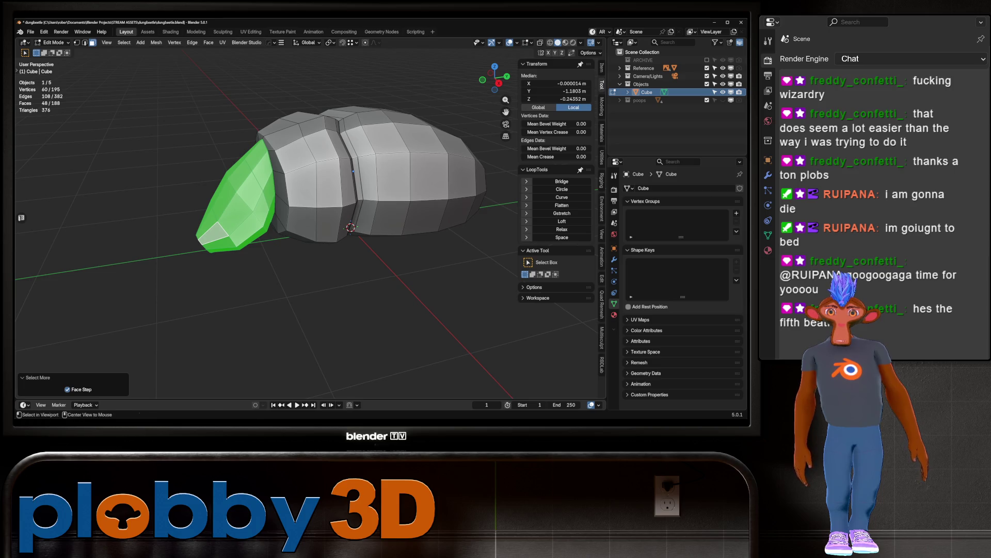
key(shift+alt+s)
key(Return)
Step: Move the rounded tip faces into place in the right side view
middle_drag(310, 232, 240, 196)
middle_drag(240, 258, 359, 188)
key(KP_3)
key(g)
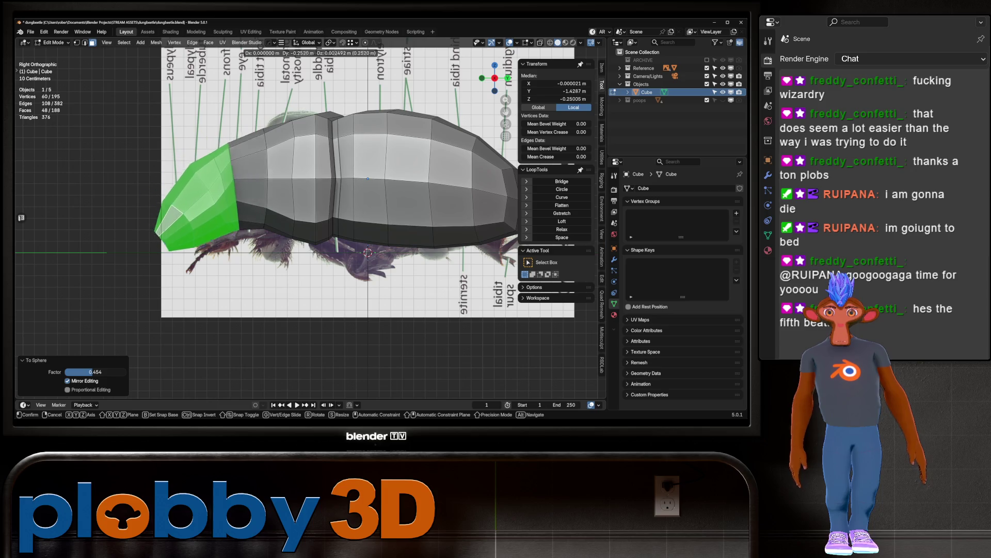
click(367, 252)
mouse_move(368, 252)
middle_down()
mouse_move(269, 227)
mouse_move(289, 289)
middle_up()
key(Tab)
Step: Back in Edit Mode, select an edge loop near the neck
mouse_move(299, 200)
middle_down()
mouse_move(395, 137)
mouse_move(365, 152)
middle_up()
key(Tab)
key(2)
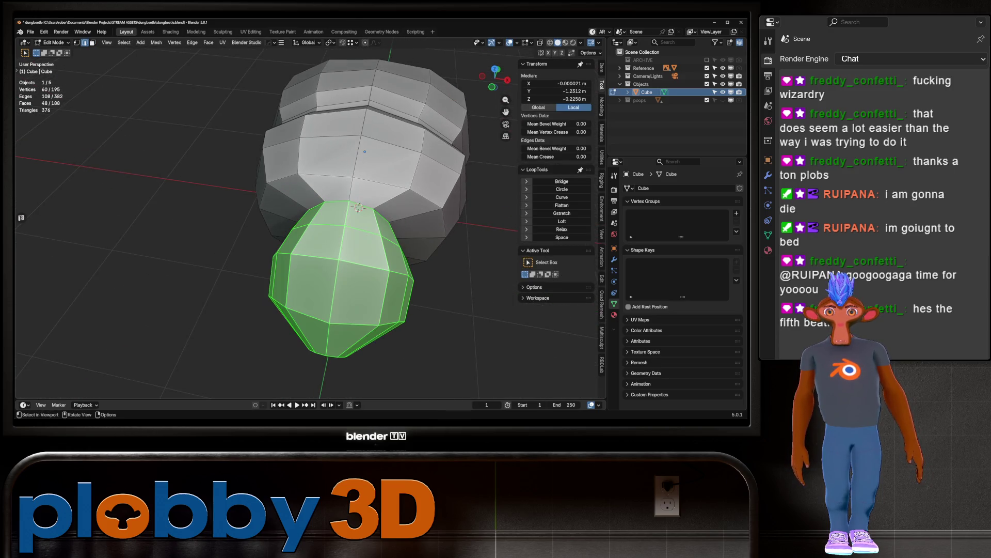
alt+click(358, 207)
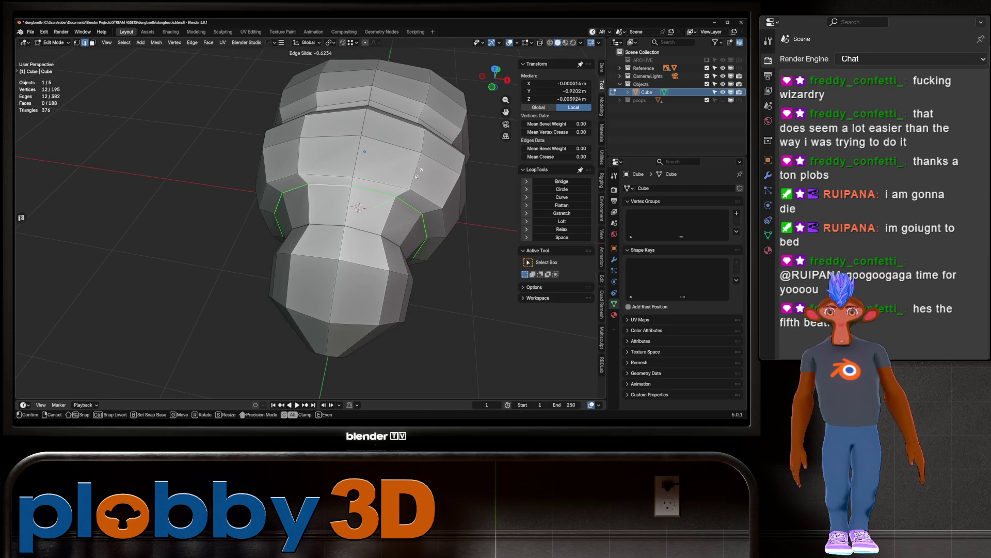
alt+click(358, 240)
middle_drag(358, 240, 397, 227)
Step: Dissolve the extra edge loop and edge-slide a neck loop to a new position
key(x)
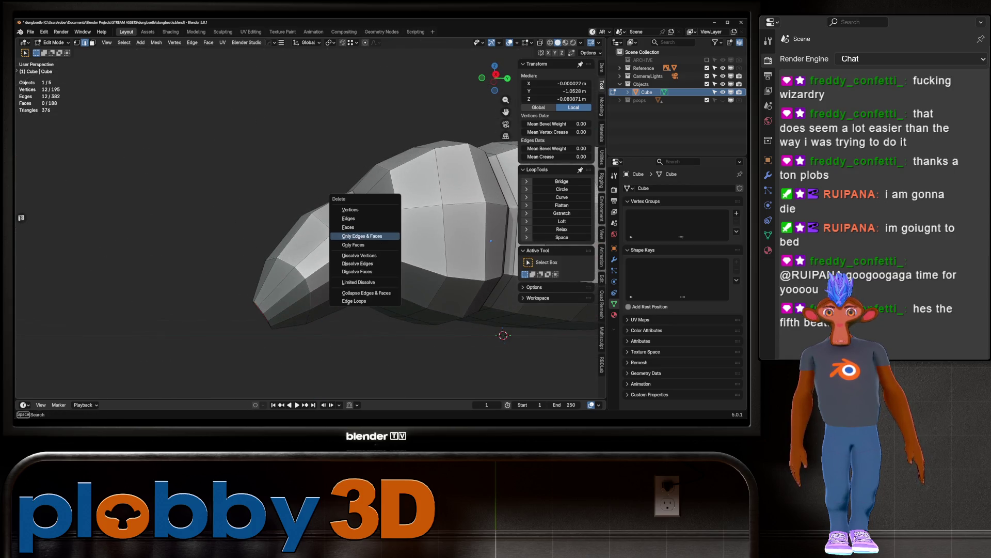
click(398, 232)
alt+click(368, 232)
key(g)
key(g)
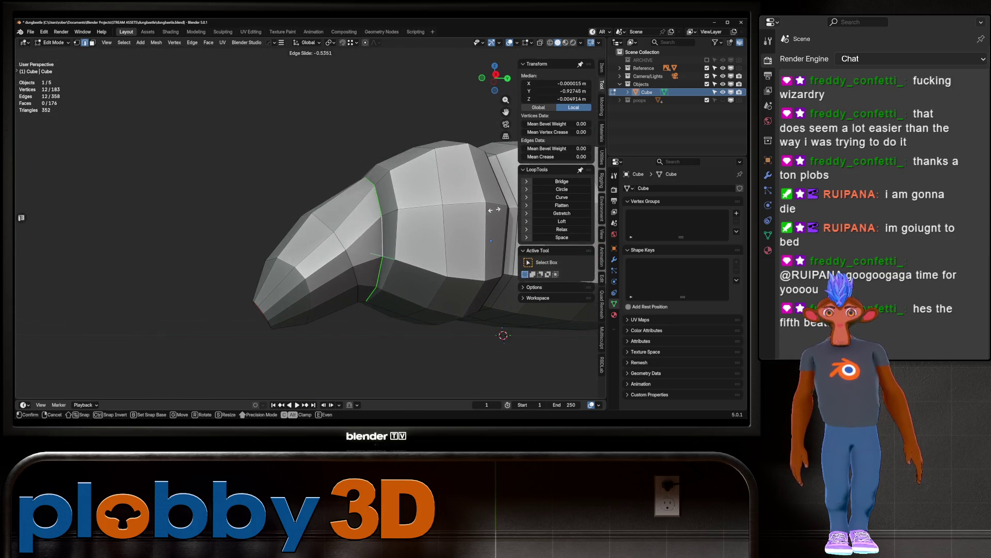
click(388, 246)
Step: Slide the neck loop again along the surface to refine its position
mouse_move(389, 246)
middle_down()
mouse_move(392, 216)
mouse_move(454, 155)
middle_up()
key(g)
key(g)
right_click(110, 146)
key(g)
middle_drag(111, 146, 196, 155)
key(g)
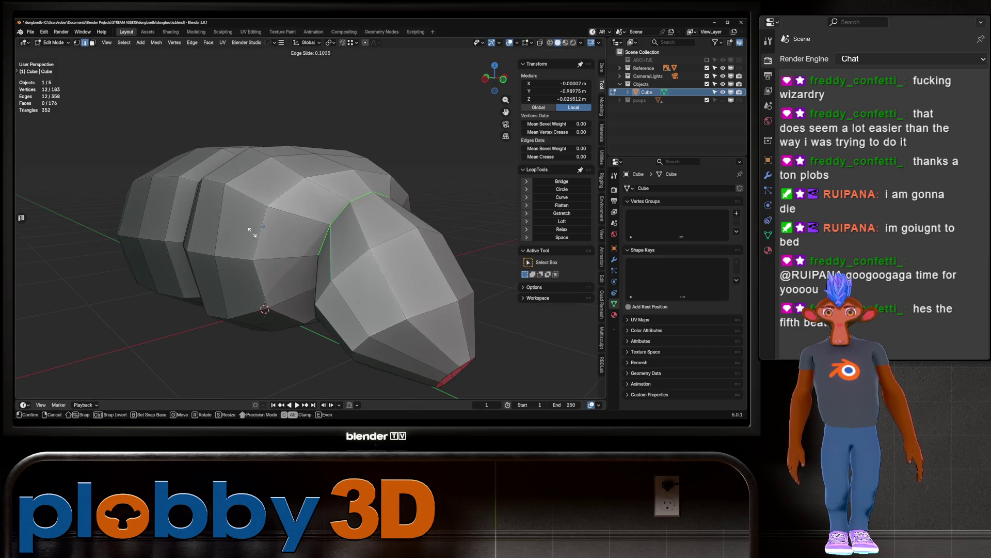
click(305, 268)
middle_drag(305, 268, 501, 258)
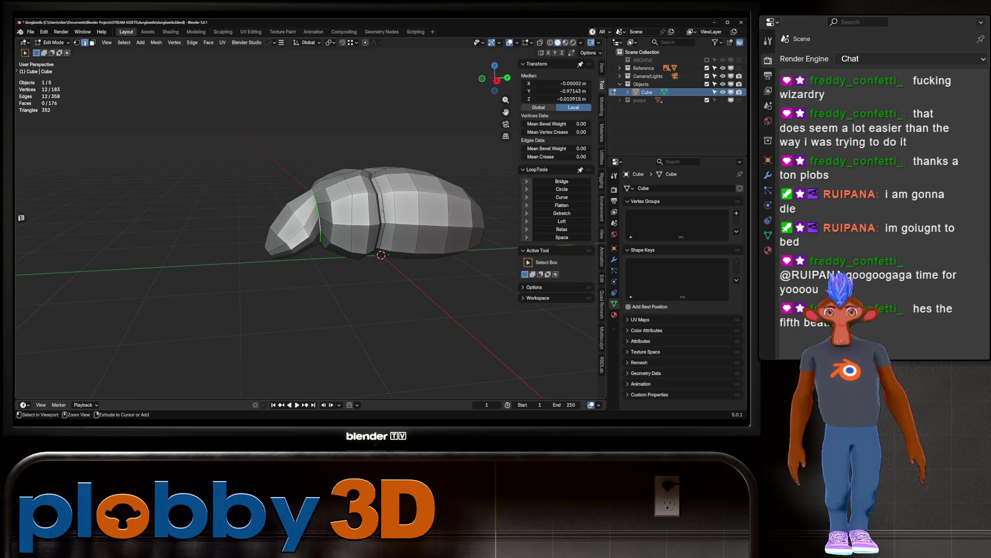
Step: Turn off X-ray, return to Object Mode and apply a level-1 subdivision
middle_drag(310, 232, 303, 206)
key(alt+z)
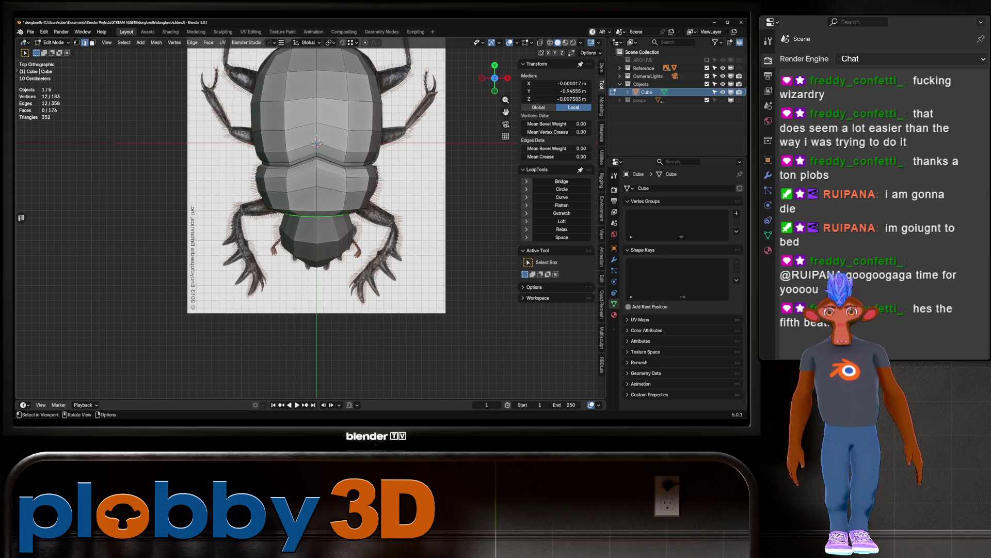
mouse_move(303, 207)
middle_down()
mouse_move(272, 173)
mouse_move(282, 206)
mouse_move(299, 155)
mouse_move(318, 196)
mouse_move(320, 171)
mouse_move(207, 184)
middle_up()
key(Tab)
key(ctrl+1)
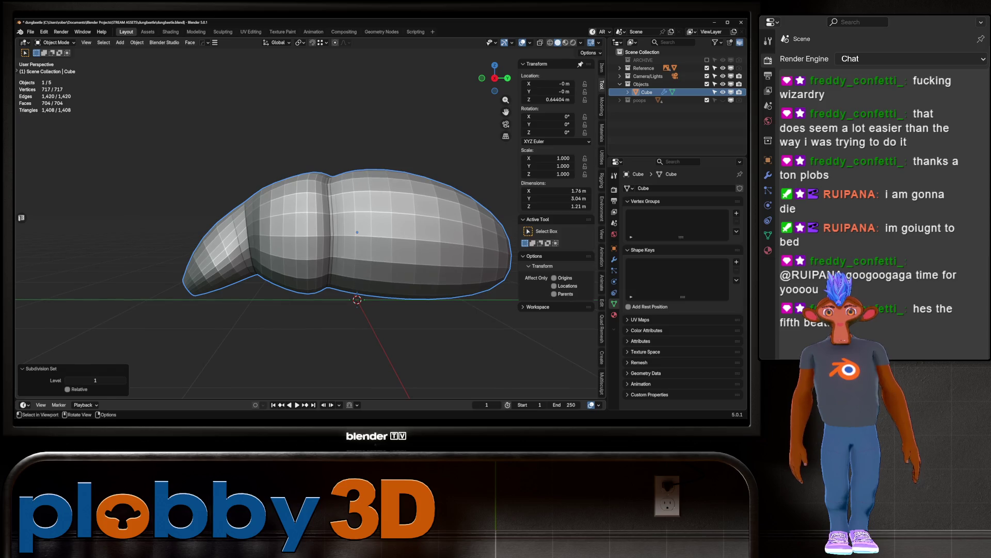
Step: Crease the edge loop behind the beetle's head to full sharpness (1)
key(Tab)
key(shift+e)
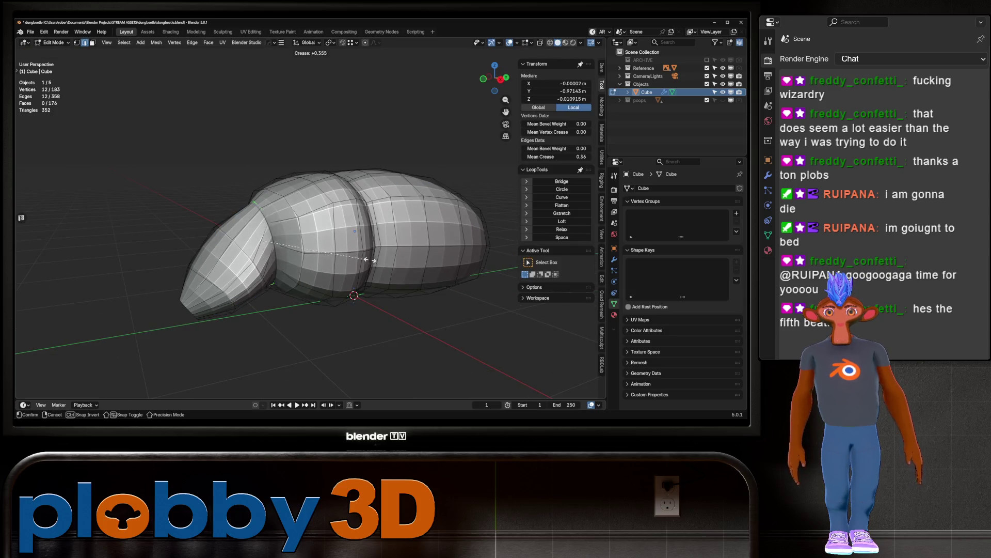
key(Escape)
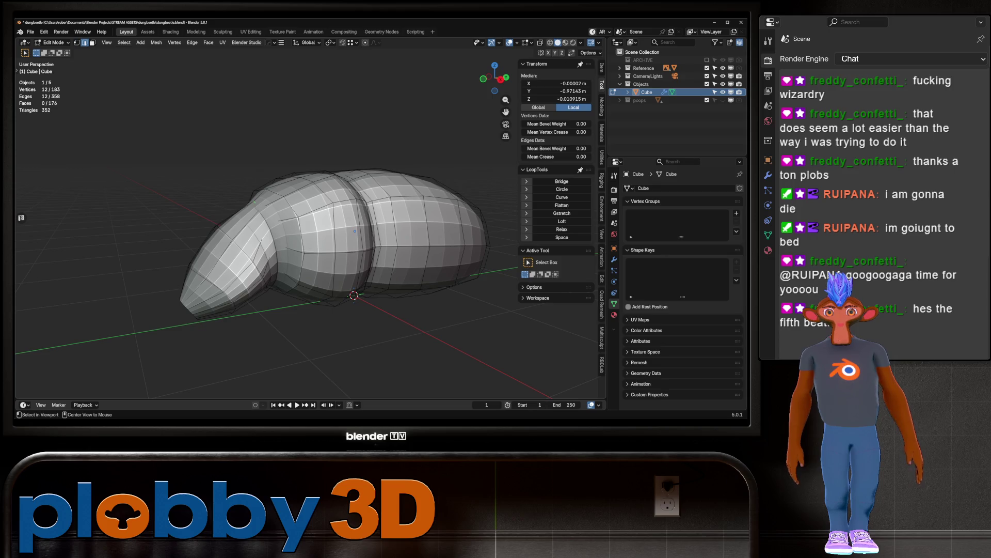
key(alt)
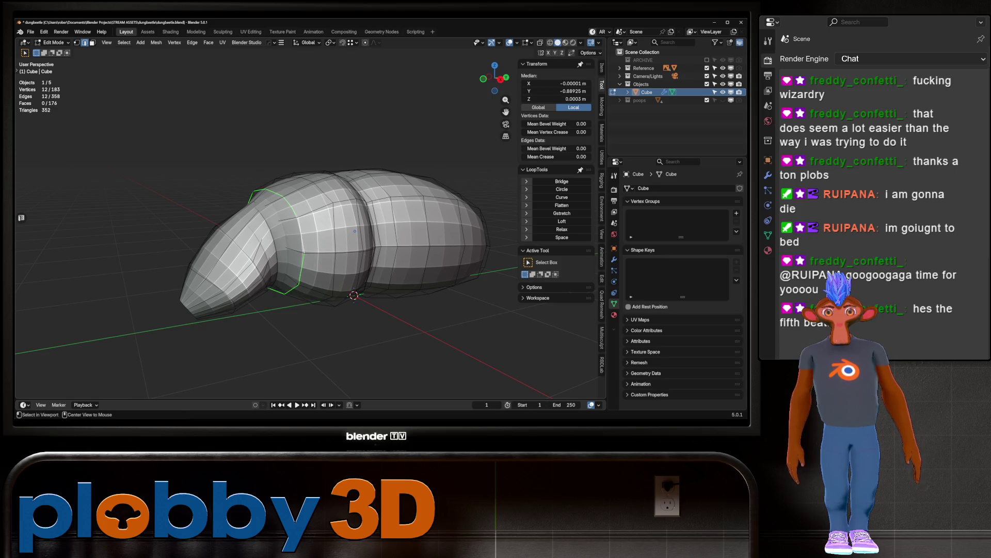
key(shift+e)
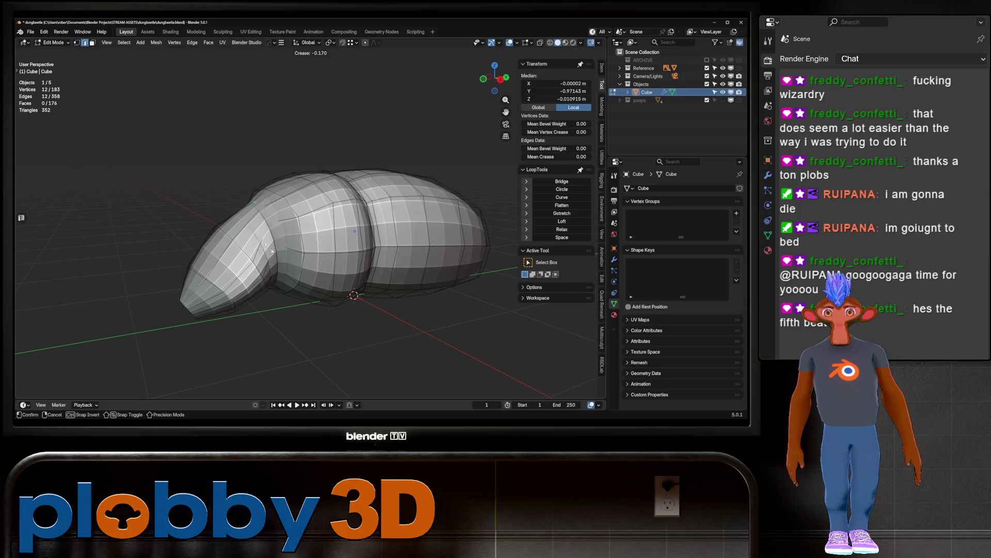
click(272, 249)
middle_drag(272, 248, 455, 261)
key(Tab)
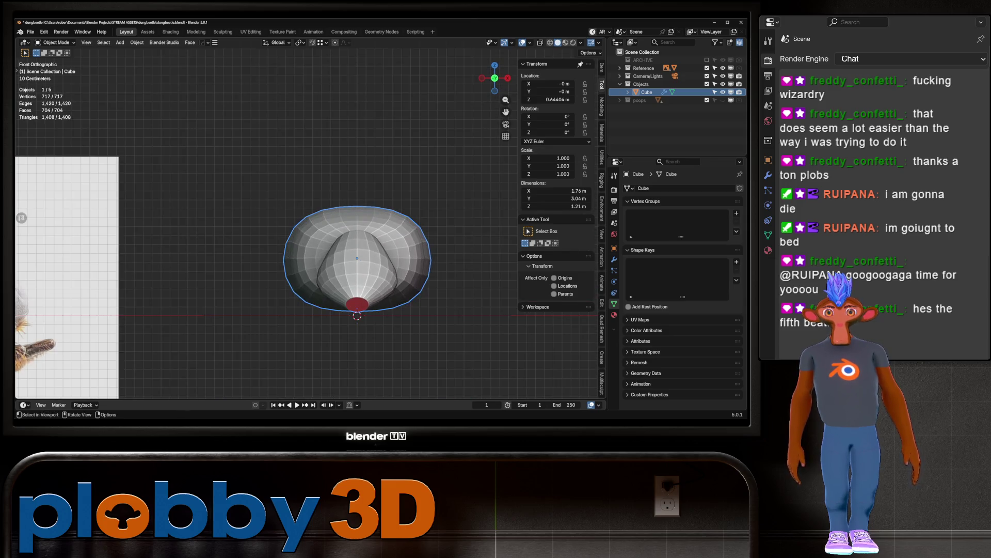
Step: Widen the loop behind the head along X by 1.263
scroll(361, 258, up, 1)
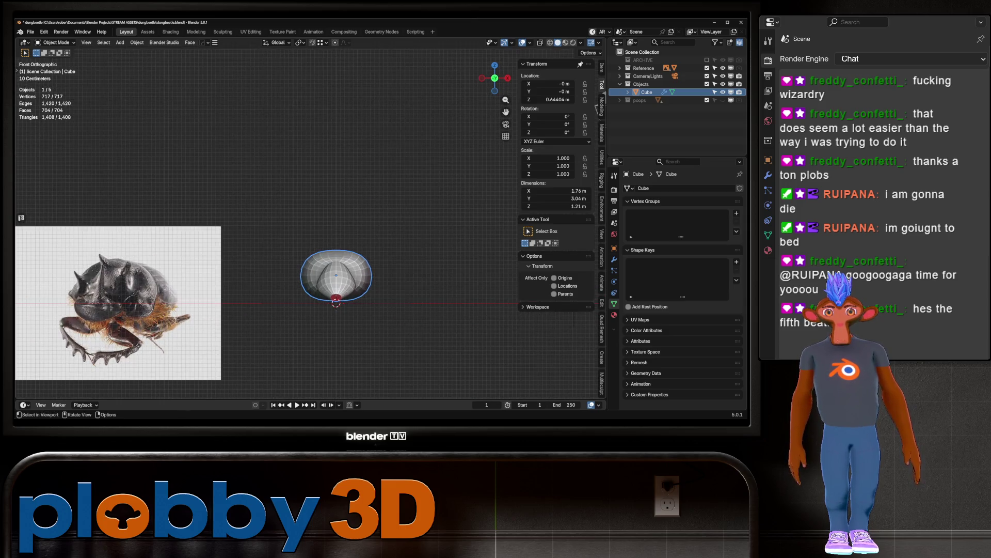
scroll(328, 266, up, 3)
key(Tab)
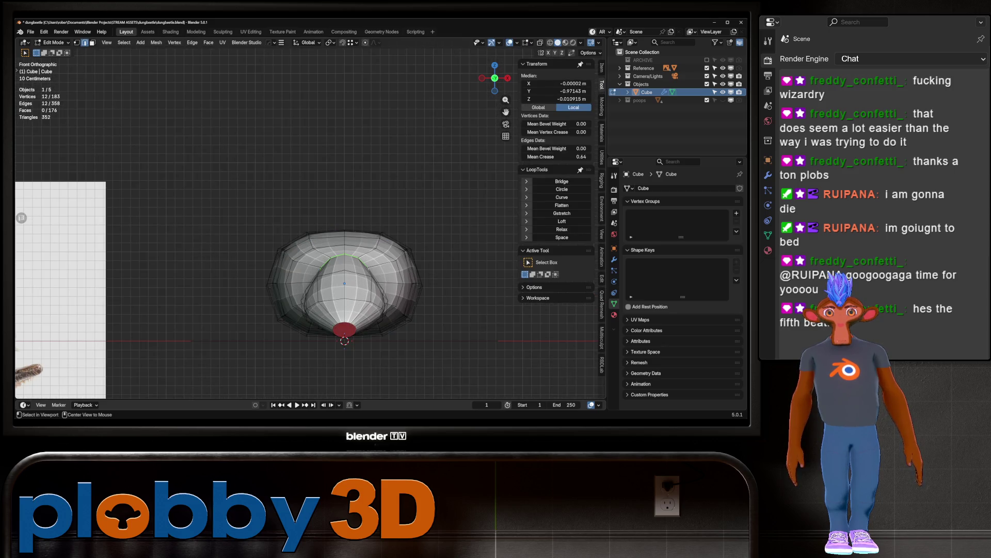
key(s)
key(x)
click(517, 296)
middle_drag(516, 295, 485, 247)
mouse_move(340, 265)
middle_down()
mouse_move(449, 253)
mouse_move(367, 295)
middle_up()
Step: Flatten the loop along Z to 0.775, then widen it further along X
key(s)
key(z)
click(435, 259)
key(s)
key(x)
click(224, 258)
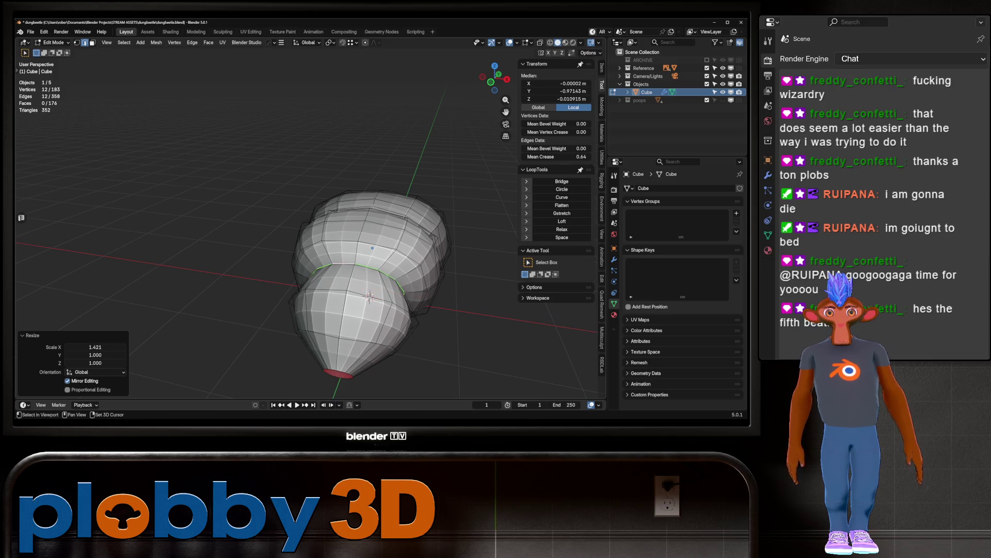
key(Tab)
mouse_move(224, 259)
middle_down()
mouse_move(253, 232)
mouse_move(57, 238)
mouse_move(36, 207)
middle_up()
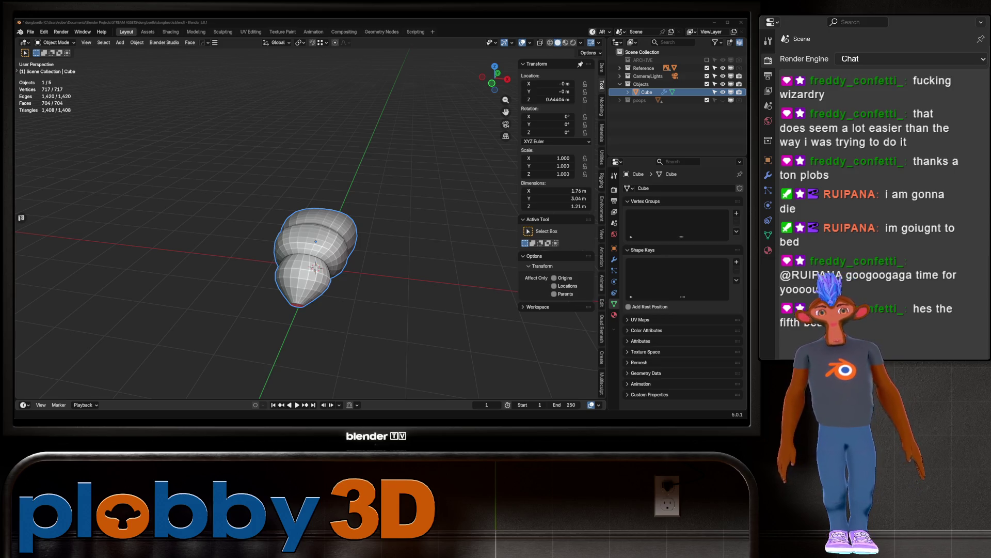
mouse_move(310, 232)
middle_down()
mouse_move(320, 196)
mouse_move(310, 217)
mouse_move(330, 279)
mouse_move(310, 258)
middle_up()
Step: Select the open tip's boundary loop, fill it with a face, and inset the cap
scroll(310, 217, up, 3)
key(Tab)
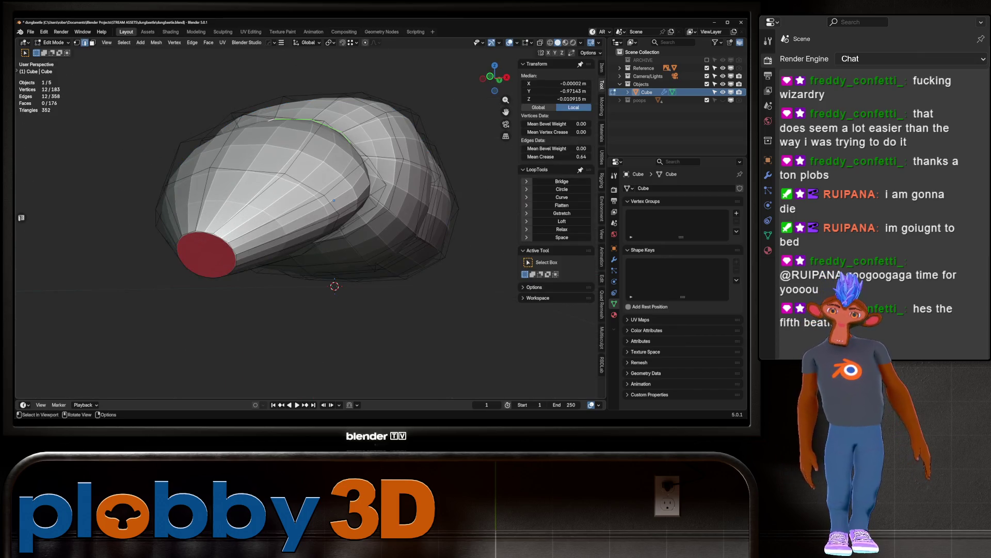
alt+click(235, 258)
right_click(235, 261)
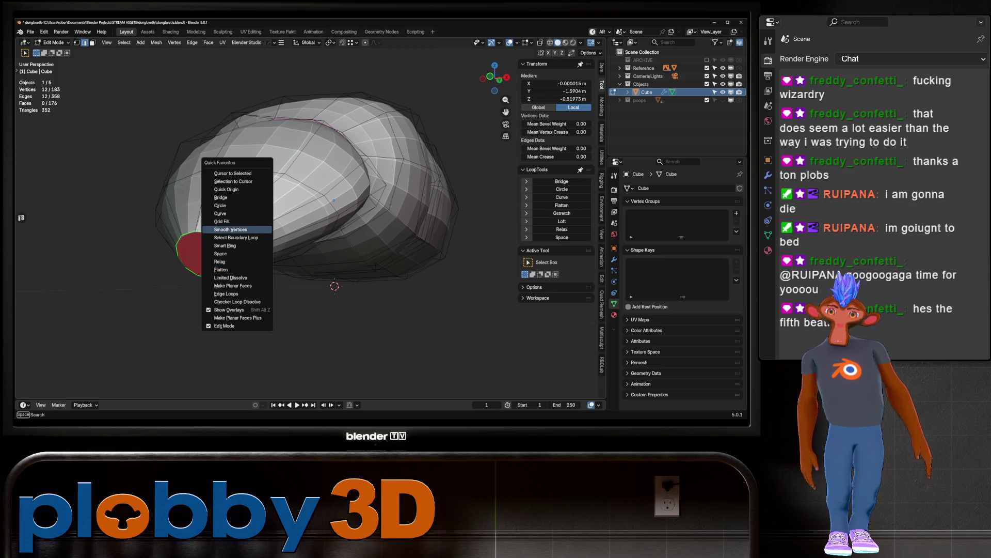
key(Escape)
key(f)
key(i)
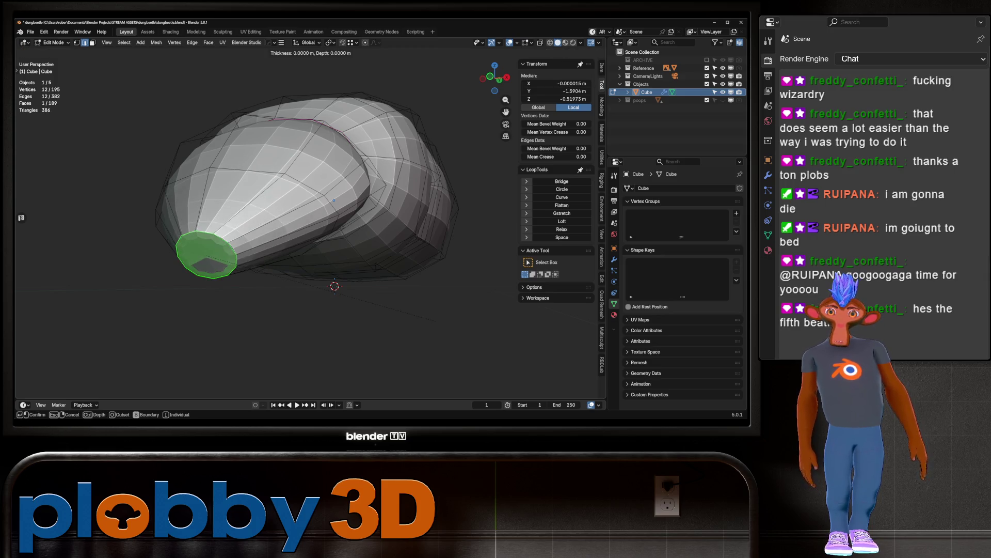
click(324, 286)
Step: Grid-fill the cap, reducing span to 2 and adjusting offset for a symmetric pattern
key(q)
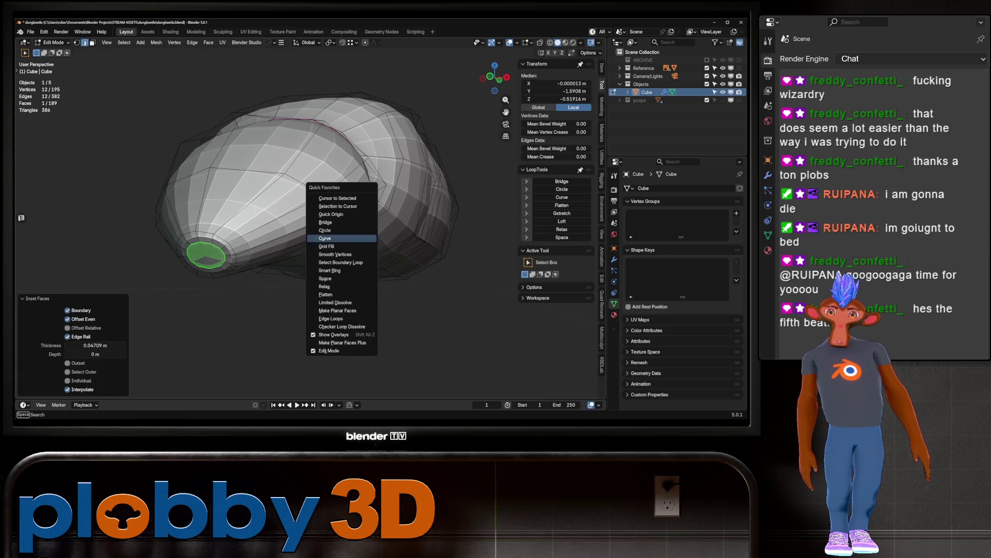
click(326, 247)
middle_drag(327, 246, 289, 229)
click(67, 372)
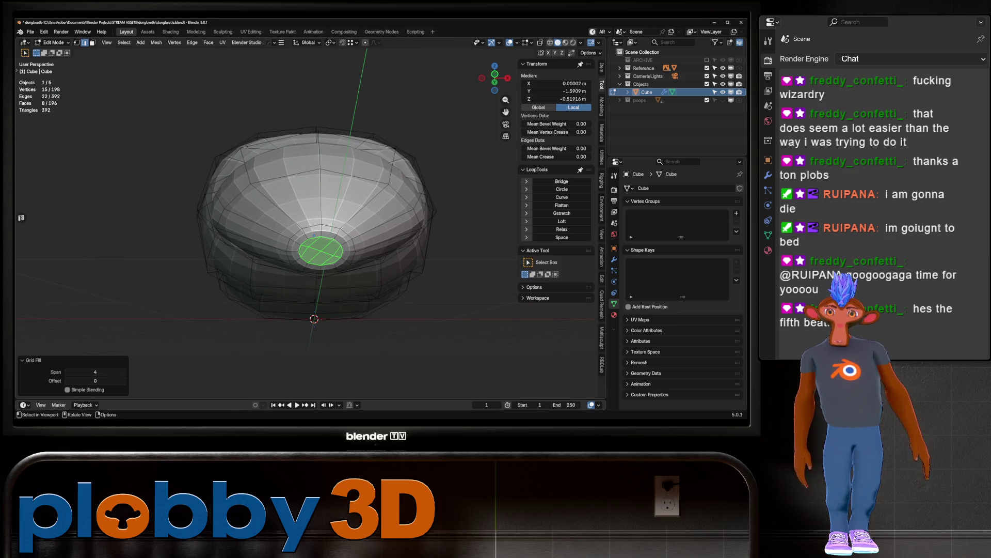
click(67, 372)
click(67, 372)
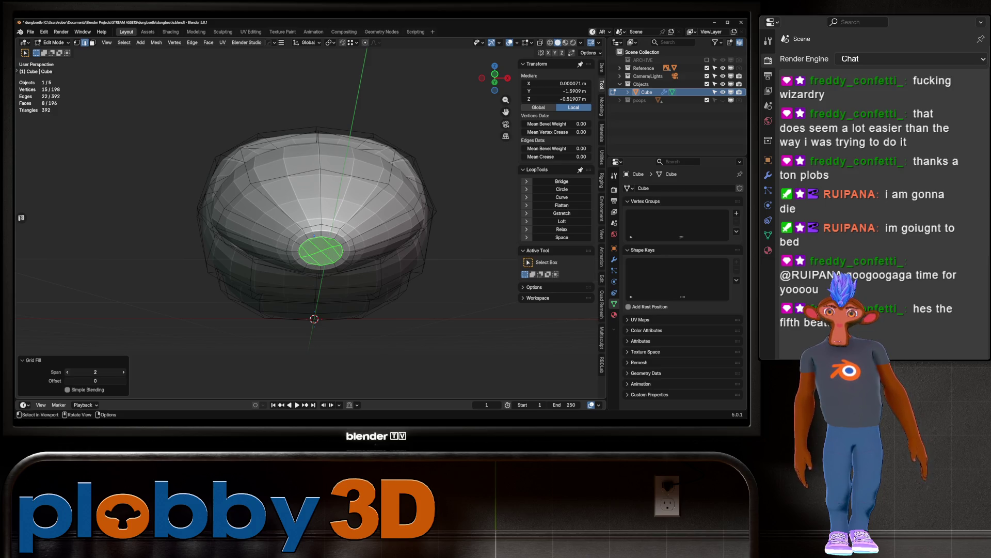
click(67, 380)
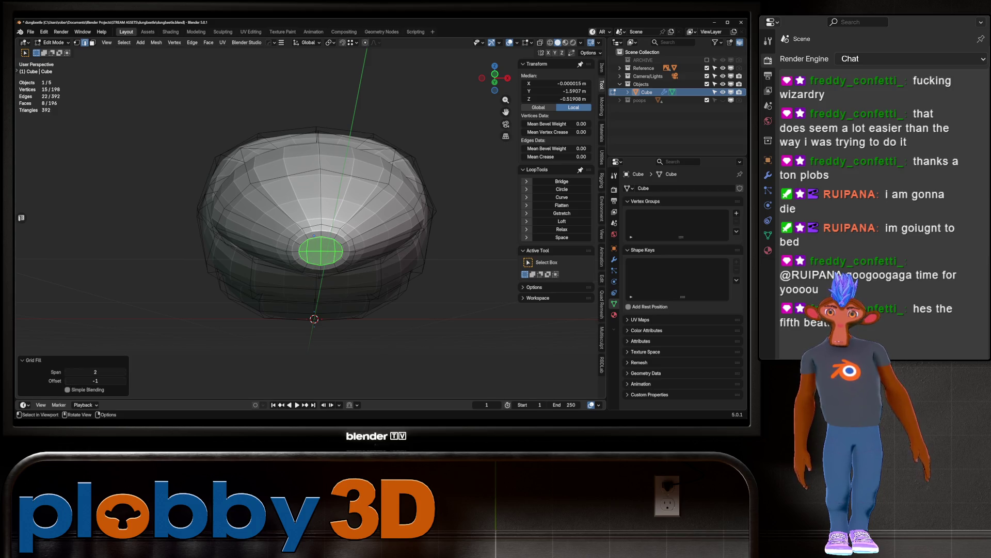
click(124, 372)
click(123, 371)
click(123, 381)
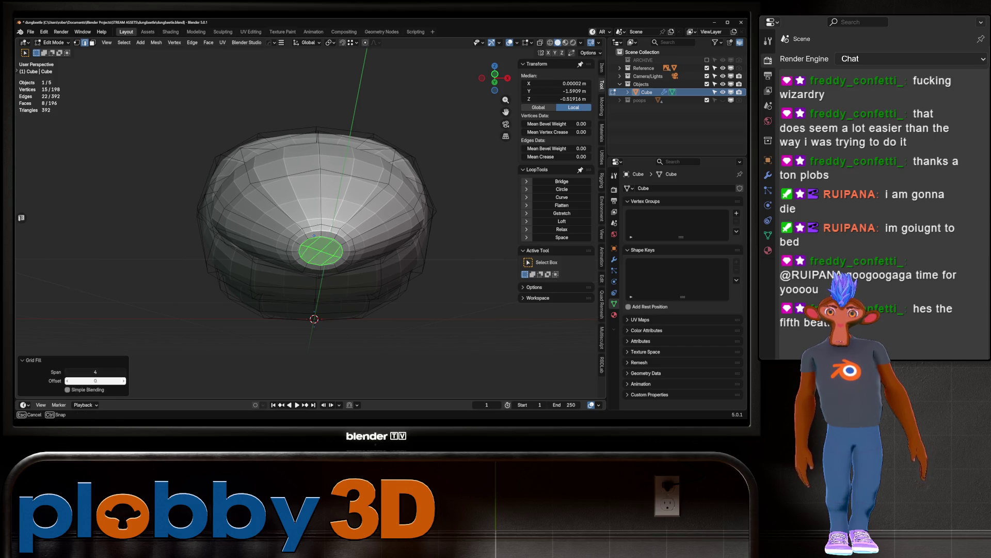
click(331, 405)
Step: Select the cap face, grow the selection, and apply Smooth Vertices twice
key(3)
key(alt+a)
middle_drag(314, 235, 428, 222)
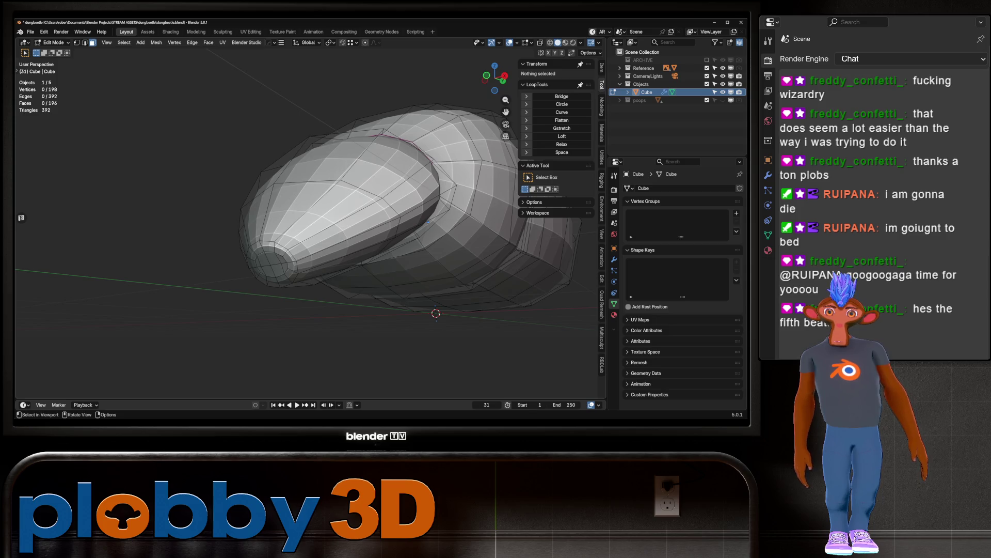
click(268, 264)
key(ctrl+KP_Add)
key(ctrl+KP_Add)
key(q)
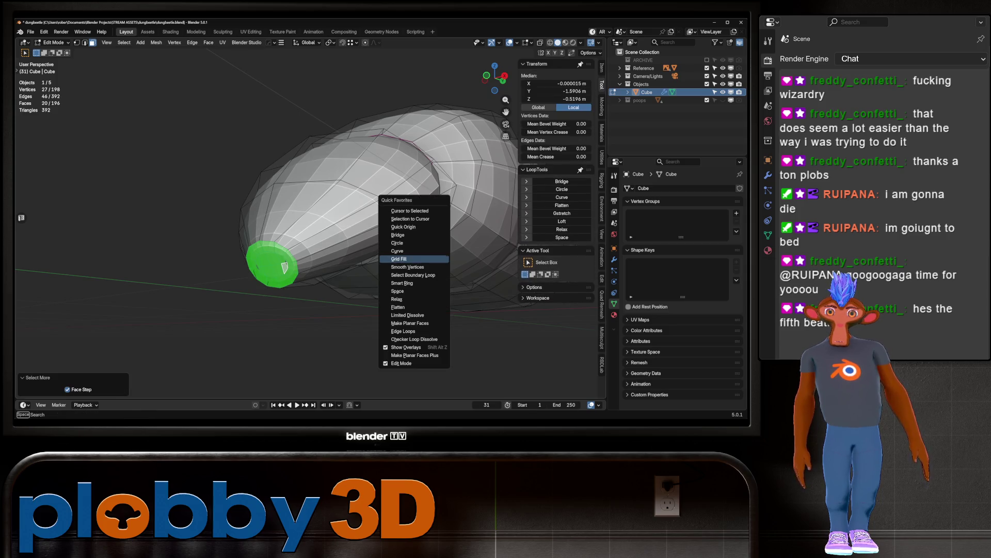
click(407, 267)
key(q)
click(403, 268)
key(Tab)
mouse_move(428, 222)
middle_down()
mouse_move(362, 235)
mouse_move(346, 207)
mouse_move(315, 191)
mouse_move(338, 147)
mouse_move(331, 212)
middle_up()
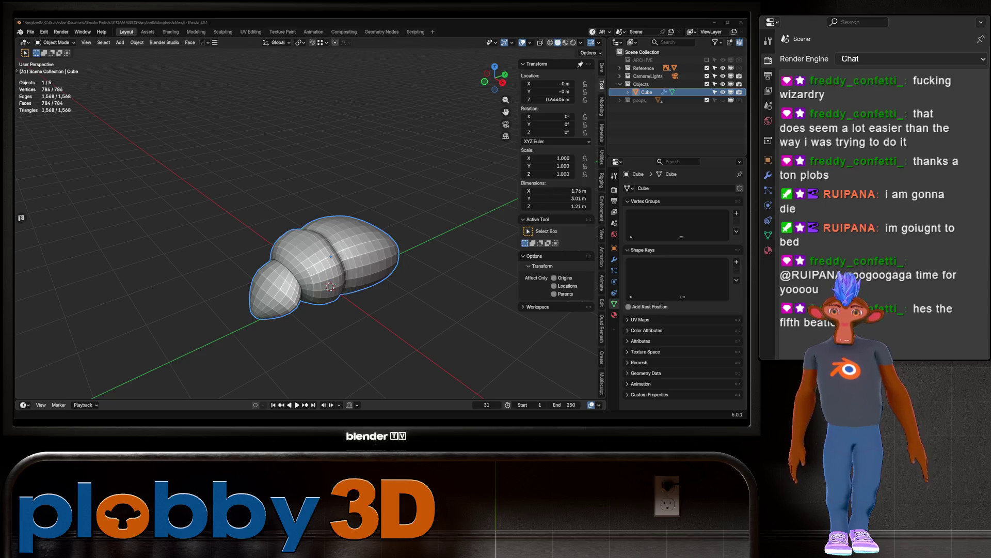
Step: Add a Subdivision modifier to the body with Ctrl+1
mouse_move(310, 232)
middle_down()
mouse_move(326, 289)
mouse_move(393, 274)
mouse_move(392, 248)
mouse_move(377, 240)
middle_up()
key(ctrl+1)
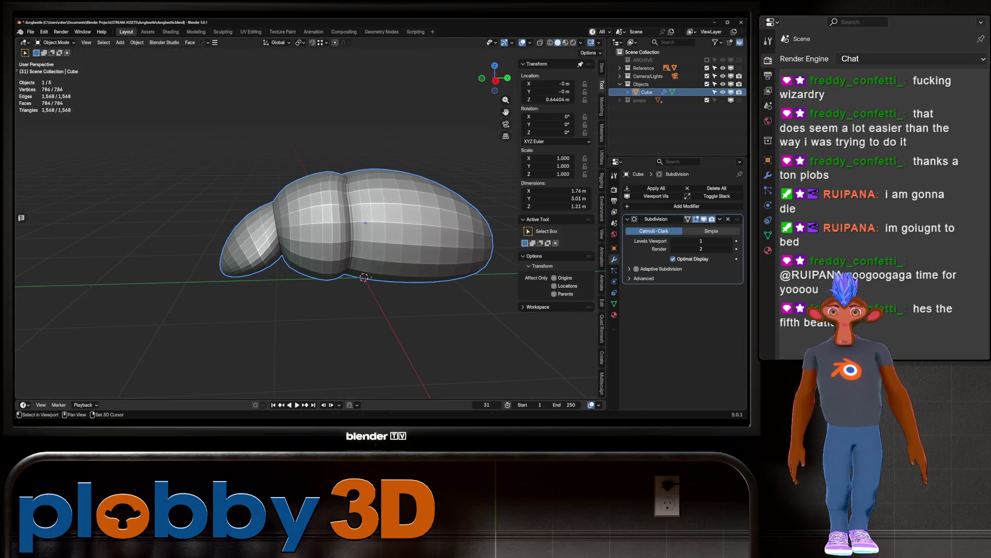
key(shift+d)
key(Escape)
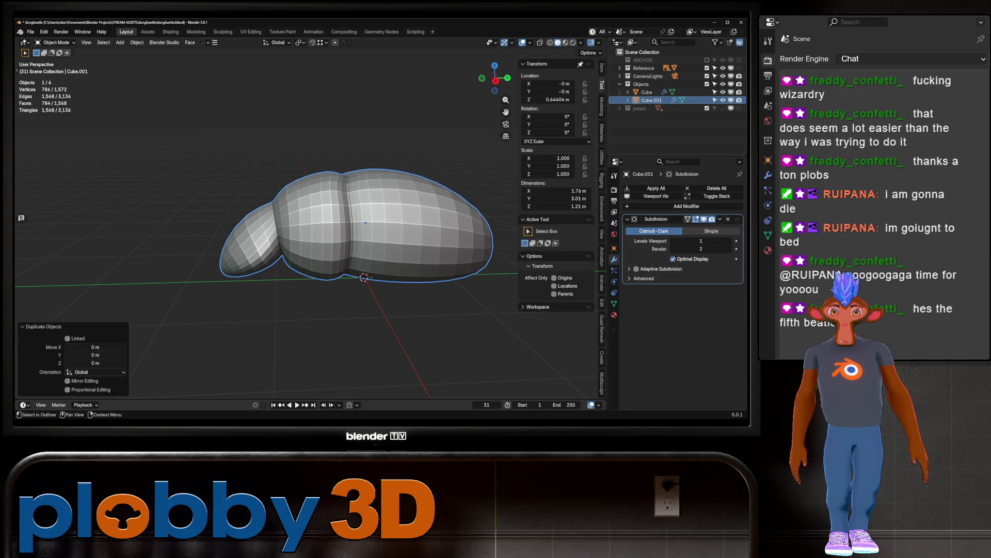
key(Delete)
Step: Rename the object 'beetle', hide a backup copy beetle.001, and apply the Subdivision
double_click(646, 92)
text(eetle)
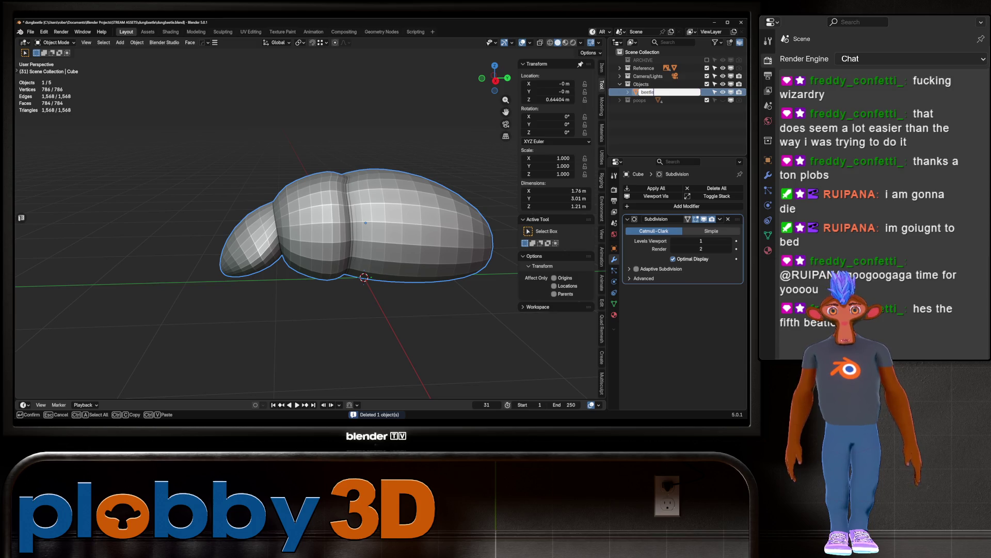
key(Return)
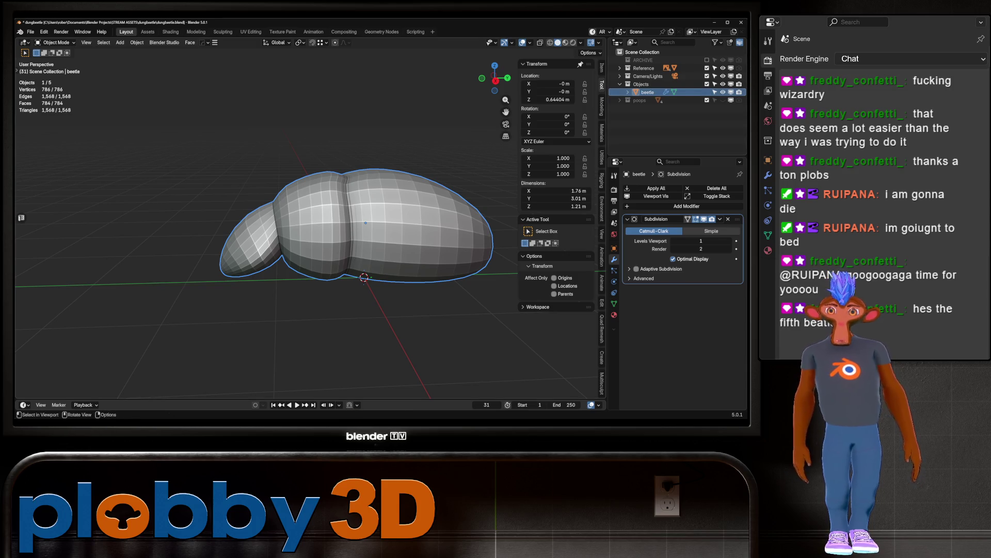
key(shift+d)
key(Escape)
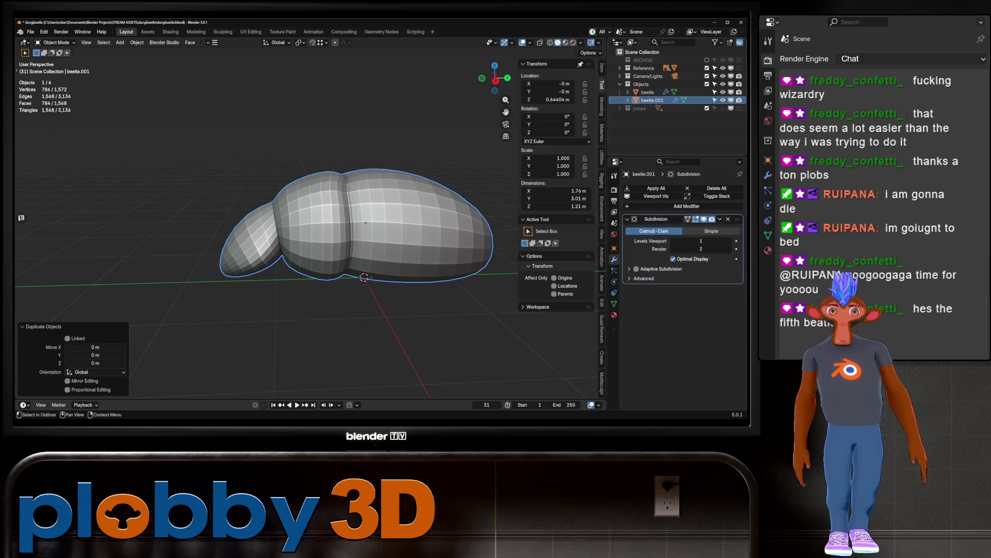
key(h)
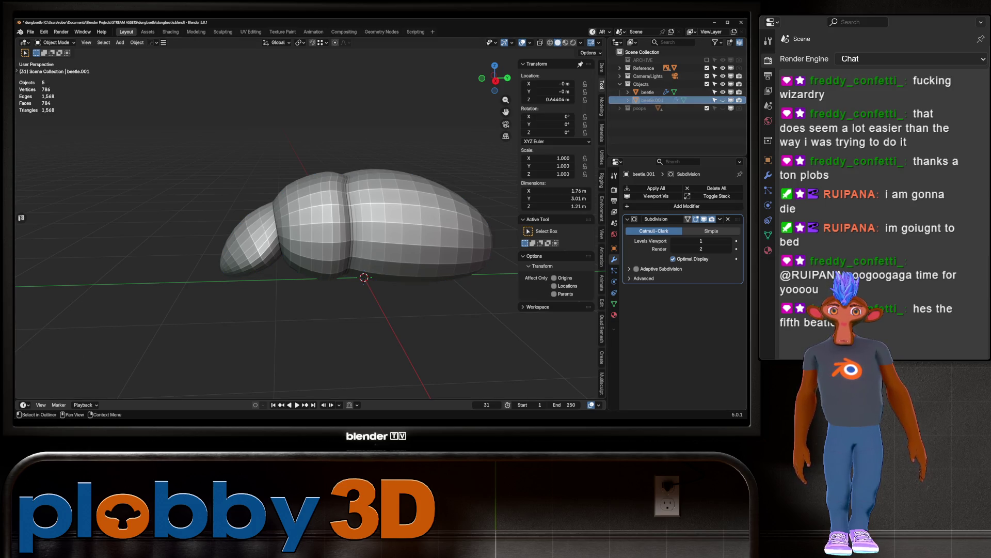
click(647, 92)
key(ctrl+a)
Step: Dissolve the two lobe-crease edge loops and the vertical seam loop
key(Tab)
mouse_move(310, 232)
middle_down()
mouse_move(330, 206)
mouse_move(382, 233)
mouse_move(361, 235)
middle_up()
scroll(361, 222, up, 5)
key(2)
alt+click(327, 232)
alt+shift+click(336, 233)
key(x)
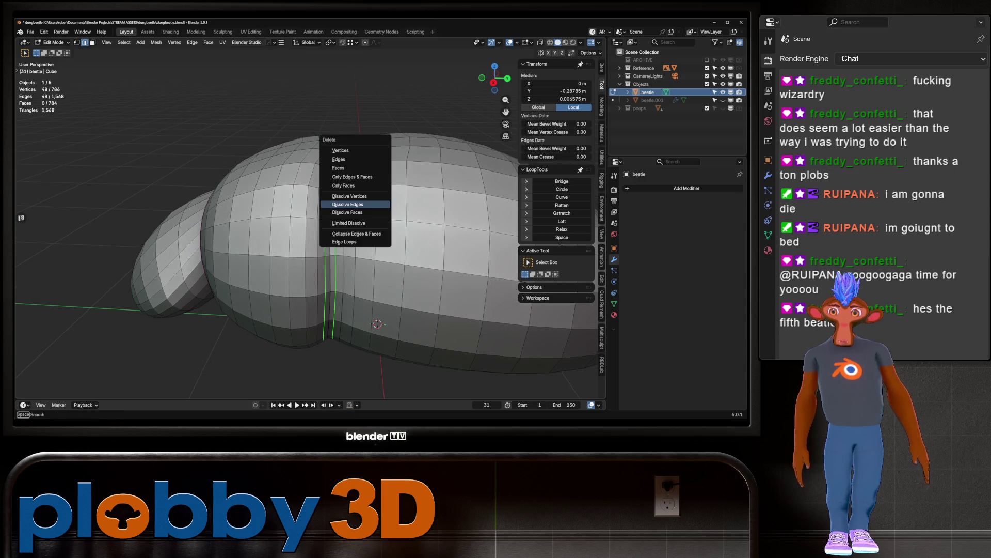
click(362, 204)
mouse_move(362, 204)
middle_down()
mouse_move(358, 172)
mouse_move(344, 185)
middle_up()
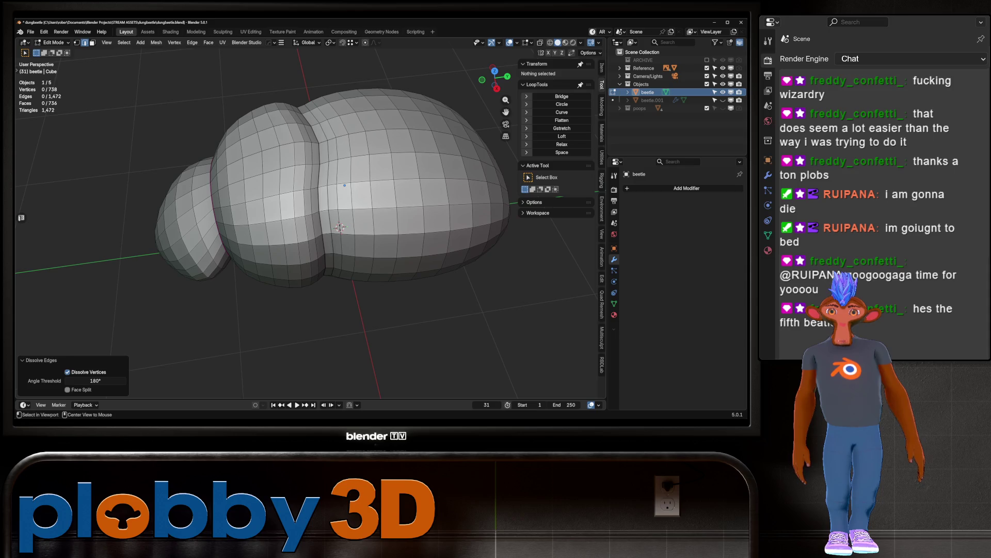
alt+click(345, 185)
key(x)
click(356, 228)
Step: Select the ring of loops around the lobe seam and space them evenly
middle_drag(356, 227, 350, 243)
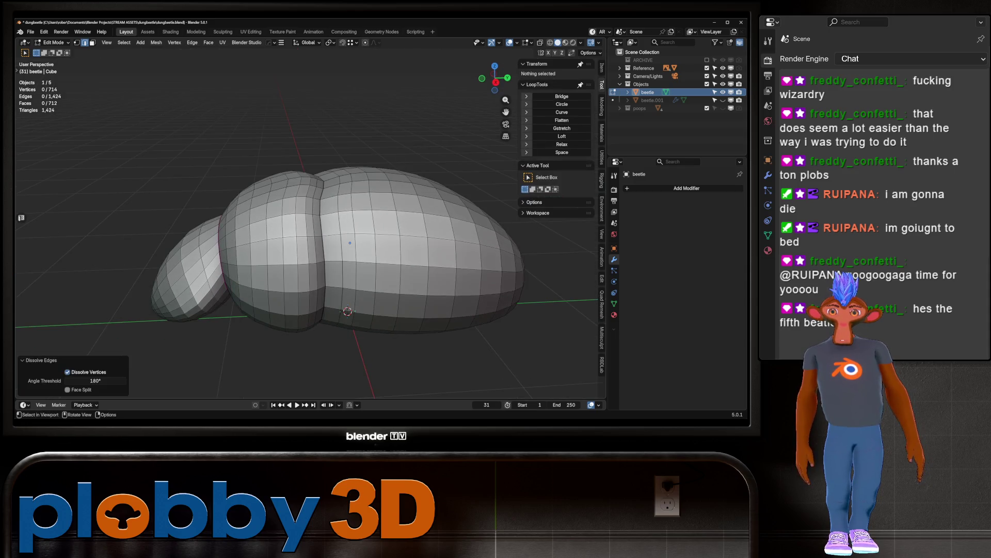
click(316, 182)
middle_drag(316, 182, 309, 228)
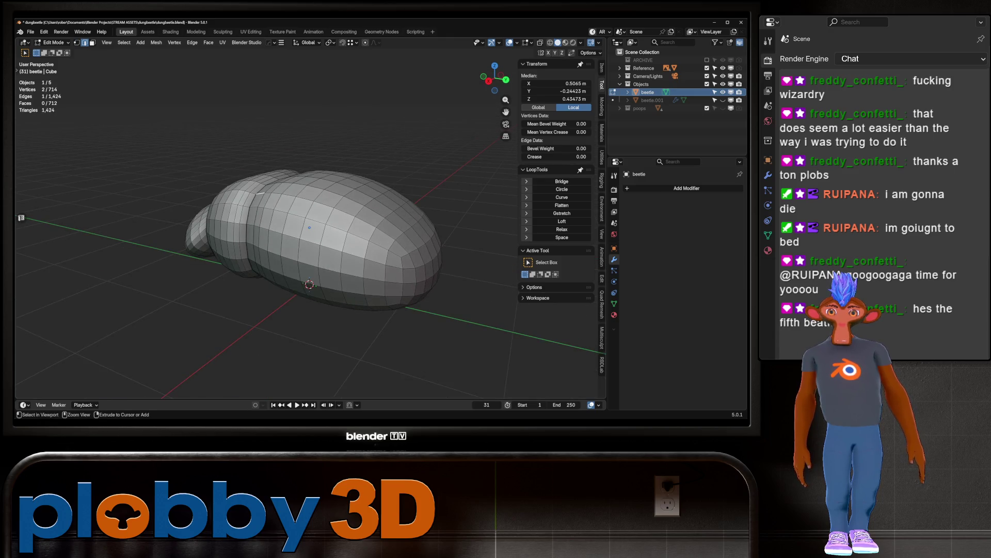
ctrl+alt+click(259, 194)
right_click(439, 194)
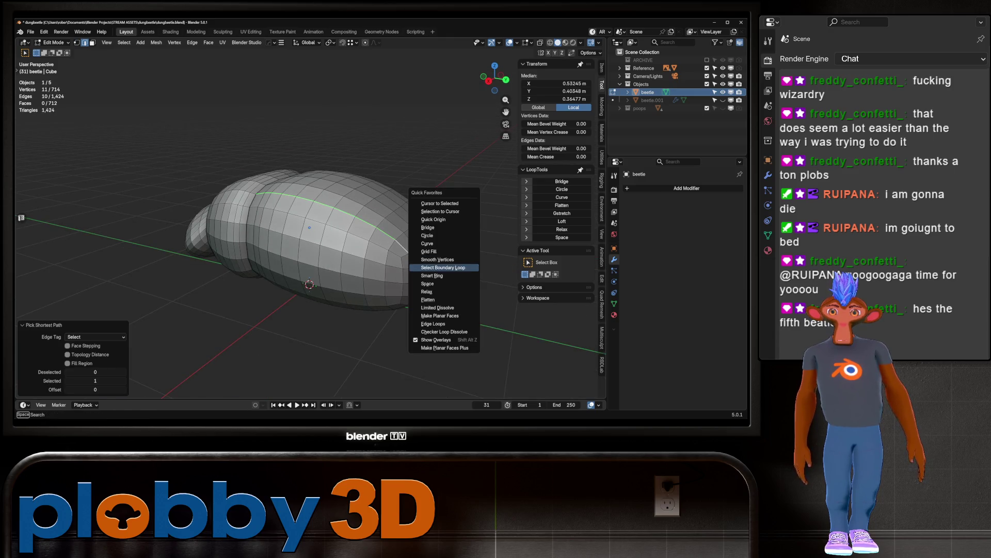
click(449, 274)
mouse_move(310, 228)
middle_down()
mouse_move(388, 234)
mouse_move(285, 234)
mouse_move(315, 287)
middle_up()
click(562, 237)
key(Tab)
Step: Select the upper body part in top view over the reference image
key(alt+a)
middle_drag(393, 287, 360, 207)
key(KP_7)
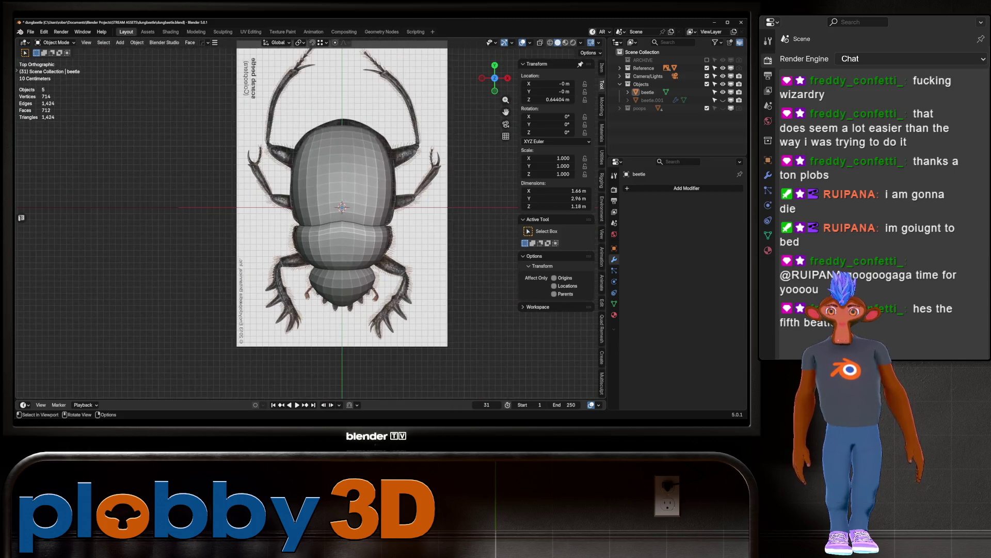
key(Tab)
key(l)
middle_drag(341, 232, 341, 166)
key(2)
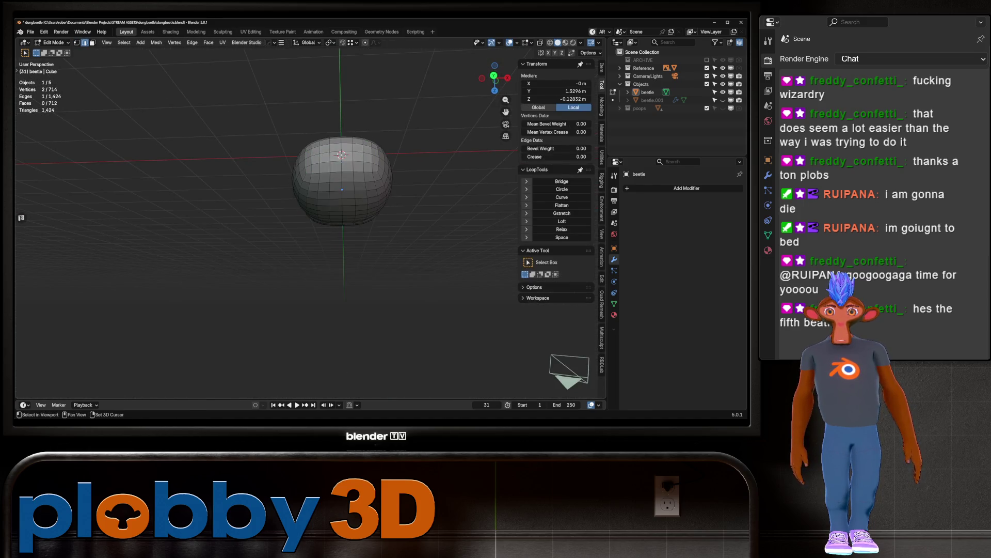
key(KP_7)
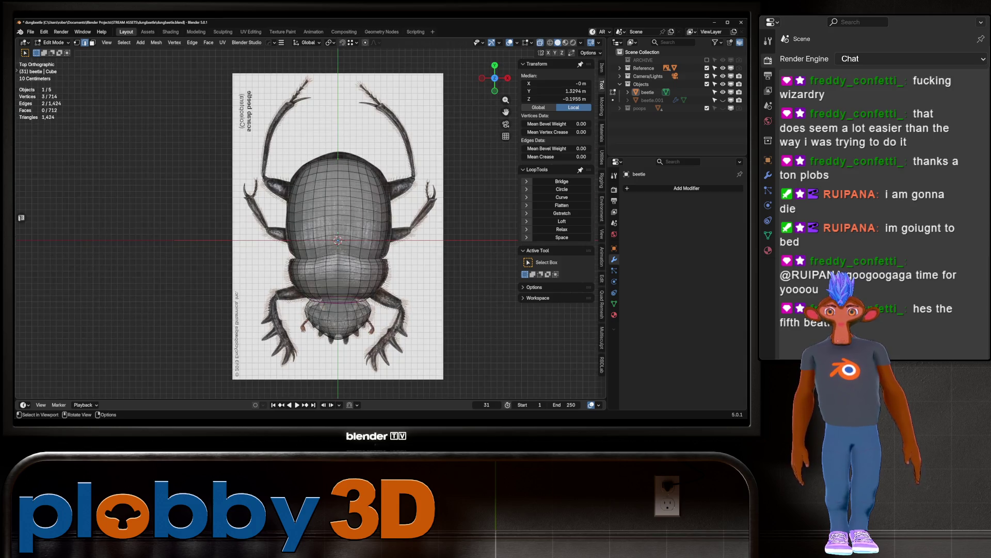
Step: Stretch the front body forward along Y with proportional editing
key(o)
key(g)
key(y)
scroll(338, 160, up, 3)
scroll(338, 155, up, 3)
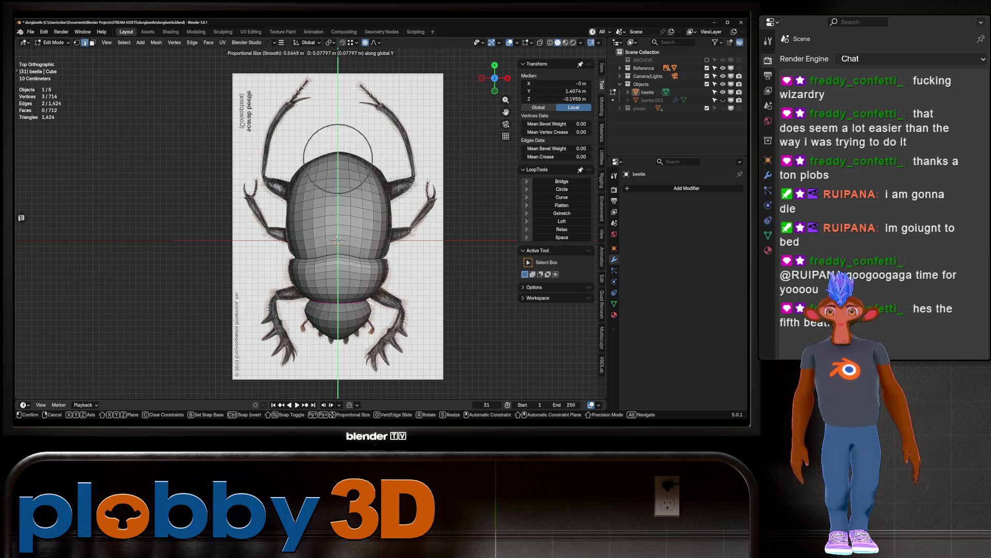
click(333, 152)
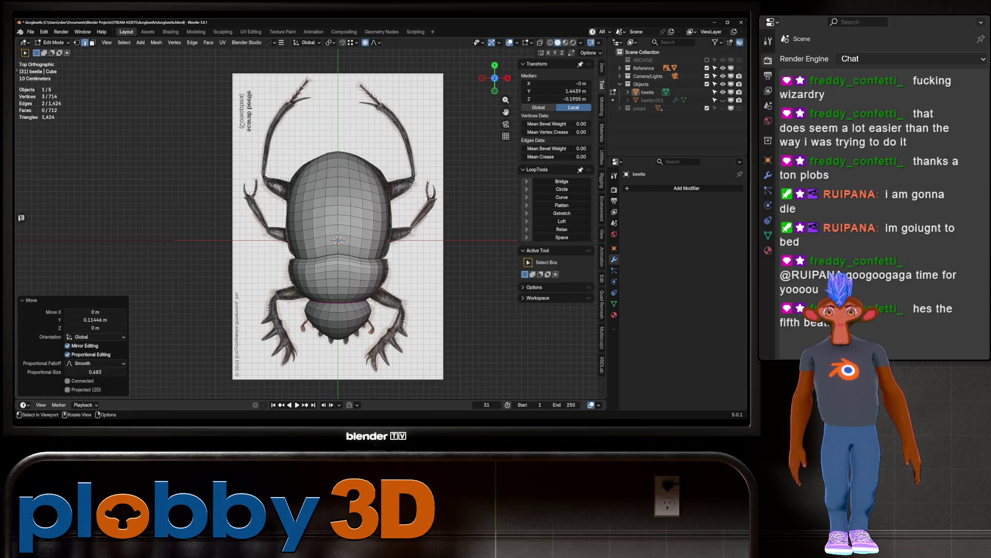
Step: Widen the thorax loop along X to match the reference outline
alt+click(336, 168)
key(s)
key(x)
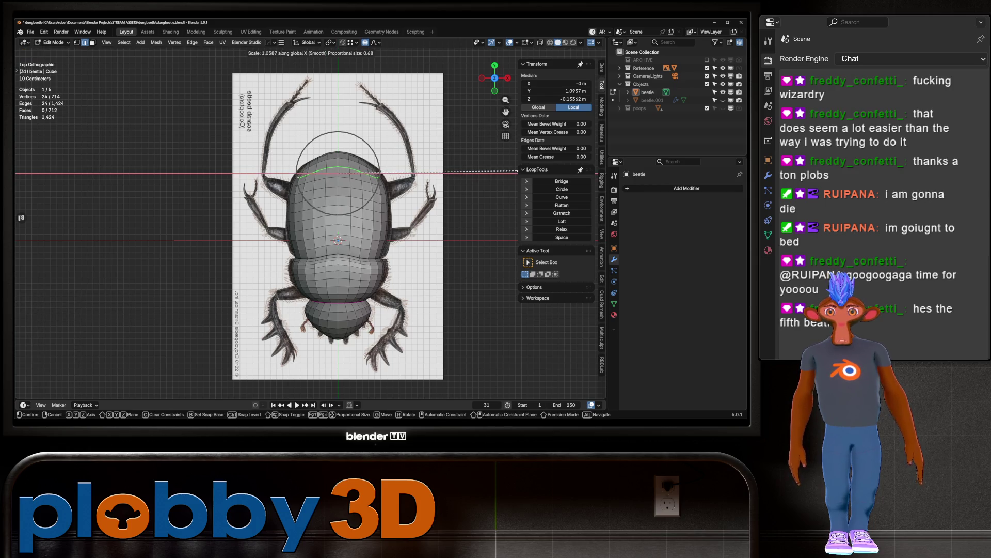
click(522, 171)
key(Tab)
mouse_move(521, 171)
middle_down()
mouse_move(496, 103)
mouse_move(454, 176)
mouse_move(434, 147)
mouse_move(413, 155)
middle_up()
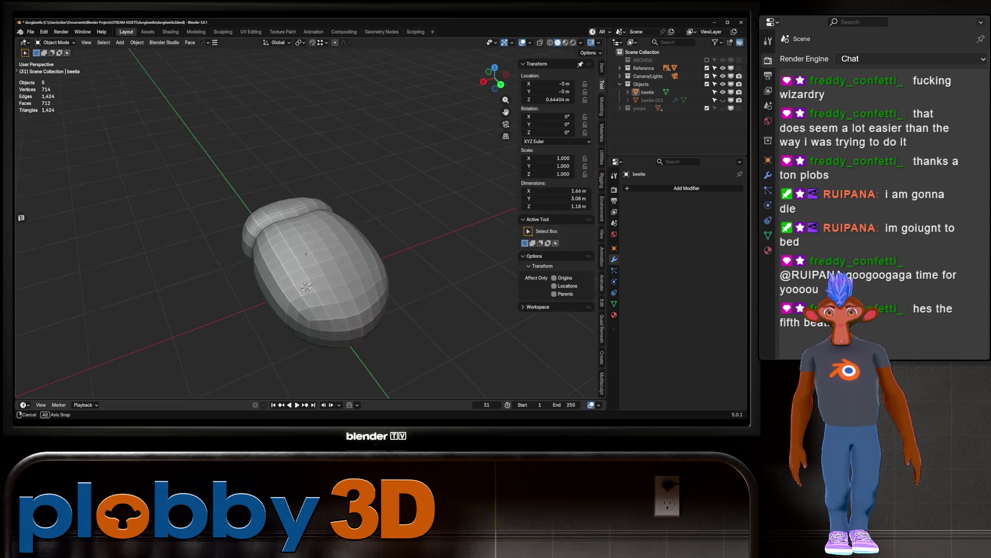
Step: Select the first segment seam's edge path and push it inward
key(Tab)
middle_drag(371, 320, 386, 364)
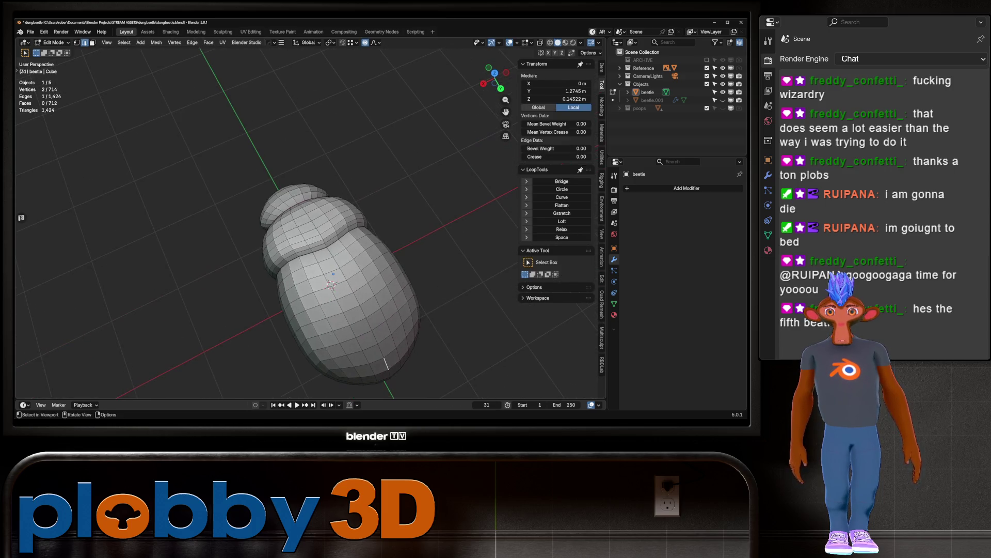
mouse_move(387, 364)
middle_down()
mouse_move(323, 388)
mouse_move(397, 362)
middle_up()
ctrl+click(324, 388)
text(o)
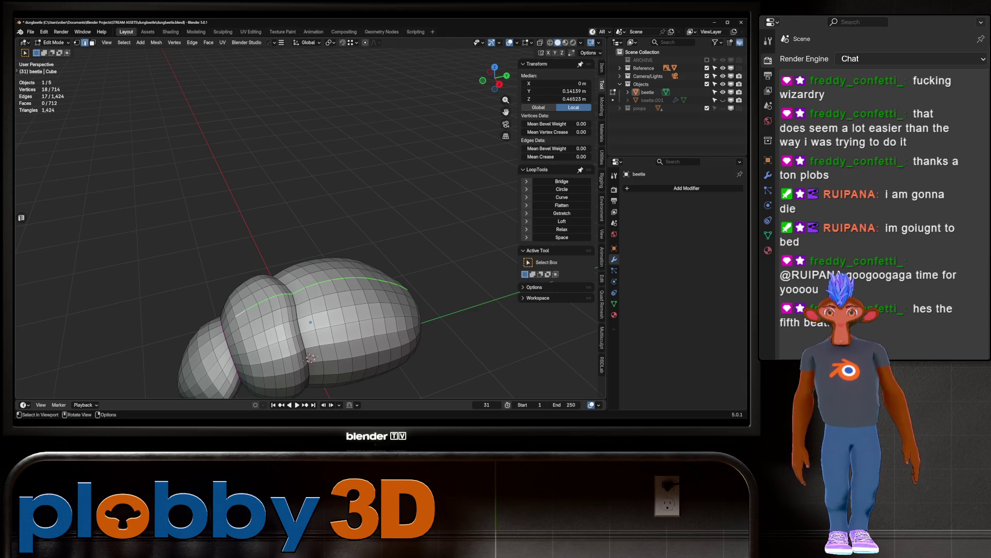
text(1)
key(Return)
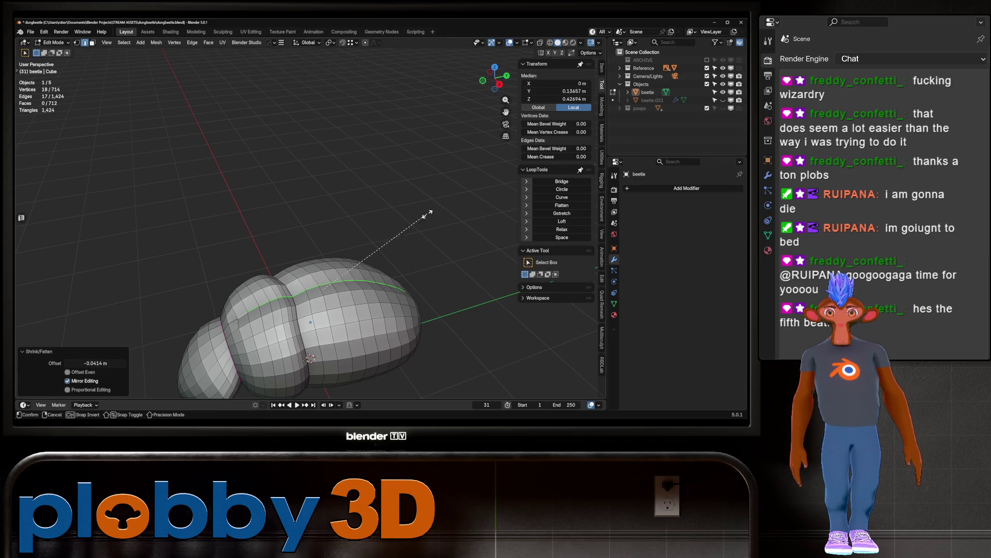
key(Tab)
Step: Press the other segment seam inward as a groove with Alt+S
middle_drag(310, 258, 364, 219)
scroll(329, 266, up, 3)
key(Tab)
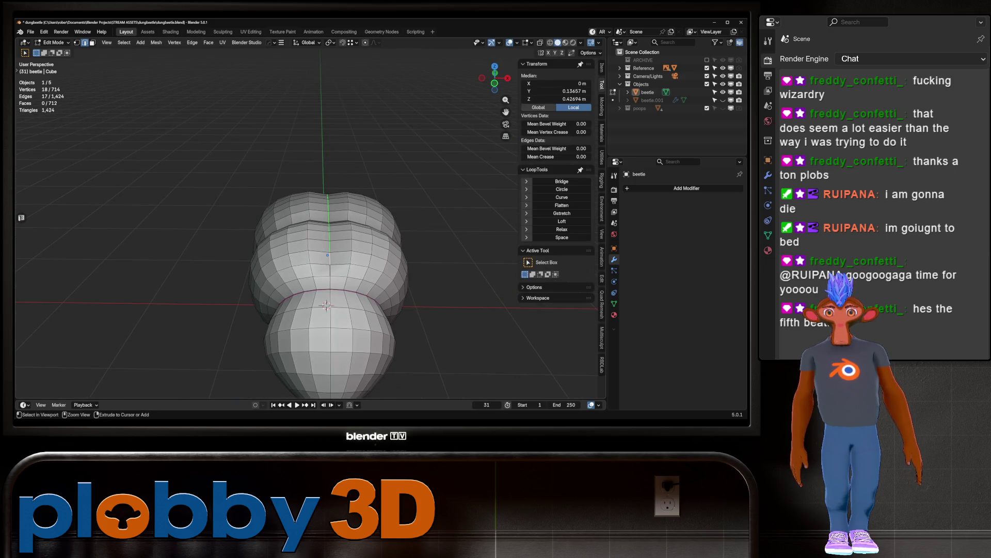
mouse_move(331, 259)
middle_down()
mouse_move(361, 238)
mouse_move(341, 228)
mouse_move(413, 279)
mouse_move(451, 295)
mouse_move(449, 287)
middle_up()
ctrl+click(347, 248)
key(alt+s)
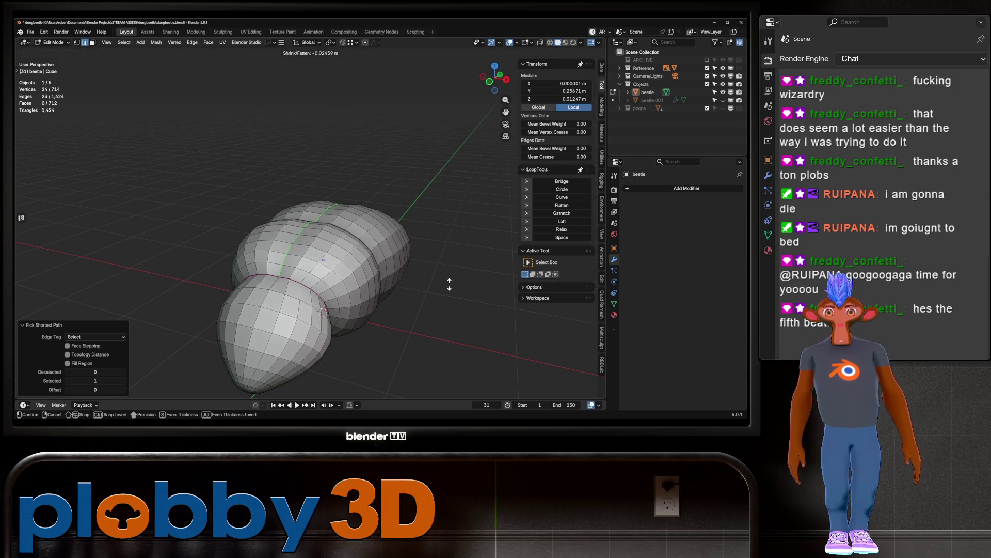
click(449, 284)
scroll(374, 258, up, 3)
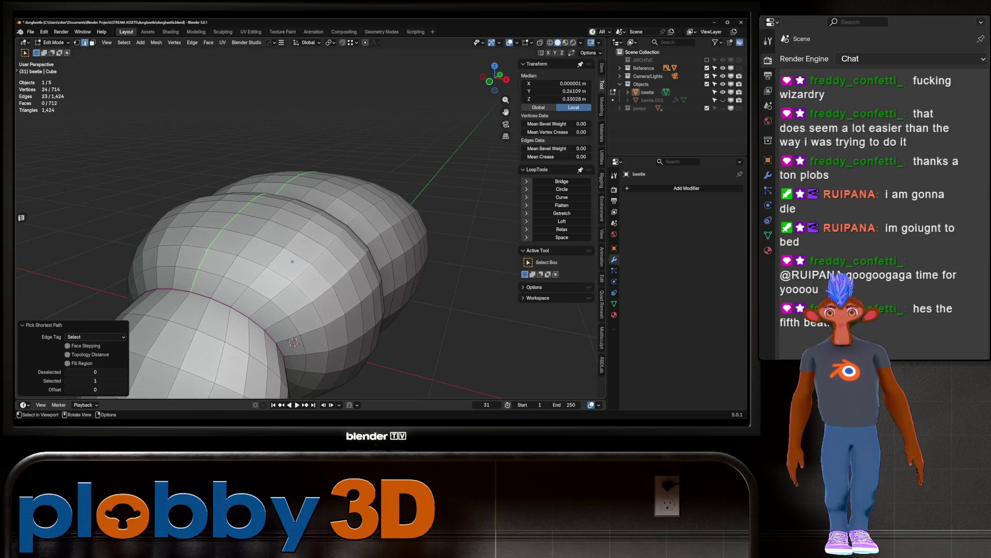
key(ctrl+z)
scroll(289, 248, down, 3)
middle_drag(289, 248, 315, 242)
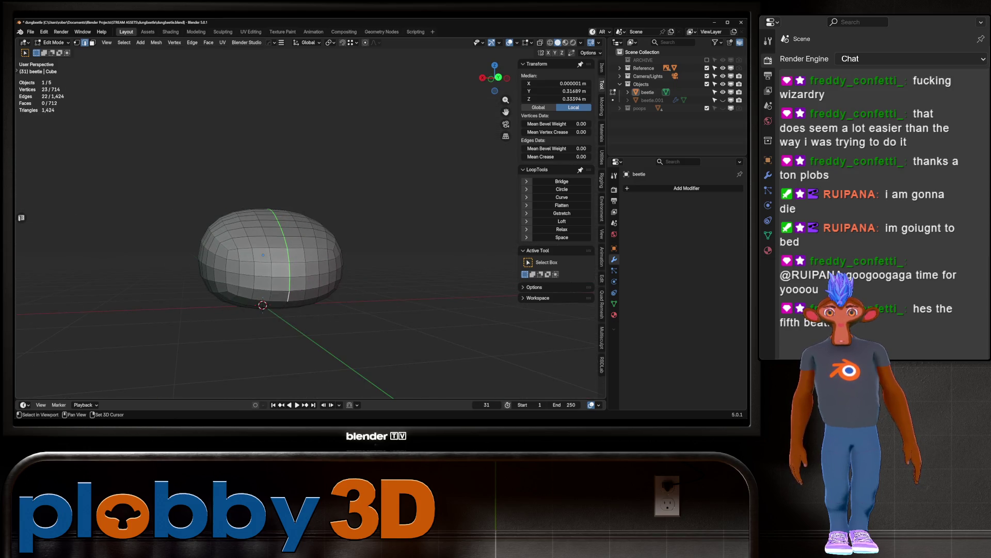
key(alt+s)
click(336, 302)
key(Tab)
Step: Add a level-1 Subdivision modifier, then select the beetle's left-side edge loop
mouse_move(336, 302)
middle_down()
mouse_move(342, 367)
mouse_move(361, 310)
middle_up()
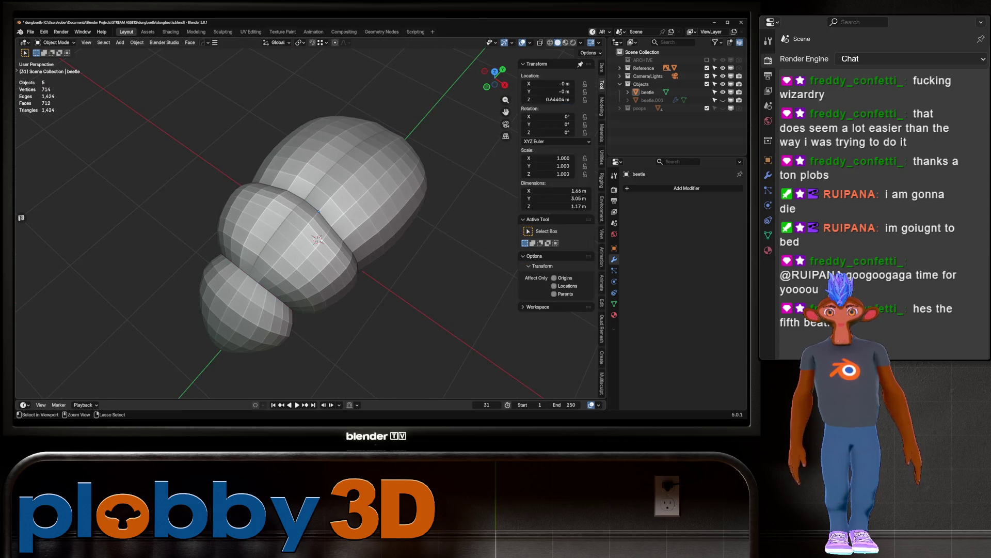
key(ctrl+1)
key(ctrl+1)
middle_drag(313, 238, 356, 191)
key(Tab)
alt+shift+click(292, 233)
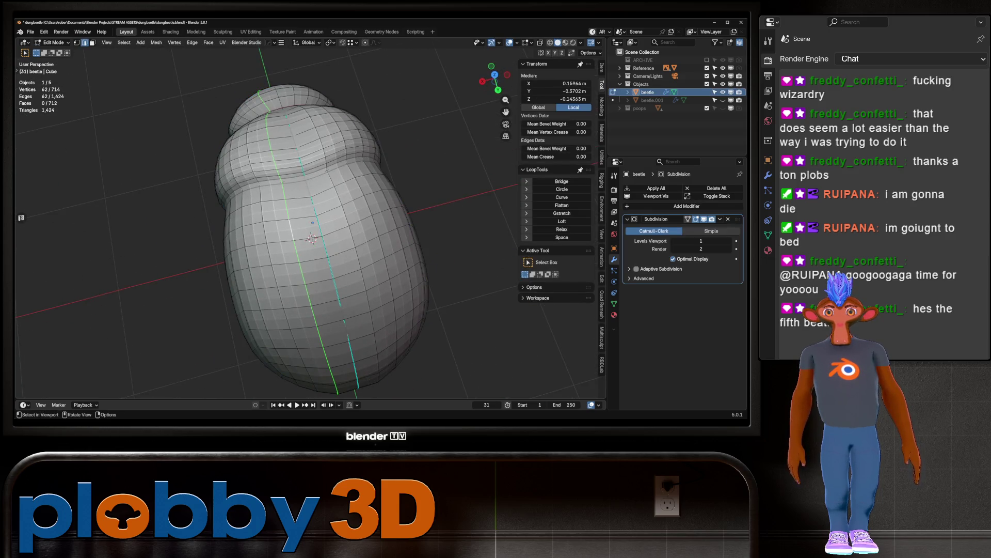
Step: Select the side edge path and mirror the selection to the other side, keeping the original
mouse_move(320, 233)
middle_down()
mouse_move(310, 222)
mouse_move(305, 294)
middle_up()
click(306, 232)
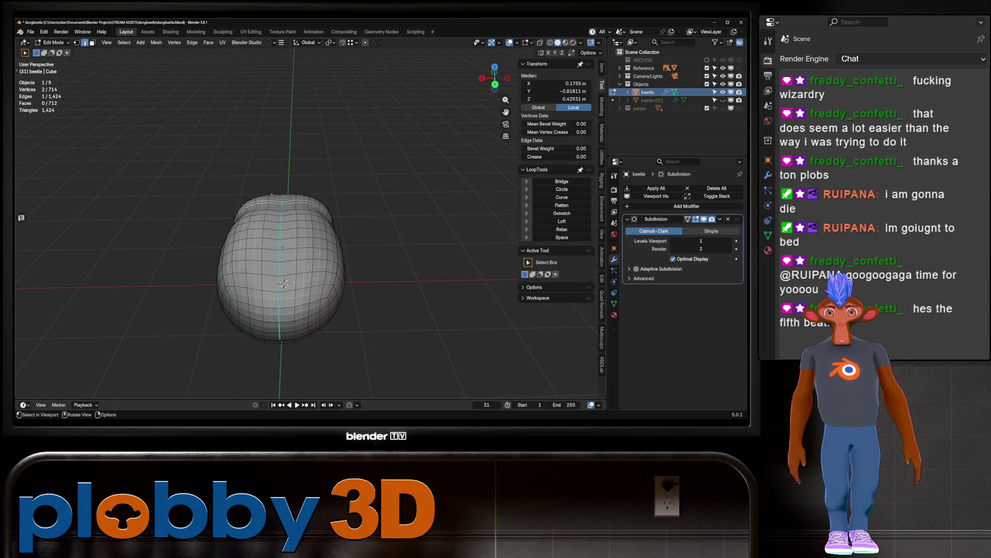
ctrl+click(258, 336)
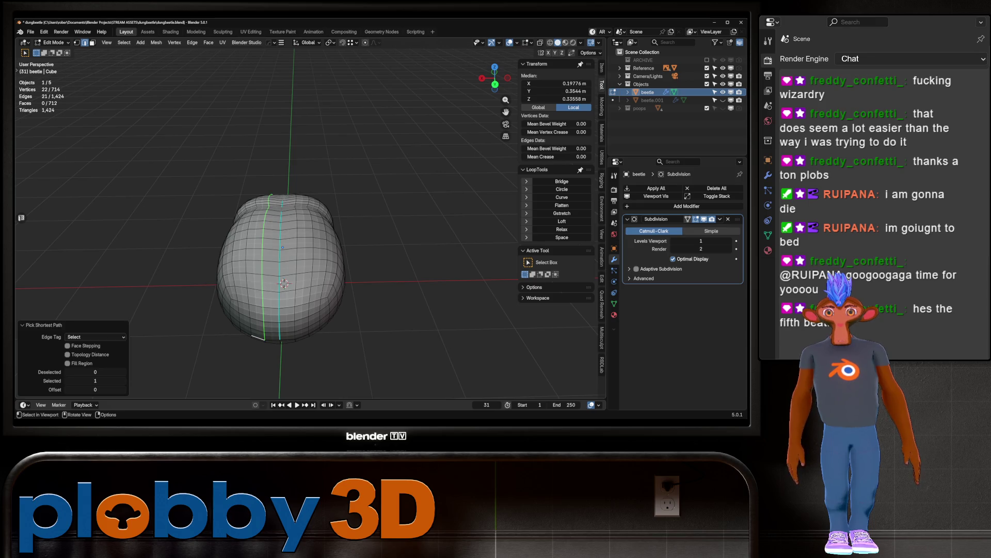
middle_drag(310, 233, 310, 196)
ctrl+click(264, 299)
middle_drag(282, 268, 284, 221)
key(ctrl+shift+m)
click(68, 389)
Step: Scale the paired side loops along X twice, checking the shape in Object Mode
key(s)
key(x)
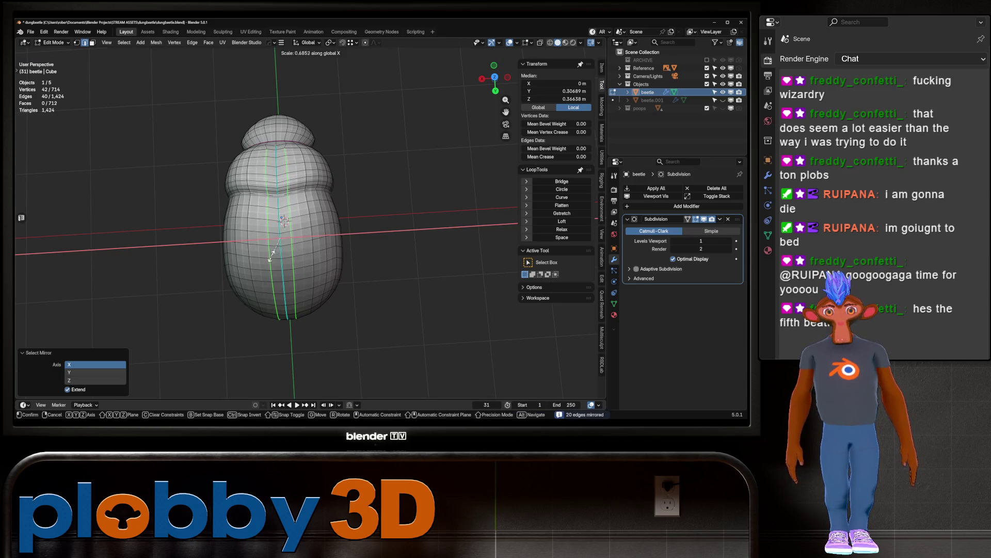
click(272, 254)
key(Tab)
mouse_move(273, 255)
middle_down()
mouse_move(302, 199)
mouse_move(275, 230)
mouse_move(269, 263)
middle_up()
key(Tab)
scroll(206, 134, up, 3)
key(s)
key(x)
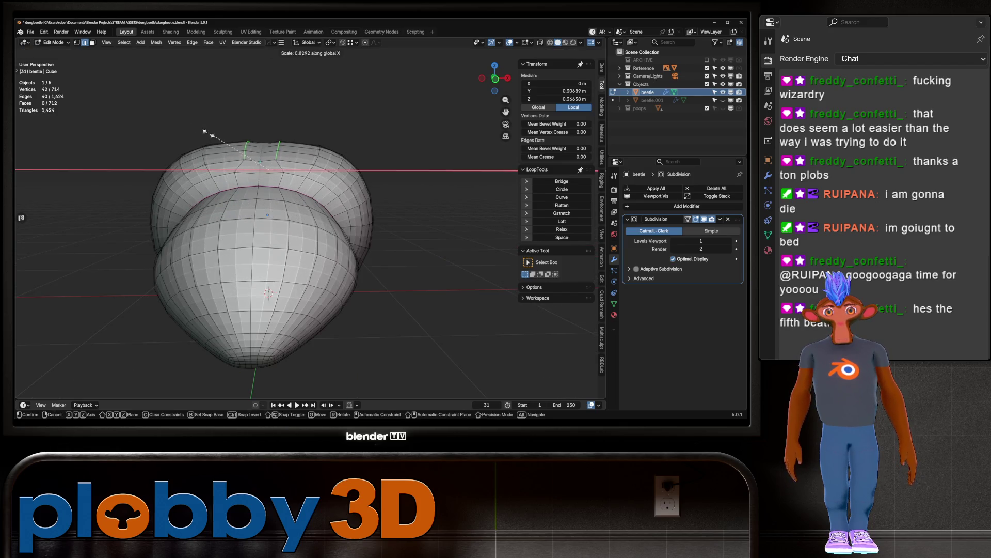
click(160, 111)
key(Tab)
middle_drag(160, 111, 166, 116)
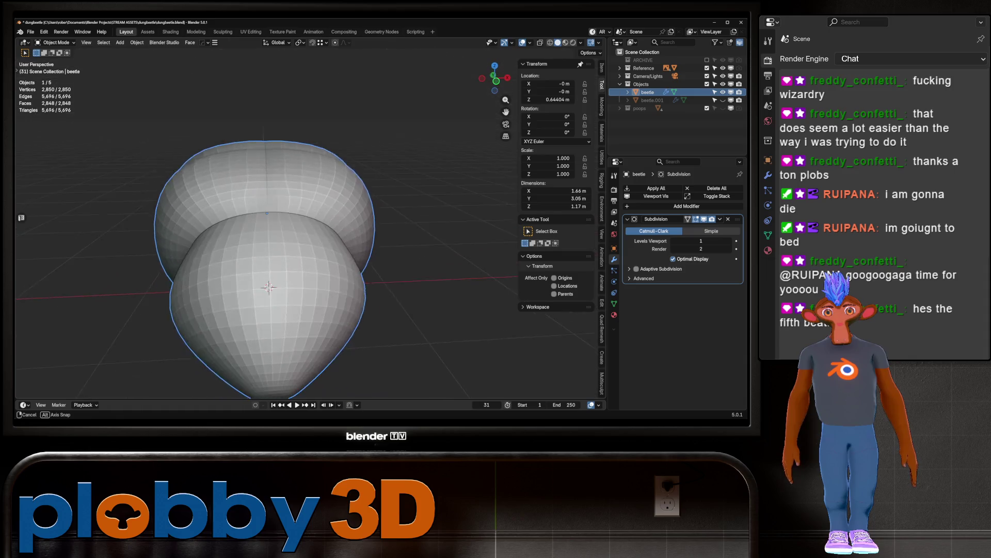
key(Tab)
Step: Offset the top edges by 0.0125 m with Shrink/Fatten
key(alt+s)
key(Return)
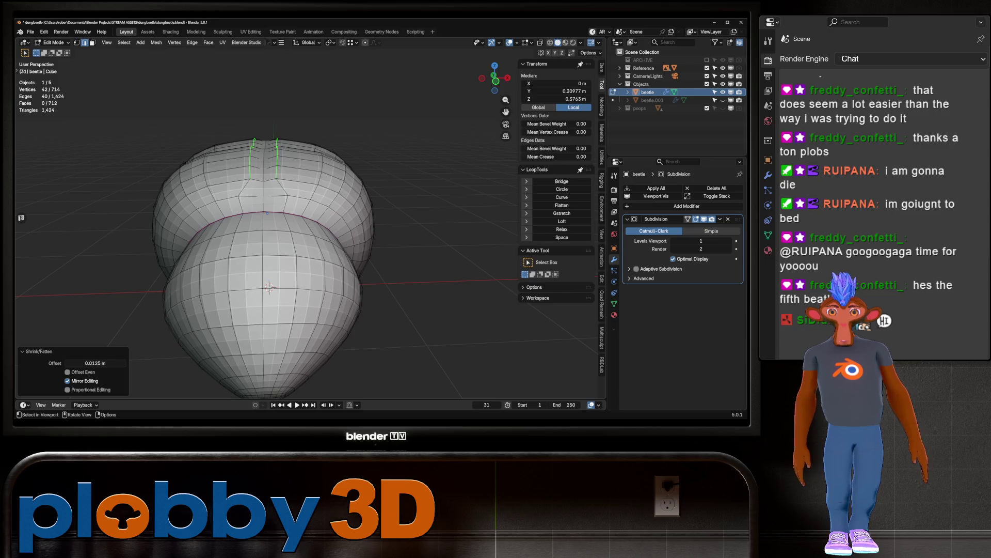
key(Tab)
key(Tab)
click(245, 187)
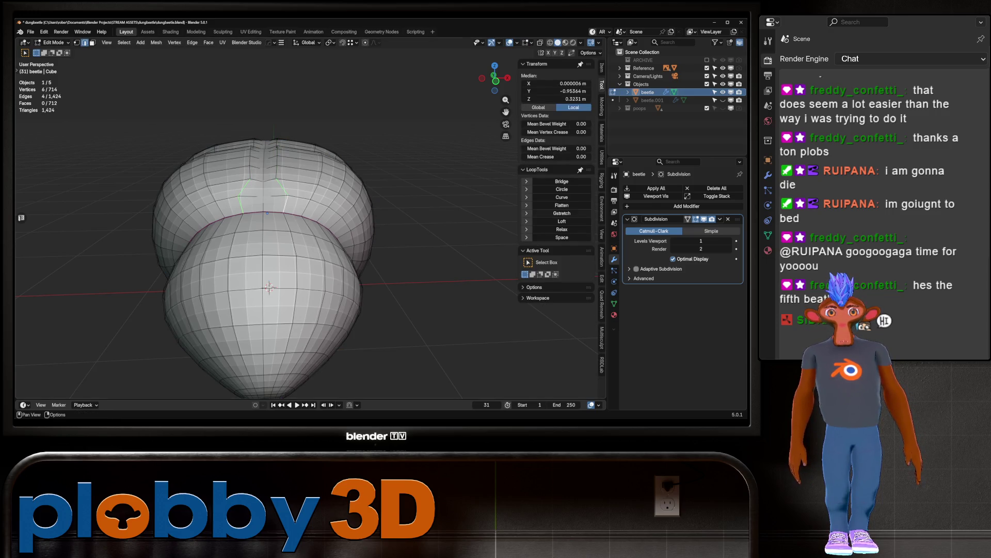
Step: Straighten the top edge path and its mirrored pair with LoopTools Gstretch
click(562, 213)
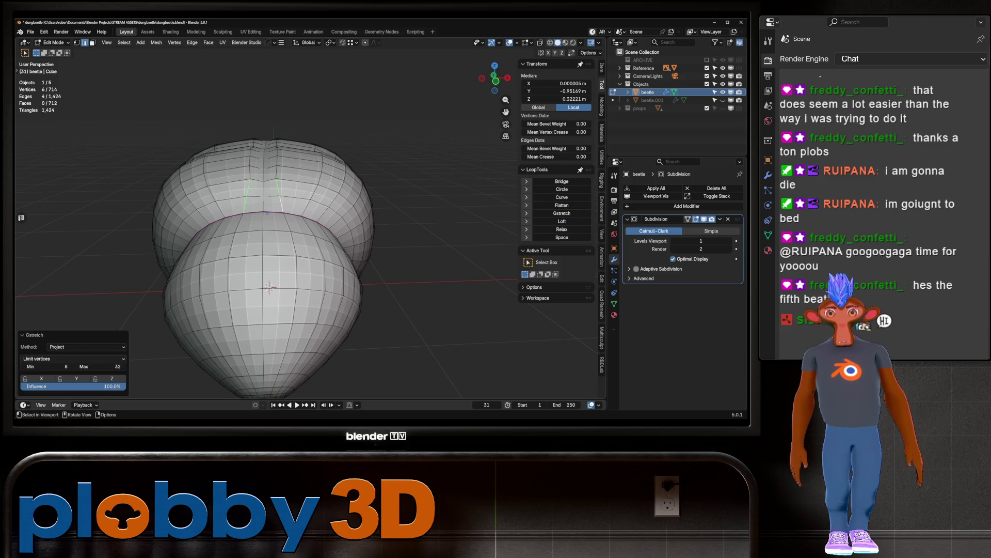
key(alt+a)
middle_drag(310, 336, 317, 328)
middle_drag(263, 284, 357, 199)
click(386, 289)
key(shift+ctrl+m)
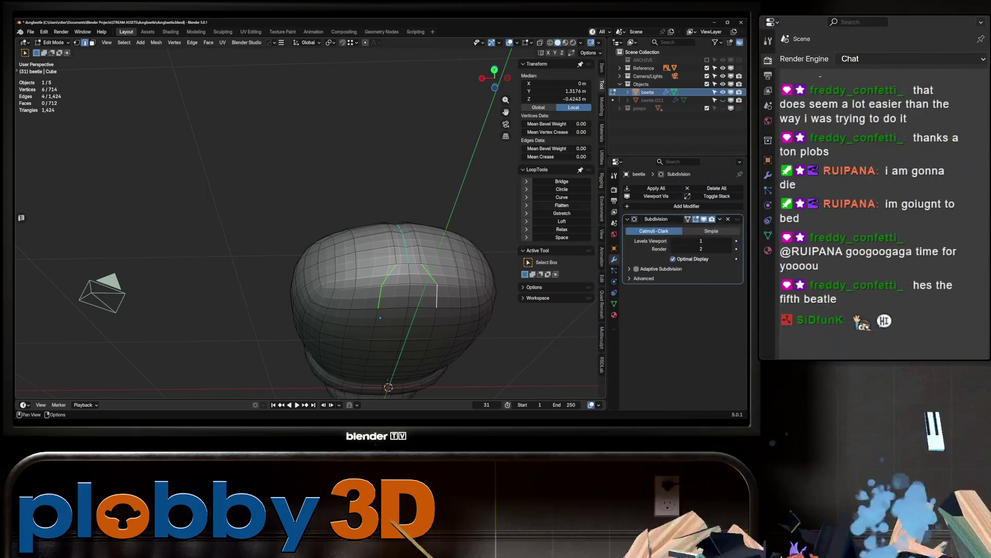
click(562, 213)
Step: Straighten another short edge path, then relax the edges twice with LoopTools Relax
middle_drag(392, 233, 315, 237)
click(311, 283)
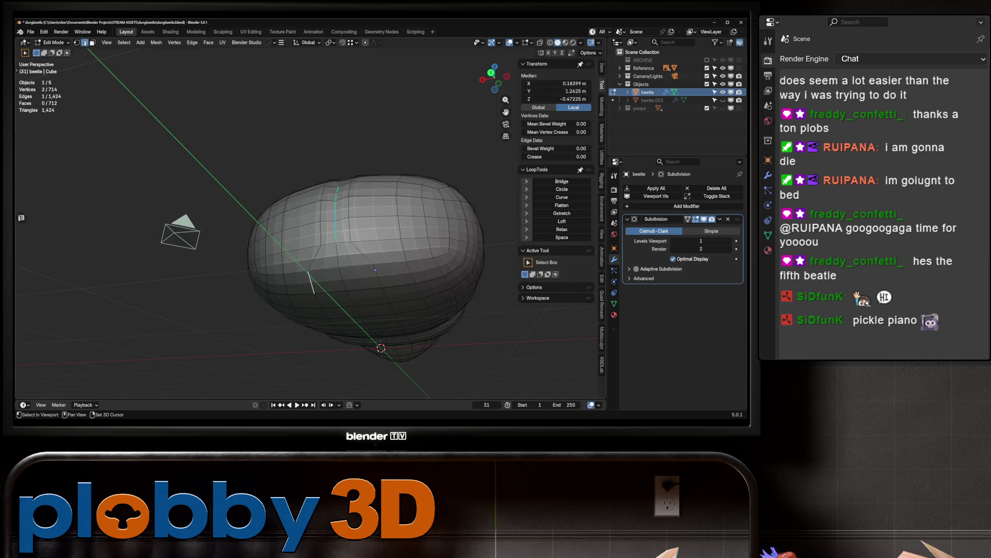
shift+click(316, 258)
click(562, 213)
mouse_move(393, 232)
middle_down()
mouse_move(346, 223)
mouse_move(340, 258)
middle_up()
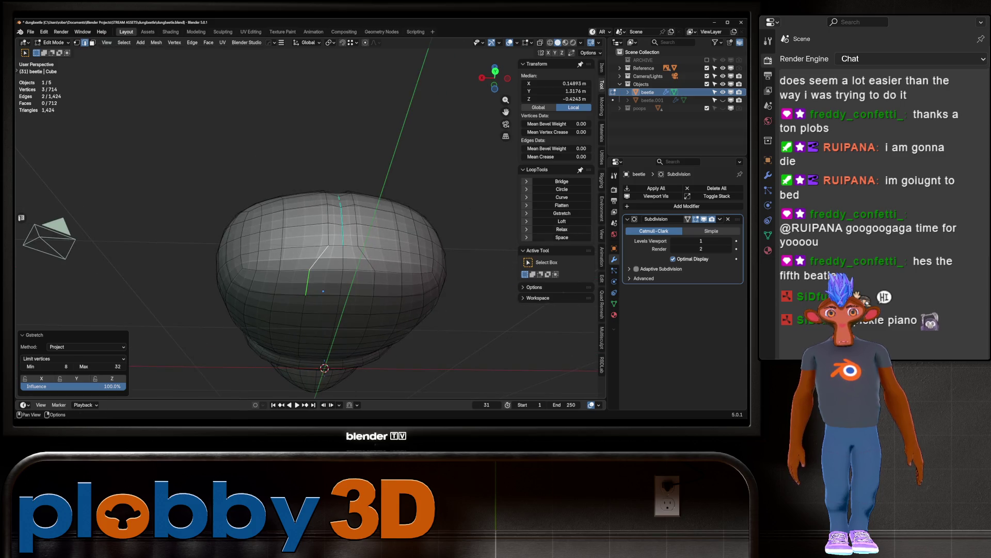
click(562, 229)
click(561, 229)
Step: Select the lower rim edge loop and circle-deselect its extra vertices
mouse_move(330, 232)
middle_down()
mouse_move(361, 228)
mouse_move(331, 258)
mouse_move(346, 247)
middle_up()
alt+click(289, 328)
middle_drag(289, 328, 330, 310)
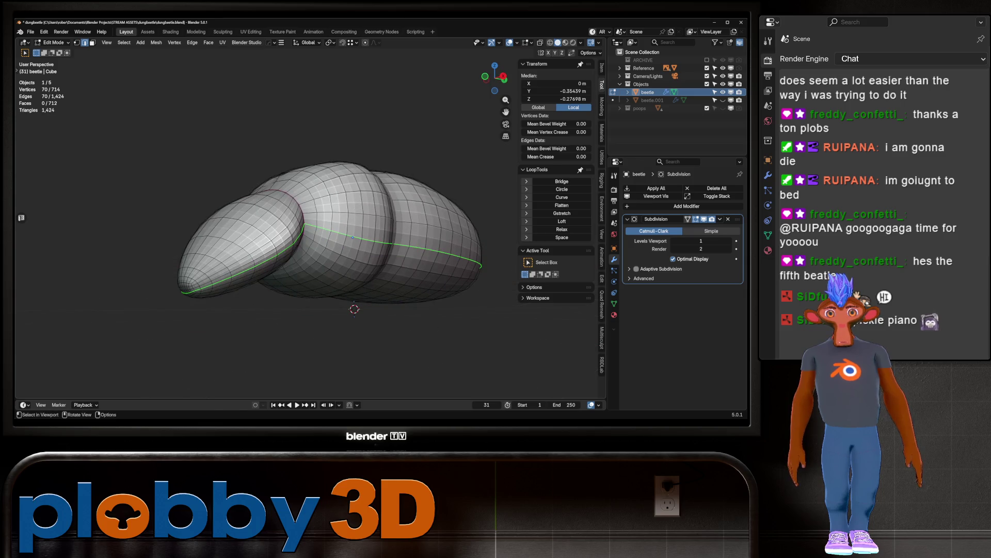
key(c)
middle_click(300, 232)
middle_click(186, 288)
key(Escape)
middle_drag(186, 288, 426, 214)
key(c)
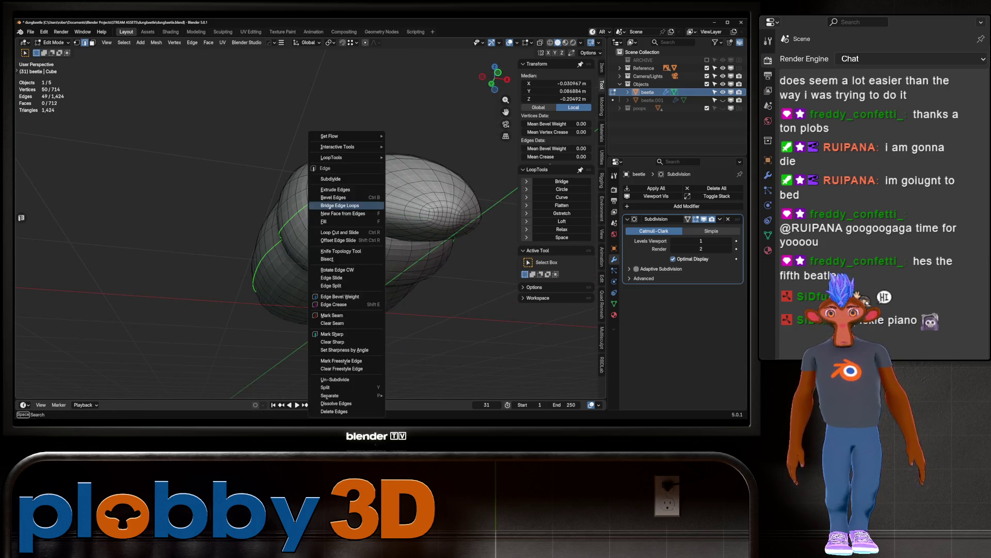
Step: Shrink the lower rim loop inward and check it against the right side view
mouse_move(348, 206)
middle_down()
mouse_move(354, 362)
mouse_move(499, 321)
mouse_move(421, 255)
mouse_move(393, 247)
mouse_move(390, 222)
mouse_move(389, 268)
middle_up()
key(Escape)
scroll(428, 246, down, 4)
key(alt+s)
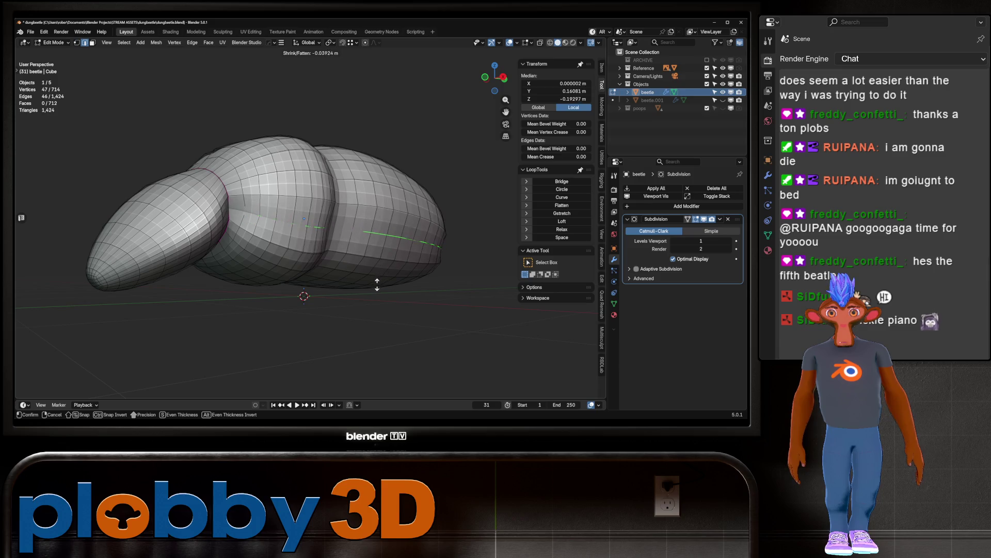
click(377, 288)
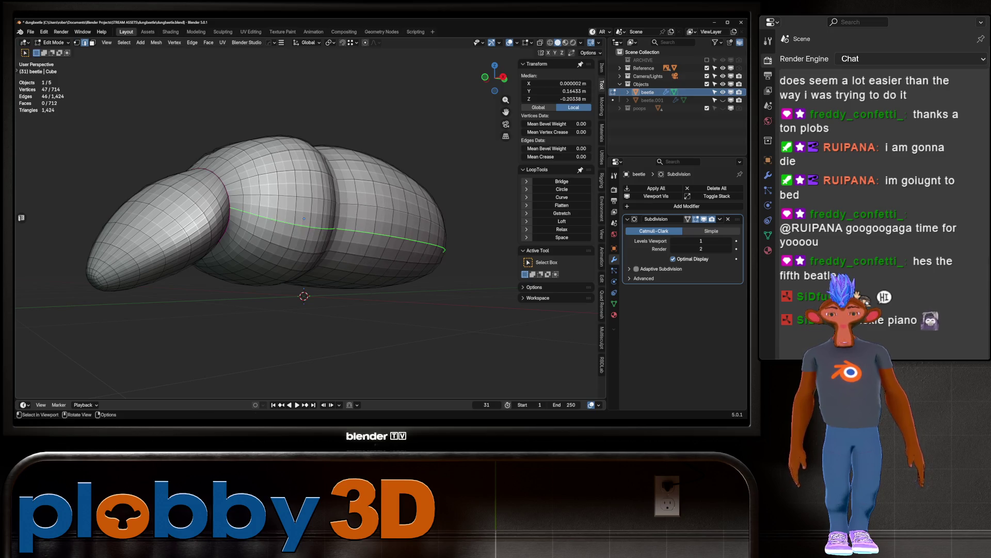
key(KP_3)
mouse_move(310, 232)
middle_down()
mouse_move(393, 209)
mouse_move(413, 224)
middle_up()
Step: Select the lengthwise side edge loop, trim it, and mirror it to the other side
alt+click(318, 199)
middle_drag(269, 243, 201, 257)
key(c)
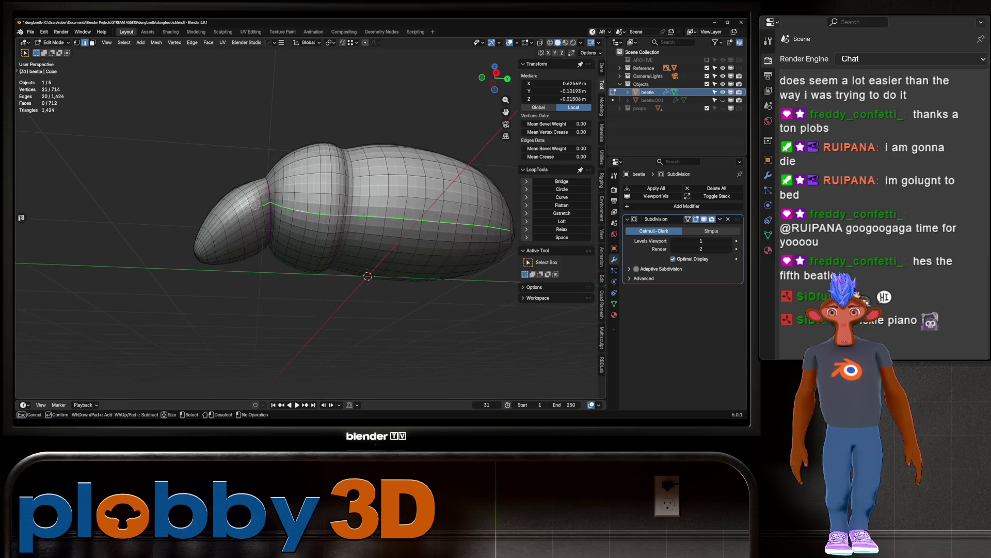
key(Escape)
mouse_move(262, 207)
middle_down()
mouse_move(351, 185)
mouse_move(434, 182)
middle_up()
key(shift+ctrl+m)
shift+click(323, 235)
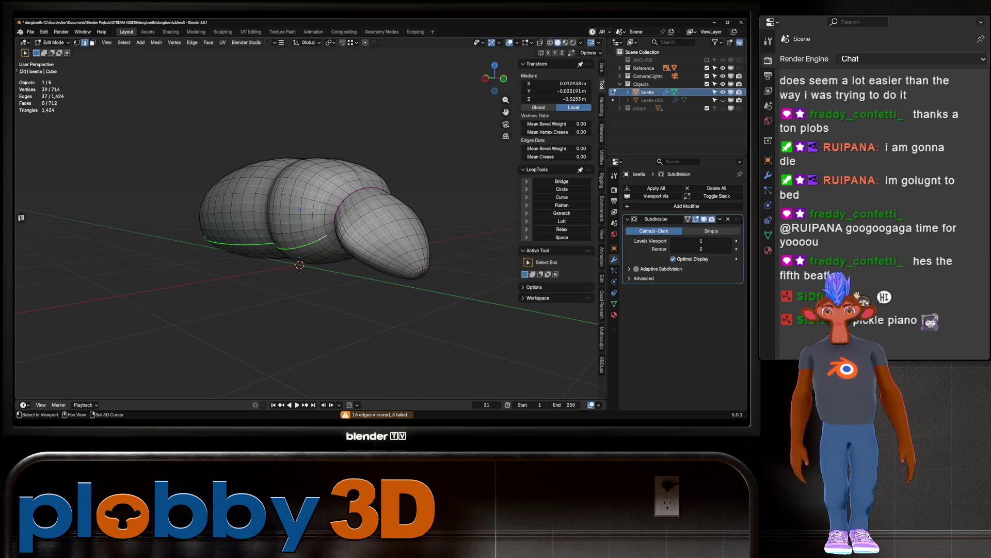
mouse_move(310, 207)
middle_down()
mouse_move(330, 201)
mouse_move(287, 88)
mouse_move(320, 155)
mouse_move(351, 170)
middle_up()
Step: Pull the side loops inward, with a final shrink of -0.0401 m, and preview the grooves
key(alt+s)
click(287, 255)
middle_drag(287, 255, 320, 240)
scroll(310, 207, up, 5)
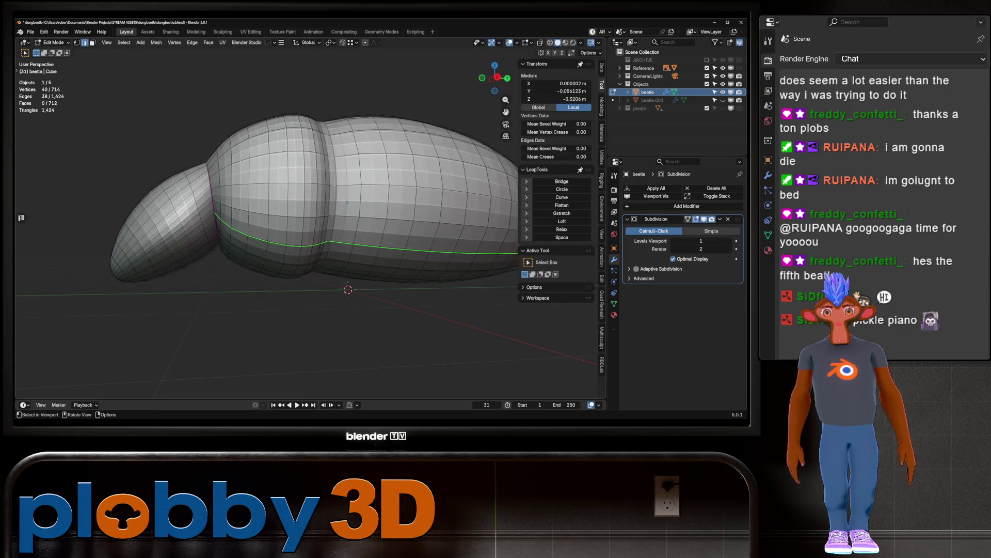
mouse_move(320, 240)
middle_down()
mouse_move(367, 227)
mouse_move(320, 217)
middle_up()
scroll(341, 206, down, 3)
key(alt+s)
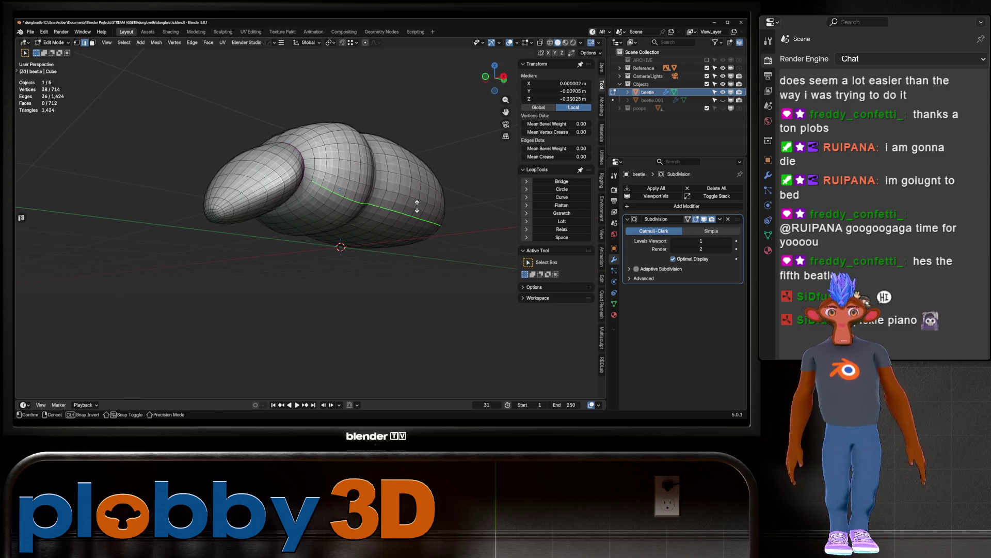
click(397, 227)
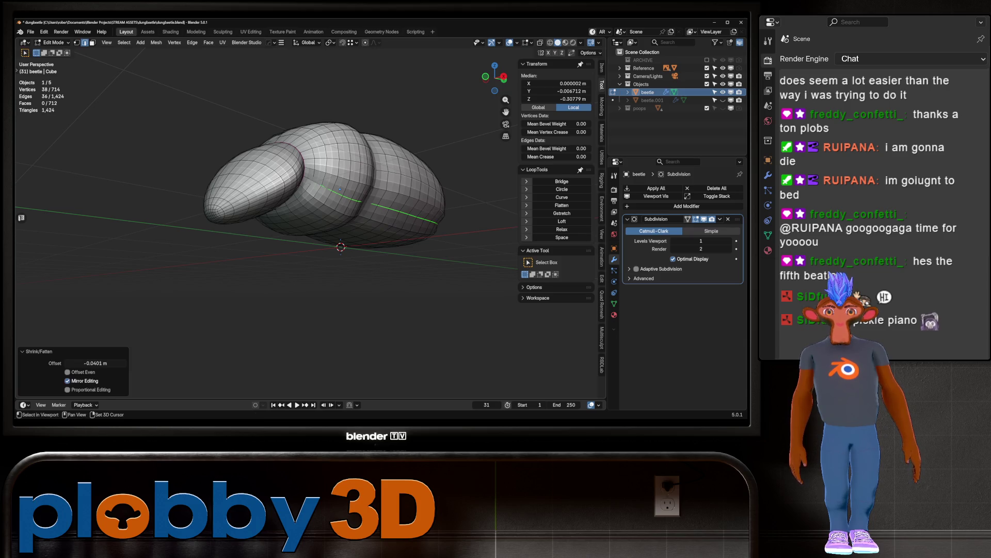
key(Tab)
mouse_move(397, 227)
middle_down()
mouse_move(315, 235)
mouse_move(366, 204)
middle_up()
key(Tab)
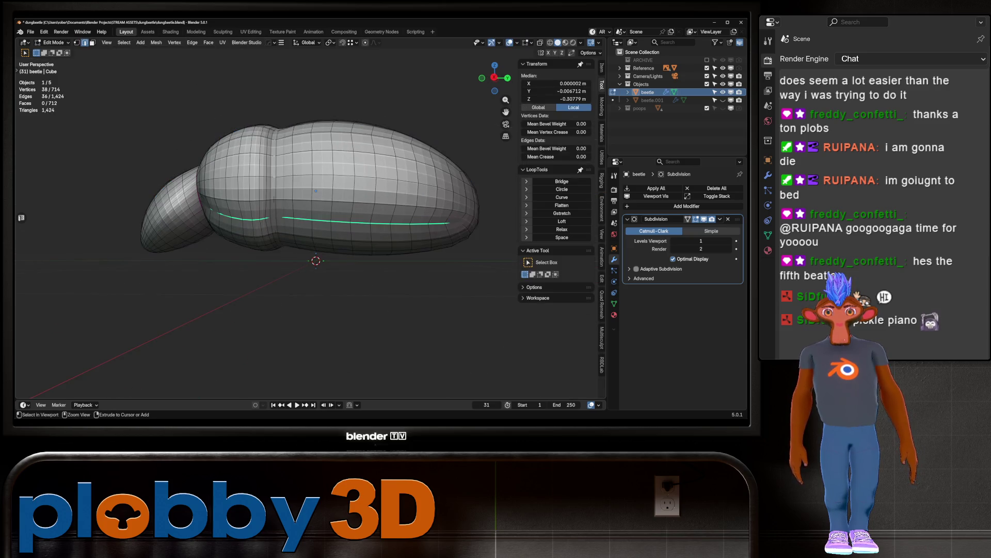
key(ctrl+z)
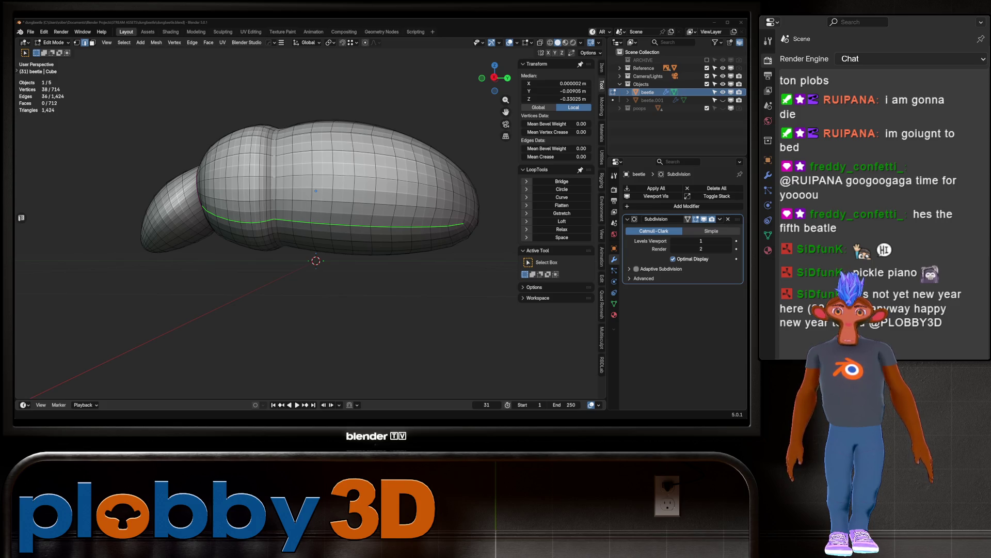
Step: Shrink the side loop inward, settling on -0.0368 m after a cancelled bevel
middle_drag(330, 279, 411, 280)
key(alt+s)
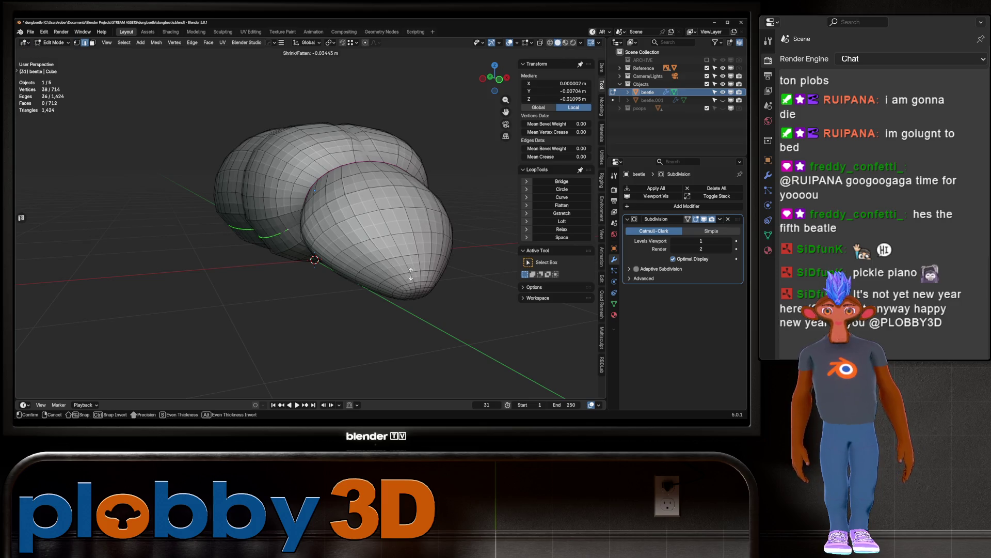
click(343, 294)
key(ctrl+b)
key(Escape)
middle_drag(330, 279, 452, 274)
key(alt+s)
click(408, 279)
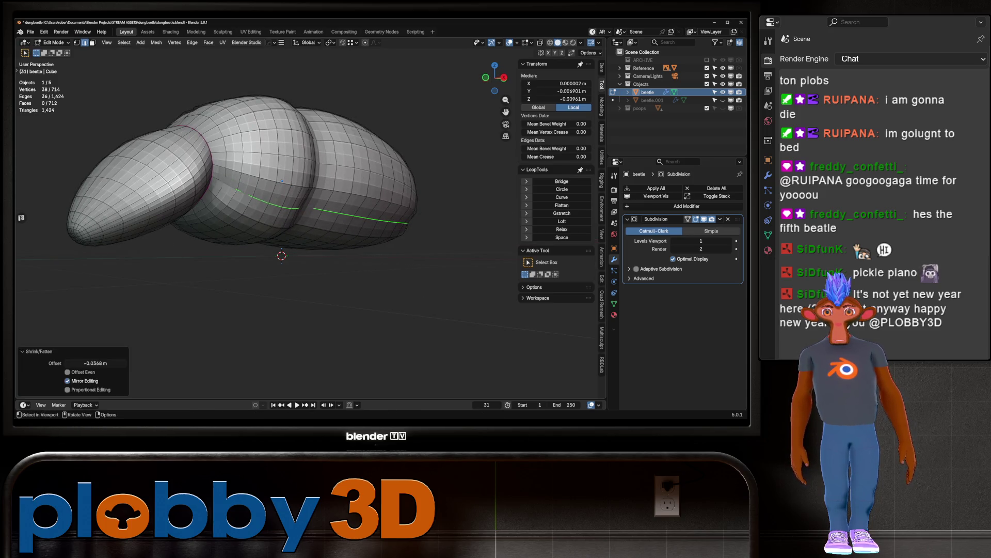
Step: Return to Object Mode and view the beetle from above
key(Tab)
scroll(281, 196, down, 3)
mouse_move(281, 197)
middle_down()
mouse_move(281, 171)
mouse_move(321, 150)
mouse_move(325, 216)
mouse_move(336, 168)
mouse_move(407, 173)
middle_up()
key(ctrl+Tab)
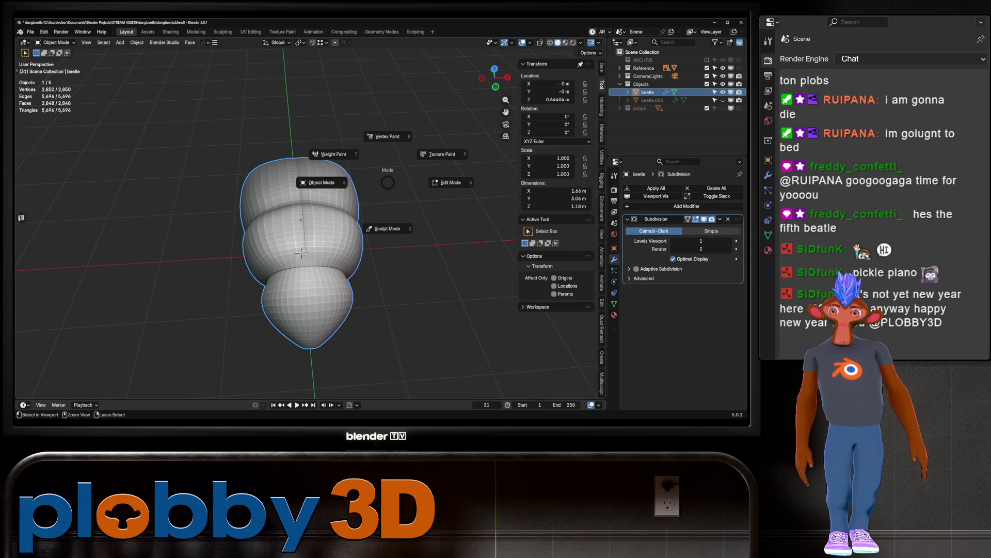
Step: Enter Sculpt Mode and set the Pinch/Magnify brush size
click(388, 229)
scroll(321, 210, up, 3)
mouse_move(521, 362)
middle_down()
mouse_move(516, 335)
mouse_move(475, 315)
middle_up()
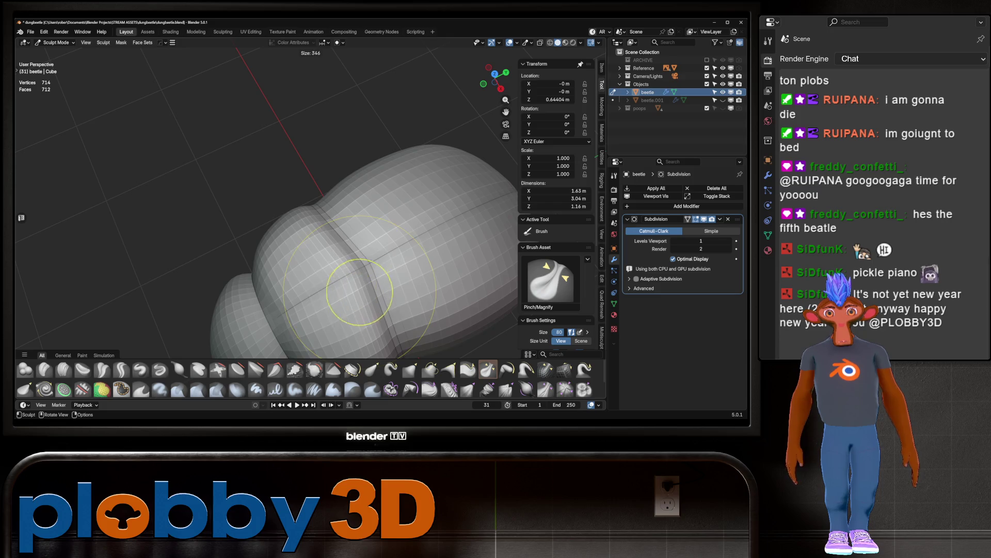
key(Return)
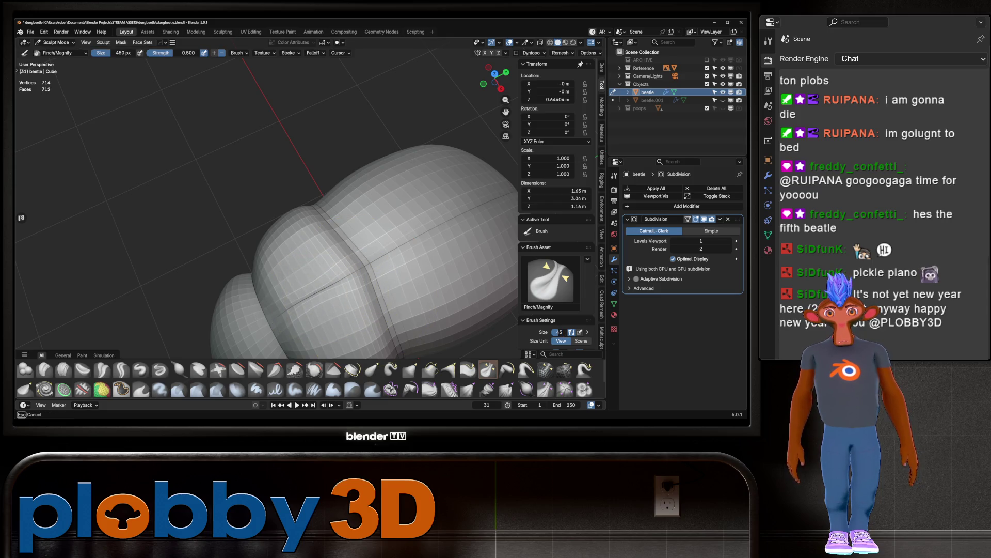
middle_drag(365, 276, 288, 243)
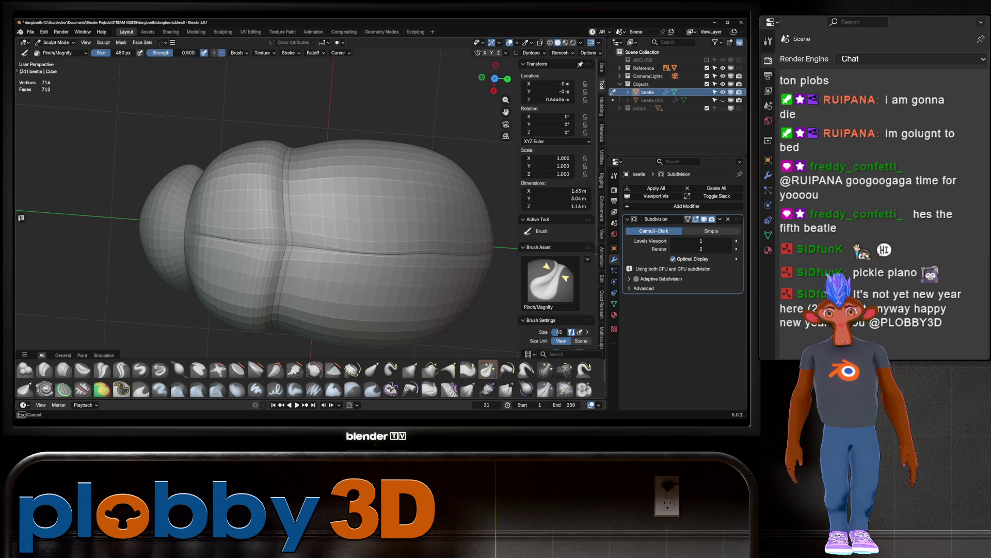
mouse_move(410, 239)
middle_down()
mouse_move(244, 208)
mouse_move(372, 144)
middle_up()
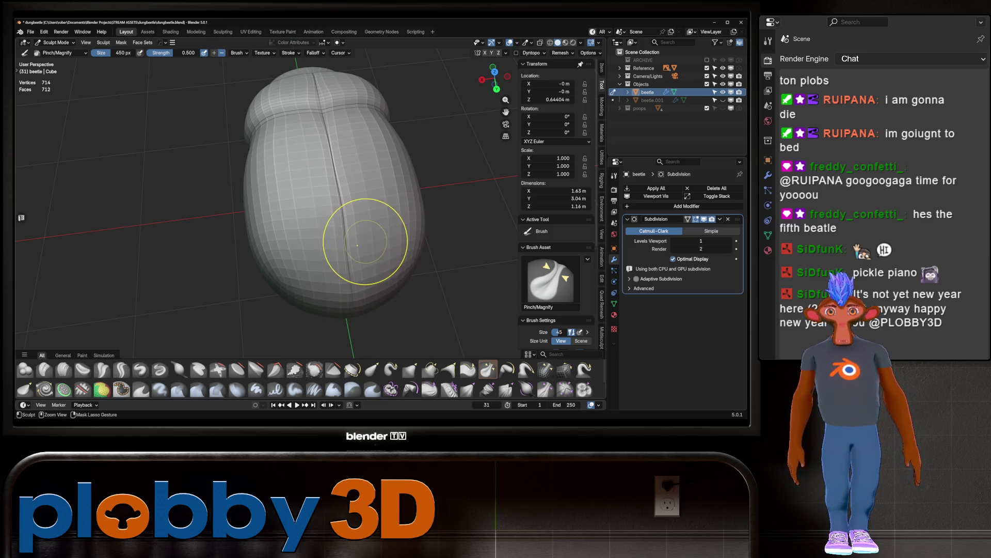
Step: Add a HardOps mirror along X with bisect and clipping
key(Tab)
key(Tab)
mouse_move(372, 144)
middle_down()
mouse_move(305, 160)
mouse_move(361, 119)
middle_up()
key(alt+x)
Step: Move Hops_Mirror above Subdivision, apply all transforms, then apply the mirror modifier
drag(737, 290, 737, 218)
middle_drag(361, 155, 359, 166)
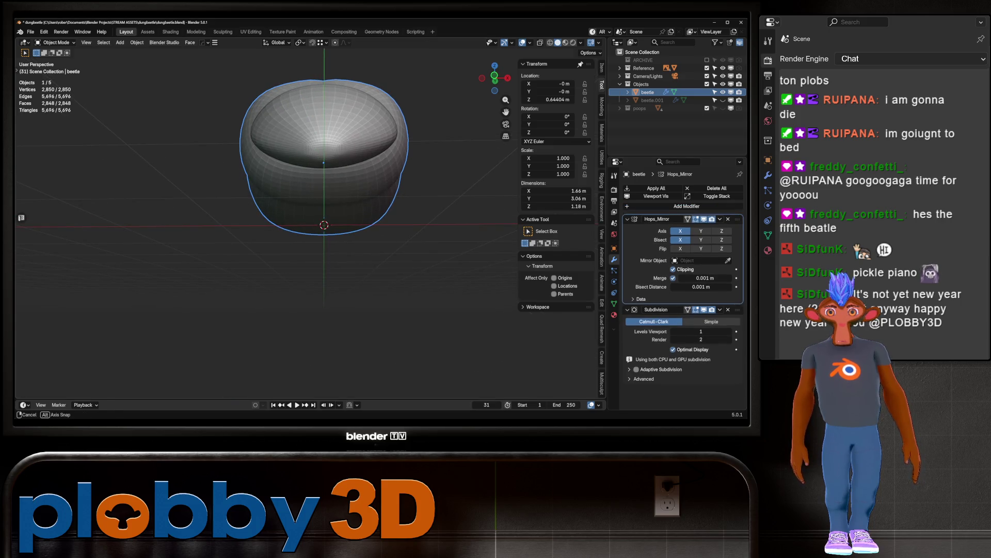
key(ctrl+a)
click(371, 230)
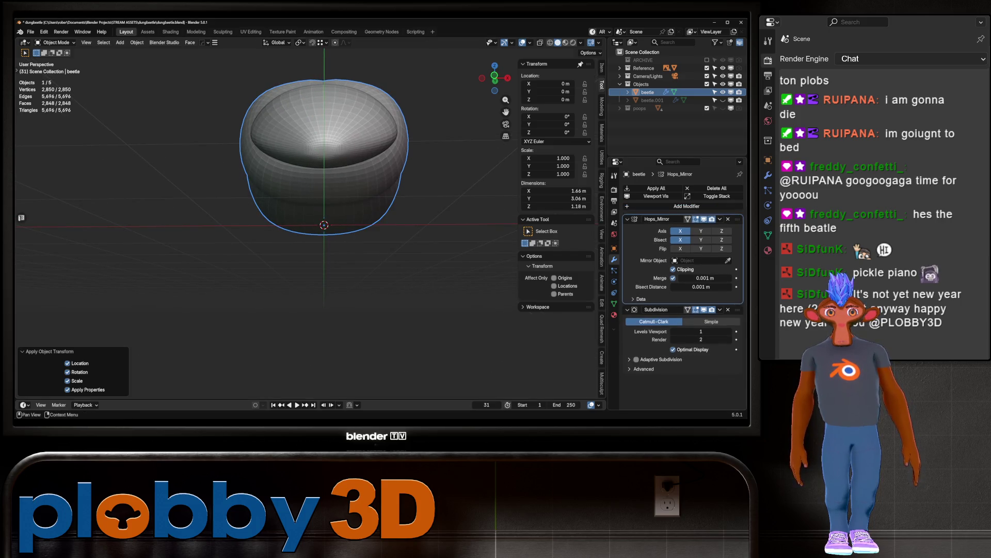
key(ctrl+a)
mouse_move(331, 217)
middle_down()
mouse_move(310, 196)
mouse_move(330, 243)
mouse_move(321, 207)
mouse_move(341, 212)
mouse_move(310, 227)
mouse_move(320, 242)
mouse_move(336, 207)
mouse_move(331, 248)
mouse_move(310, 222)
mouse_move(330, 238)
mouse_move(341, 217)
mouse_move(331, 247)
mouse_move(320, 232)
mouse_move(325, 242)
mouse_move(333, 215)
mouse_move(320, 227)
mouse_move(330, 243)
mouse_move(341, 209)
middle_up()
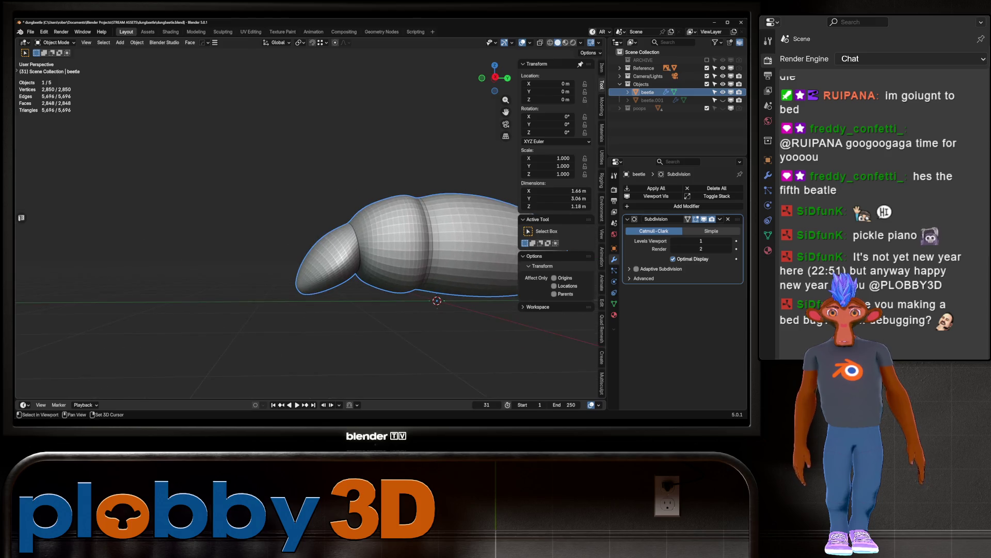
Step: Scale the head edge loop along X to narrow the head to 1.63 m
scroll(341, 209, up, 4)
key(Tab)
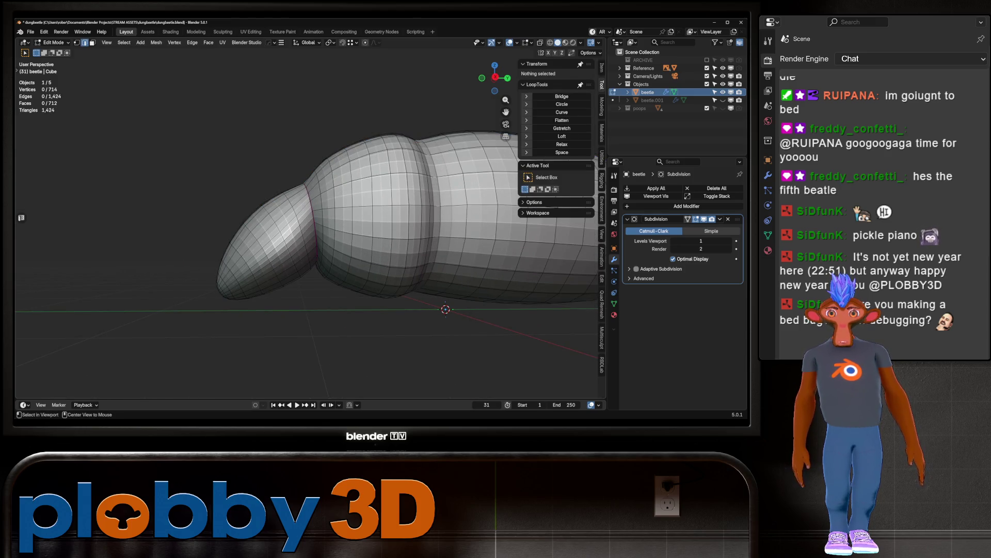
alt+click(289, 222)
mouse_move(289, 222)
middle_down()
mouse_move(329, 269)
mouse_move(325, 294)
mouse_move(367, 295)
mouse_move(351, 264)
mouse_move(354, 222)
mouse_move(310, 268)
middle_up()
key(s)
key(x)
click(325, 268)
key(Tab)
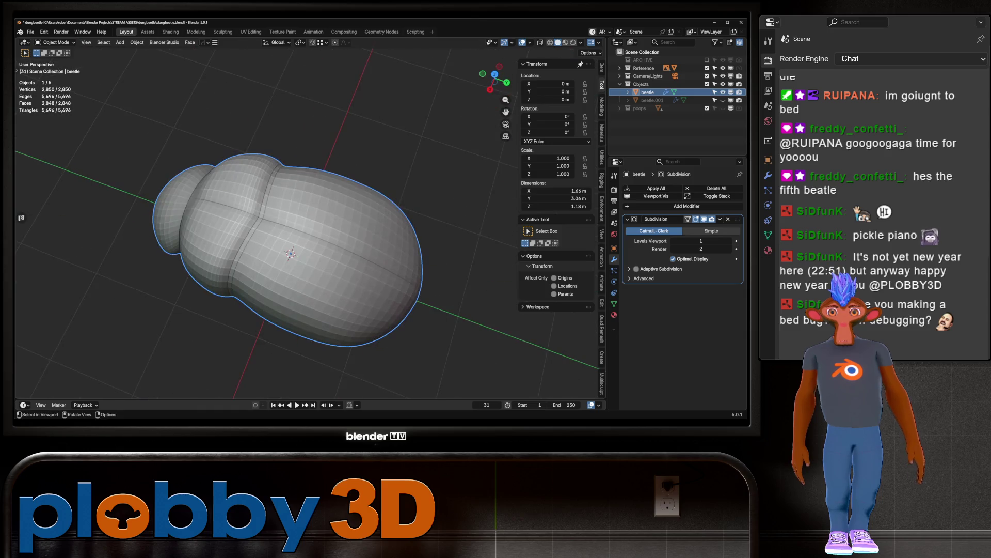
Step: Switch the beetle into Sculpt Mode and view it from the top
key(ctrl+Tab)
click(403, 324)
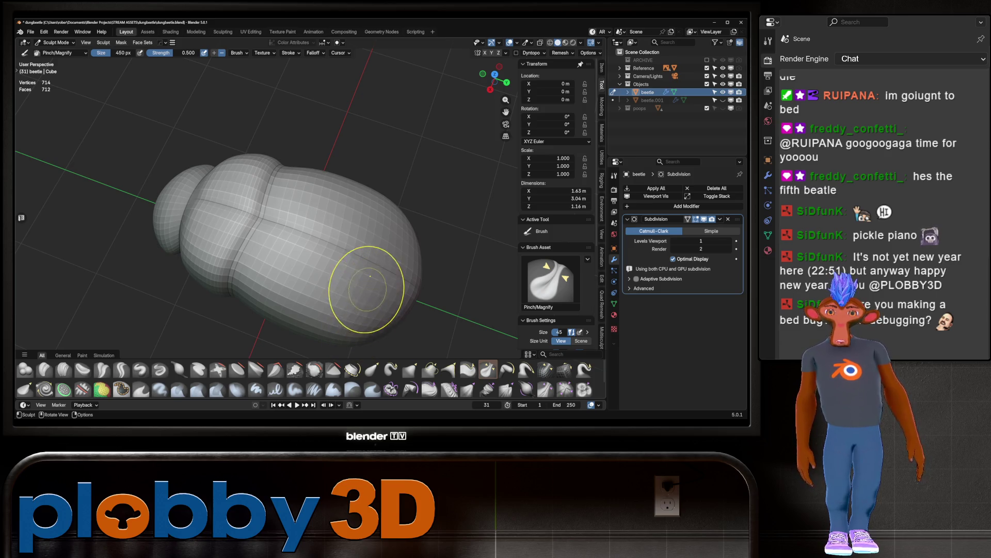
key(KP_7)
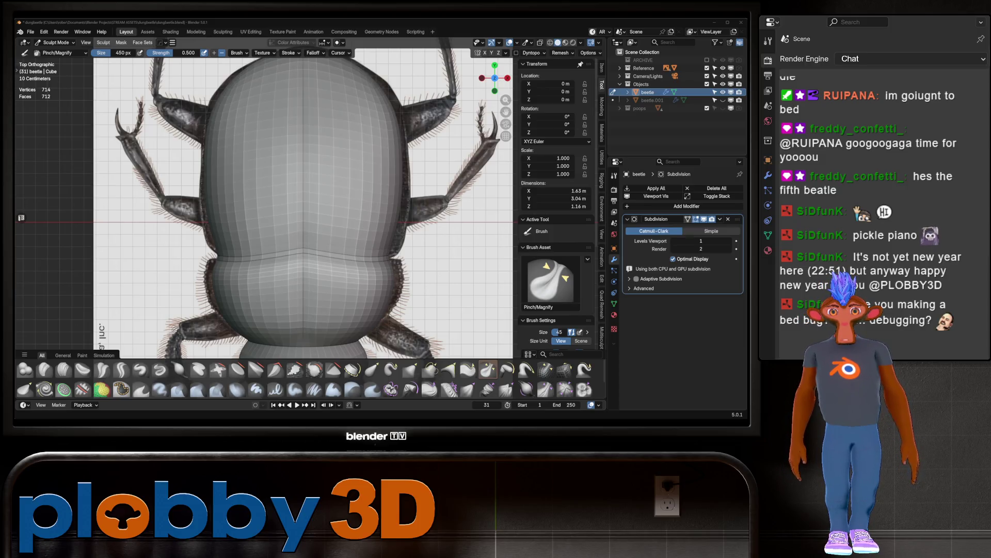
Step: Pinch the centre seam and the lower-body and abdomen grooves with Pinch/Magnify
drag(336, 204, 304, 197)
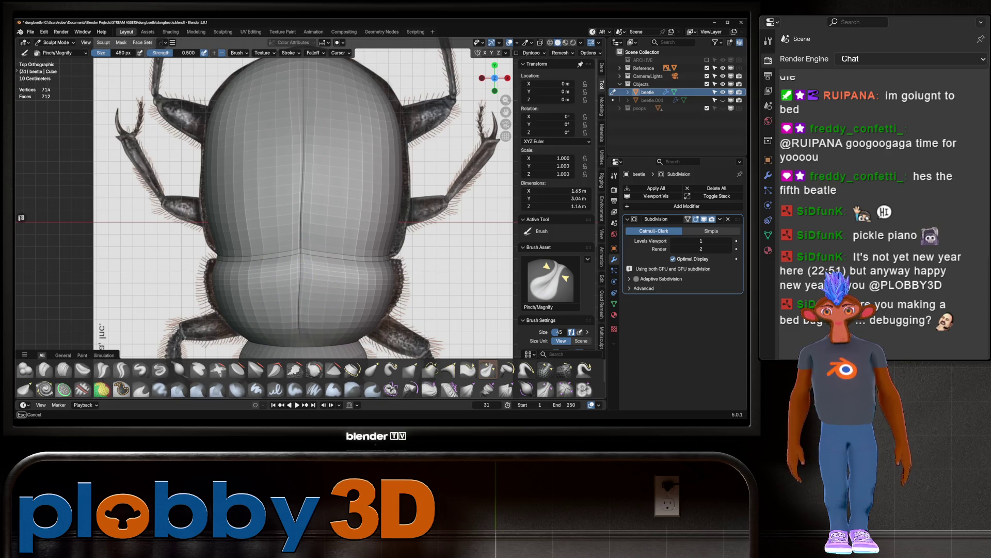
mouse_move(302, 323)
mouse_down()
mouse_move(273, 274)
mouse_move(283, 309)
mouse_move(305, 316)
mouse_move(307, 275)
mouse_up()
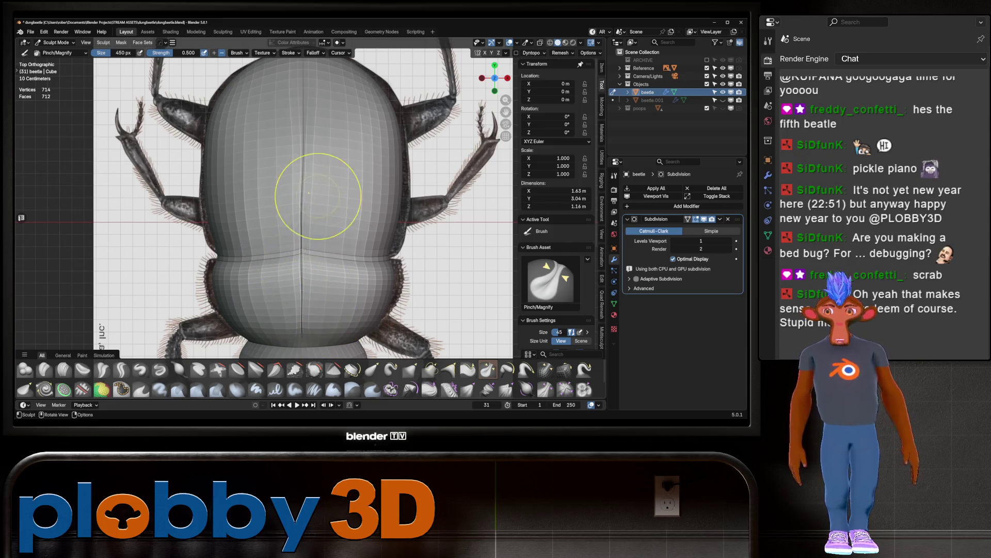
shift+scroll(312, 206, up, 3)
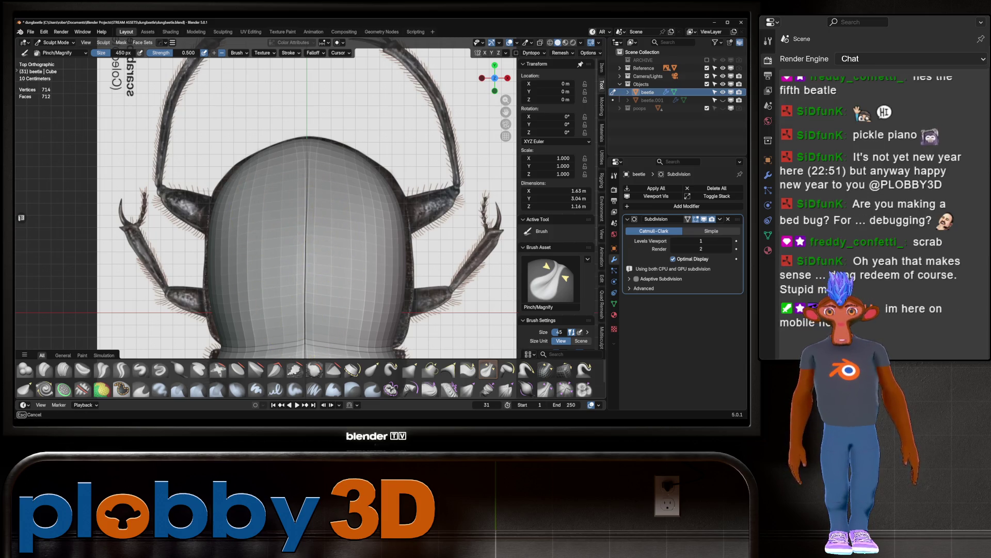
scroll(284, 152, down, 3)
scroll(304, 274, up, 3)
drag(301, 248, 301, 248)
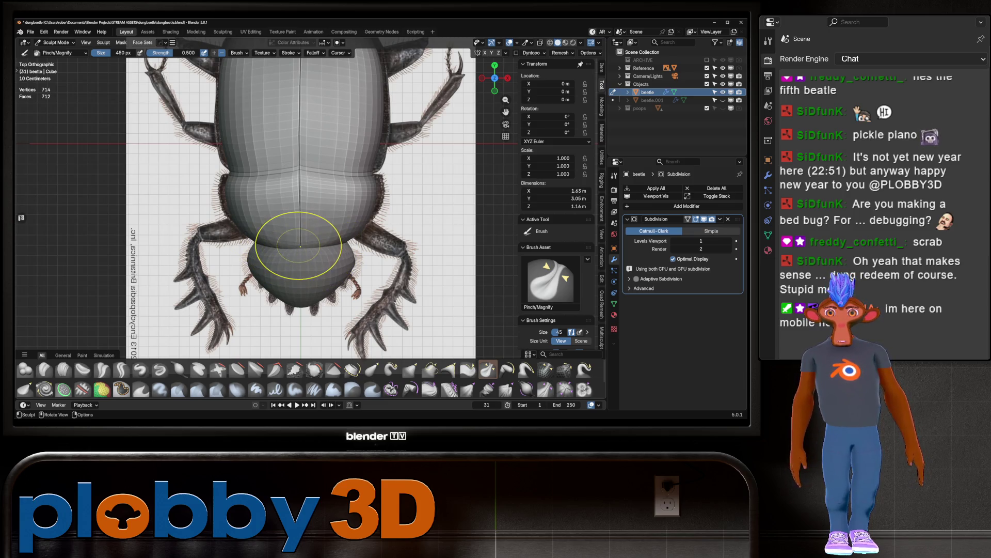
key(ctrl)
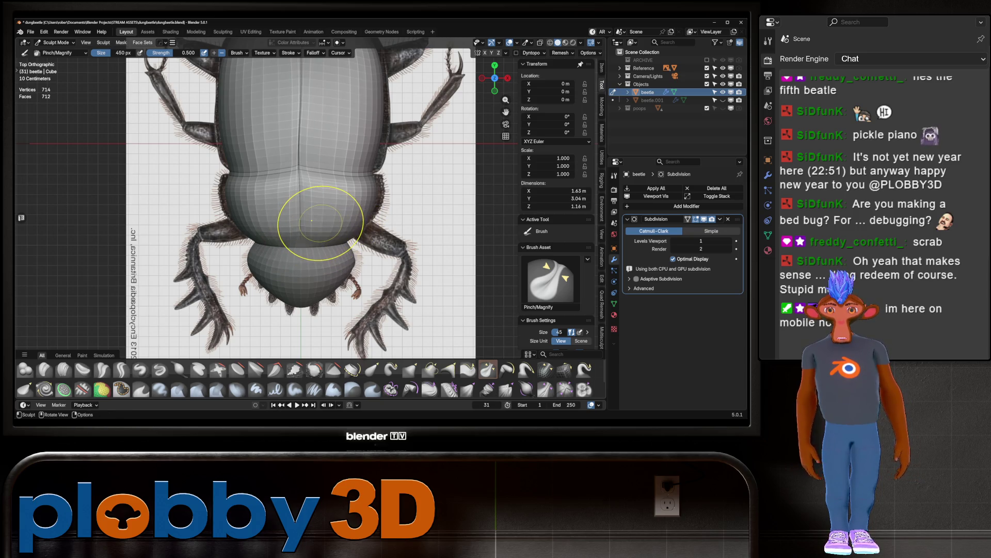
scroll(311, 221, down, 6)
Step: Pinch more body grooves, the centre seam, and the groove at the shell's front
key(ctrl+Tab)
key(ctrl+Tab)
scroll(320, 165, up, 3)
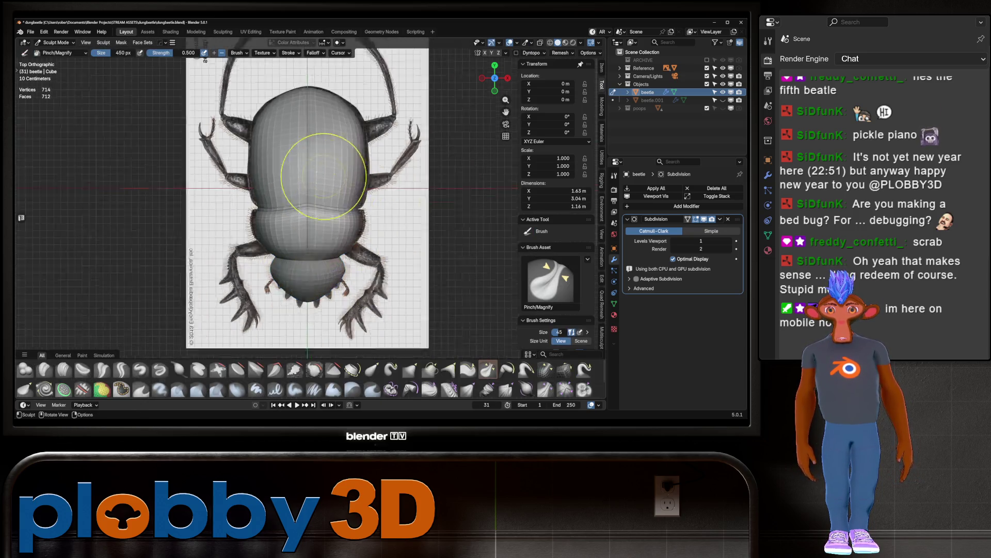
drag(305, 253, 305, 253)
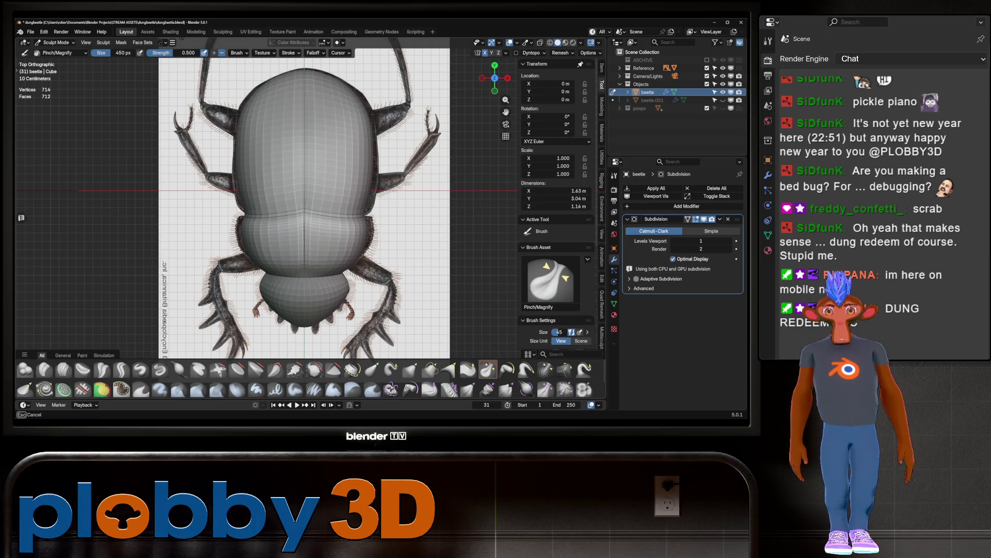
drag(305, 253, 308, 227)
shift+middle_drag(320, 217, 314, 285)
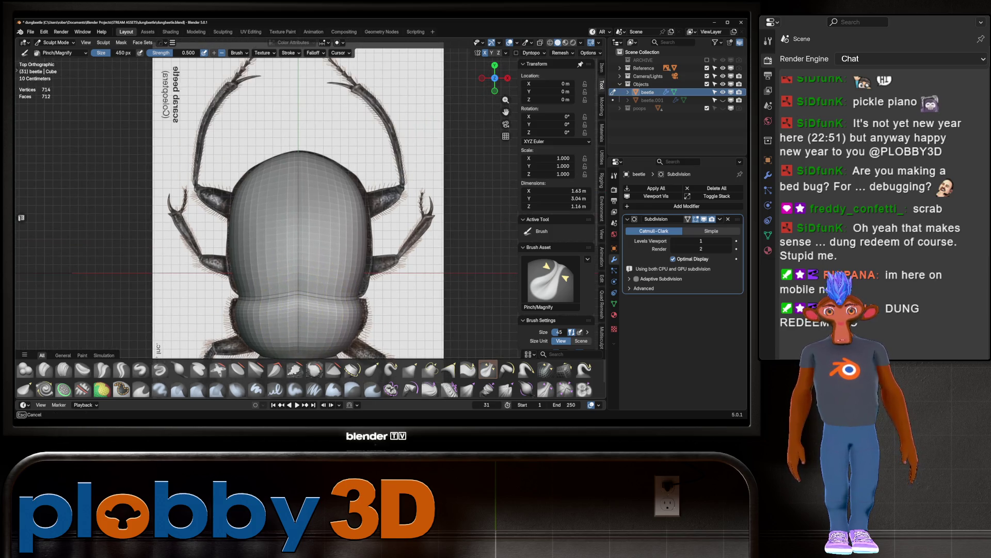
drag(309, 255, 309, 255)
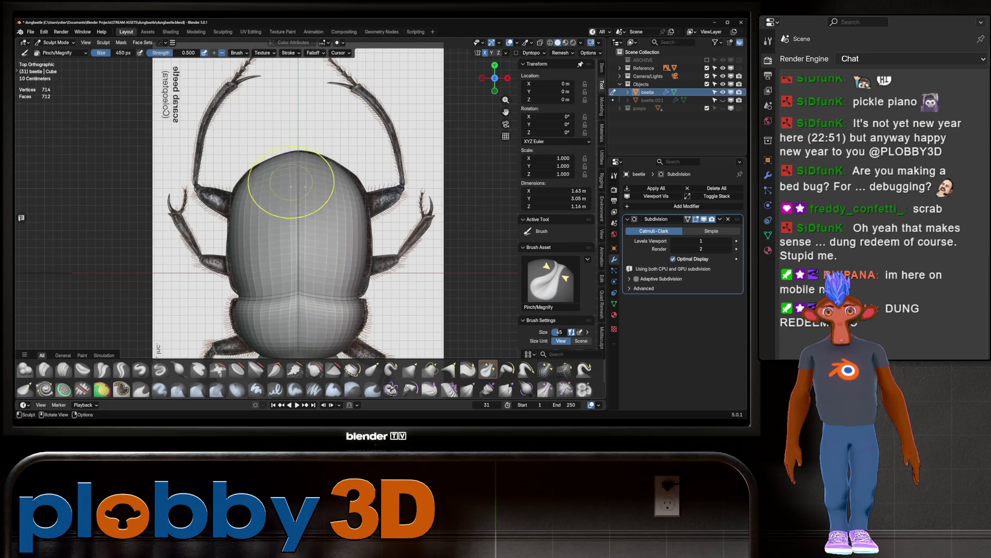
mouse_move(307, 340)
shift+middle_down()
mouse_move(307, 268)
mouse_move(281, 277)
mouse_move(235, 232)
mouse_move(343, 163)
mouse_move(297, 283)
mouse_move(280, 273)
mouse_move(377, 196)
mouse_move(397, 315)
mouse_move(310, 258)
mouse_move(244, 235)
mouse_move(405, 243)
mouse_move(297, 239)
shift+middle_up()
scroll(284, 278, up, 4)
scroll(235, 232, down, 5)
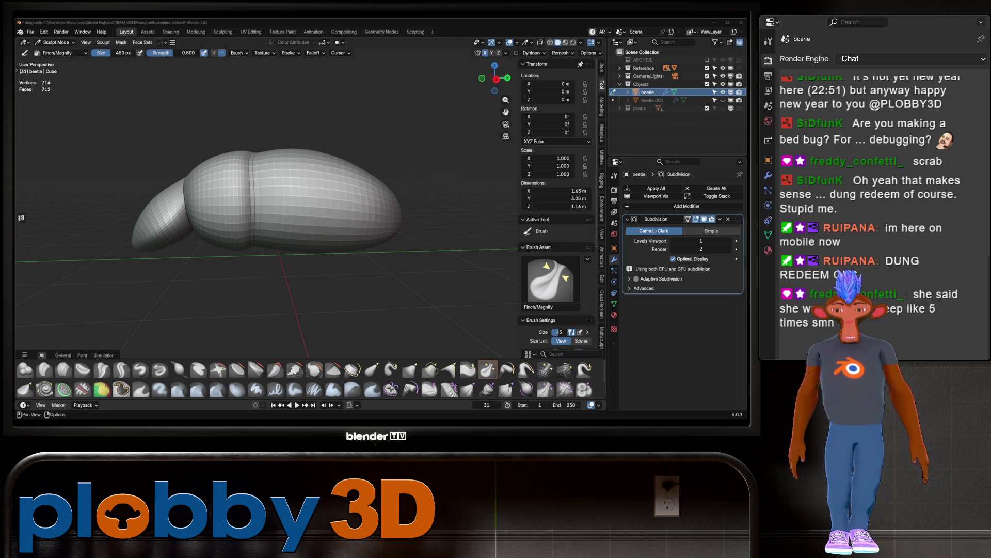
mouse_move(327, 173)
middle_down()
mouse_move(255, 218)
mouse_move(283, 192)
mouse_move(281, 237)
mouse_move(328, 177)
mouse_move(295, 221)
mouse_move(320, 196)
mouse_move(310, 206)
mouse_move(320, 188)
mouse_move(305, 181)
mouse_move(315, 171)
mouse_move(277, 211)
mouse_move(287, 219)
middle_up()
scroll(286, 220, down, 2)
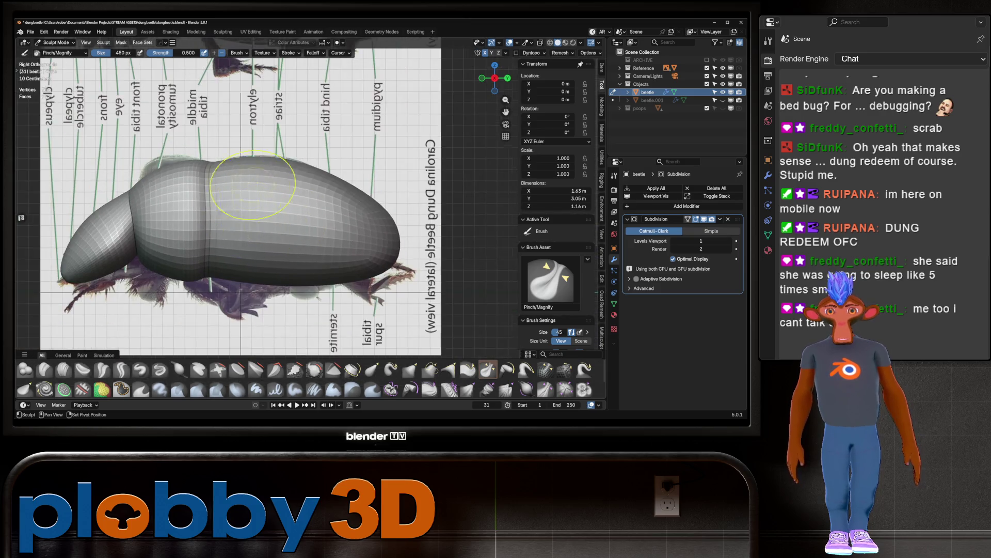
scroll(357, 189, down, 1)
mouse_move(357, 189)
middle_down()
mouse_move(335, 206)
mouse_move(336, 236)
mouse_move(320, 181)
mouse_move(287, 221)
middle_up()
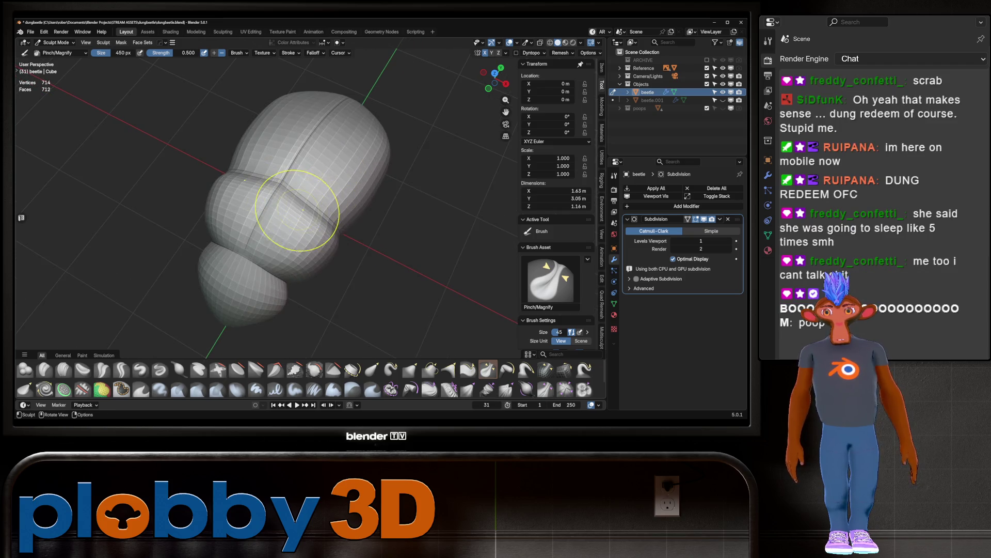
mouse_move(261, 288)
middle_down()
mouse_move(206, 276)
mouse_move(157, 188)
middle_up()
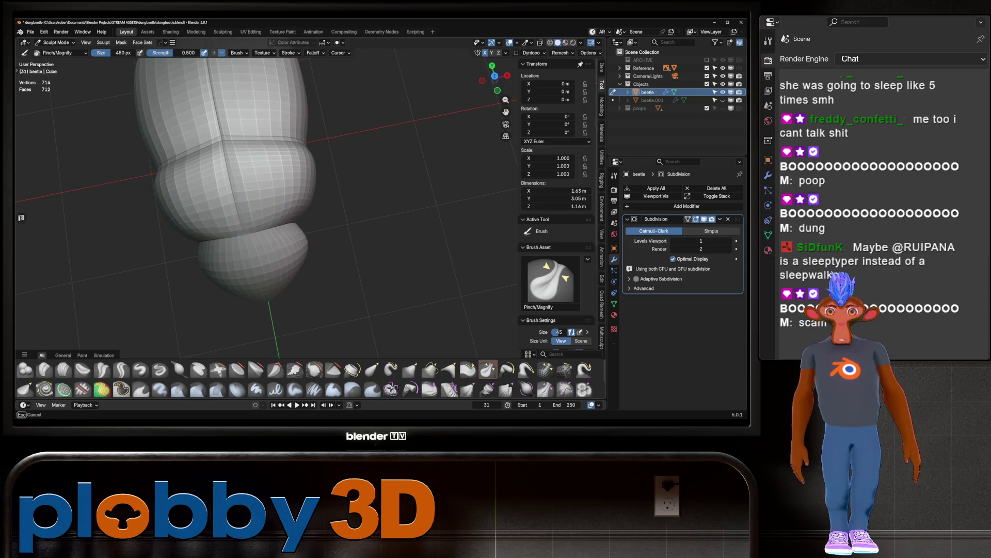
key(KP_7)
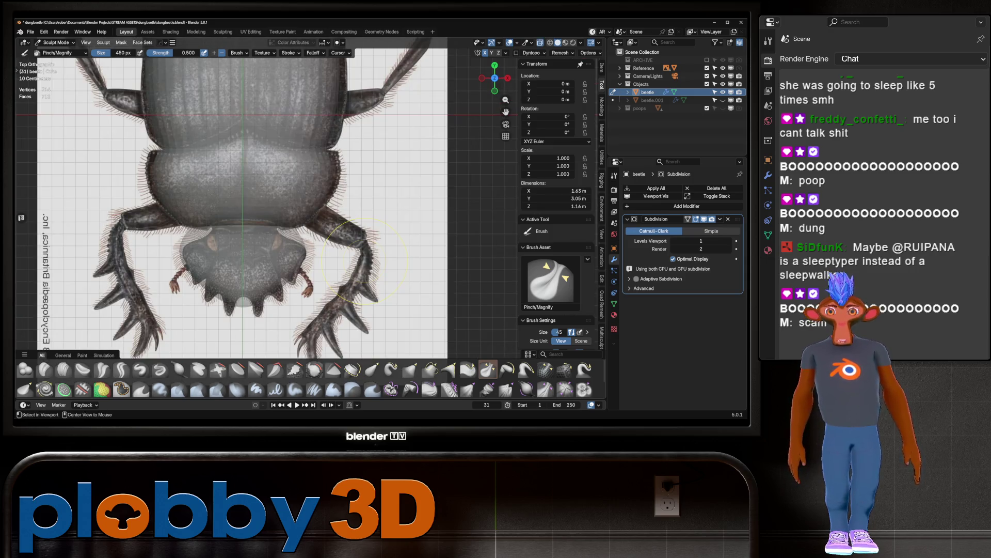
mouse_move(288, 221)
middle_down()
mouse_move(292, 193)
mouse_move(286, 208)
middle_up()
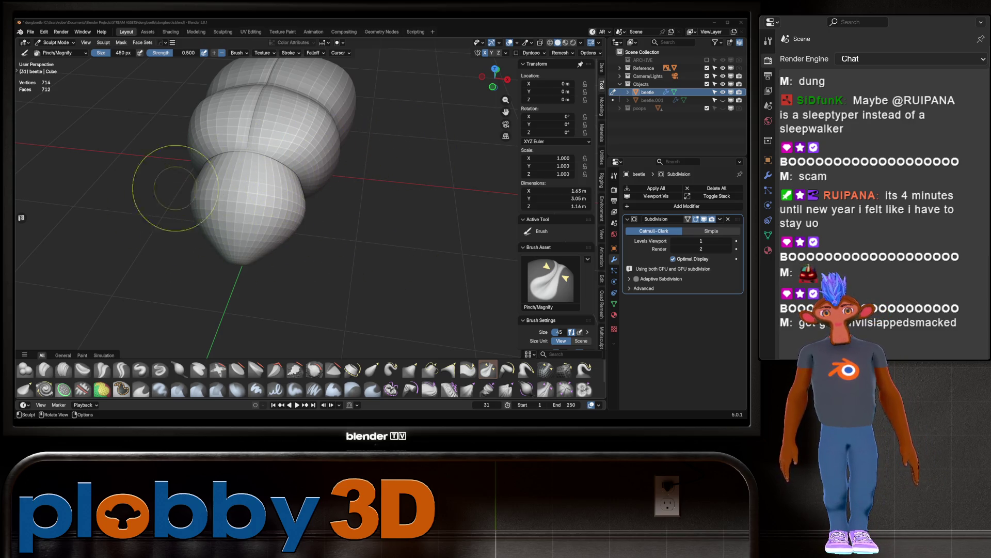
middle_drag(232, 137, 220, 179)
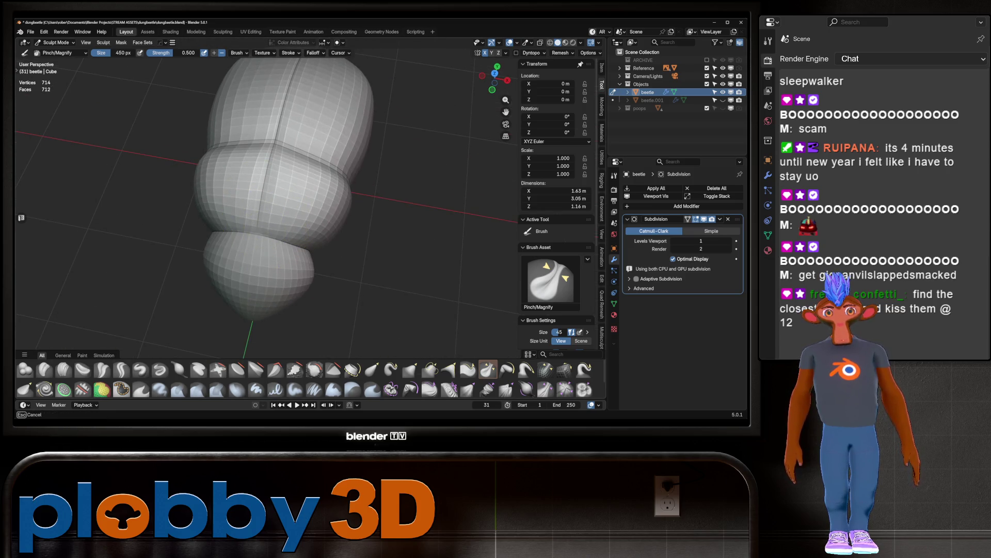
mouse_move(305, 243)
middle_down()
mouse_move(239, 177)
mouse_move(164, 138)
mouse_move(239, 177)
mouse_move(251, 170)
mouse_move(244, 132)
middle_up()
scroll(243, 133, up, 3)
mouse_move(241, 175)
middle_down()
mouse_move(332, 122)
mouse_move(294, 166)
mouse_move(318, 293)
middle_up()
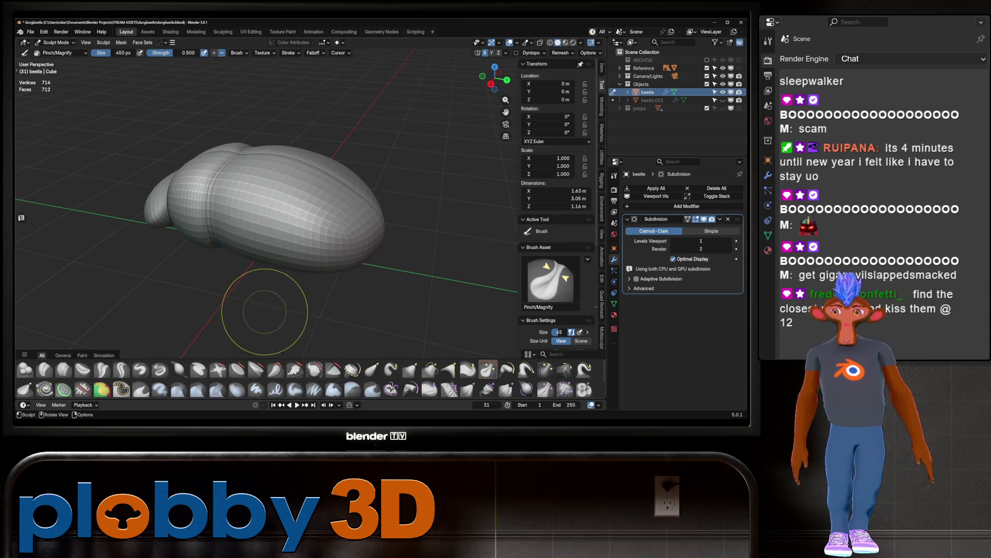
click(179, 369)
Step: Inflate the top of the shell with light strokes, raising its height to 1.19 m
mouse_move(332, 221)
middle_down()
mouse_move(266, 221)
mouse_move(284, 271)
middle_up()
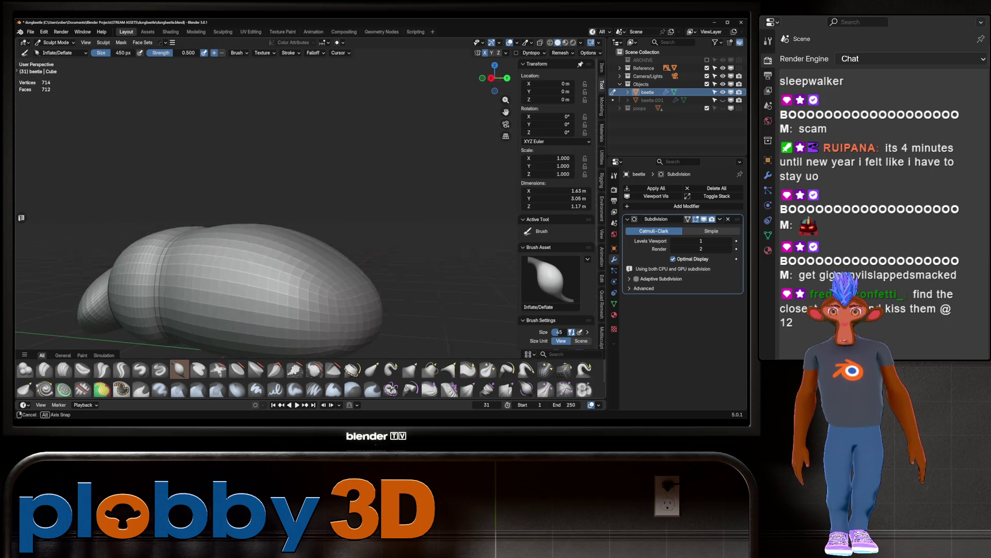
middle_drag(367, 304, 326, 282)
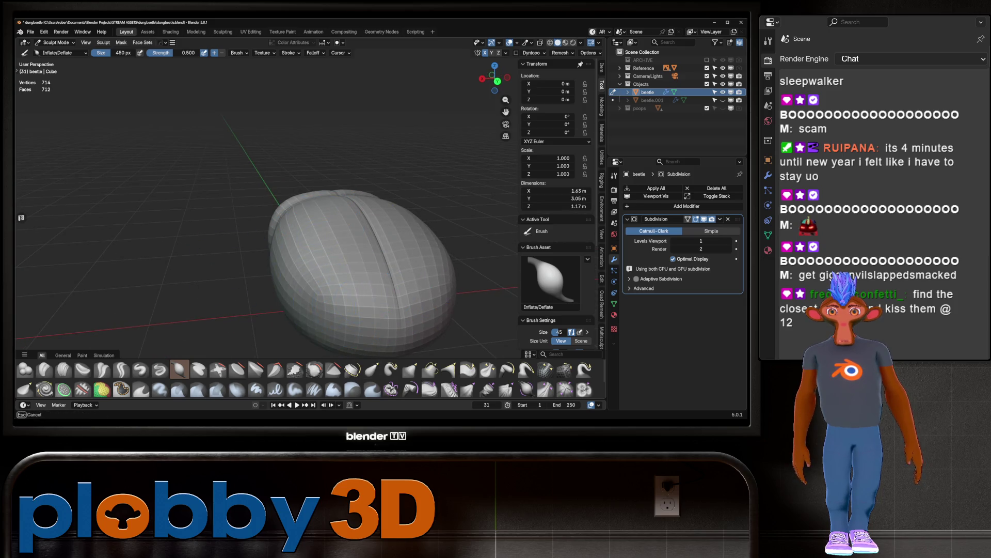
middle_drag(313, 291, 331, 274)
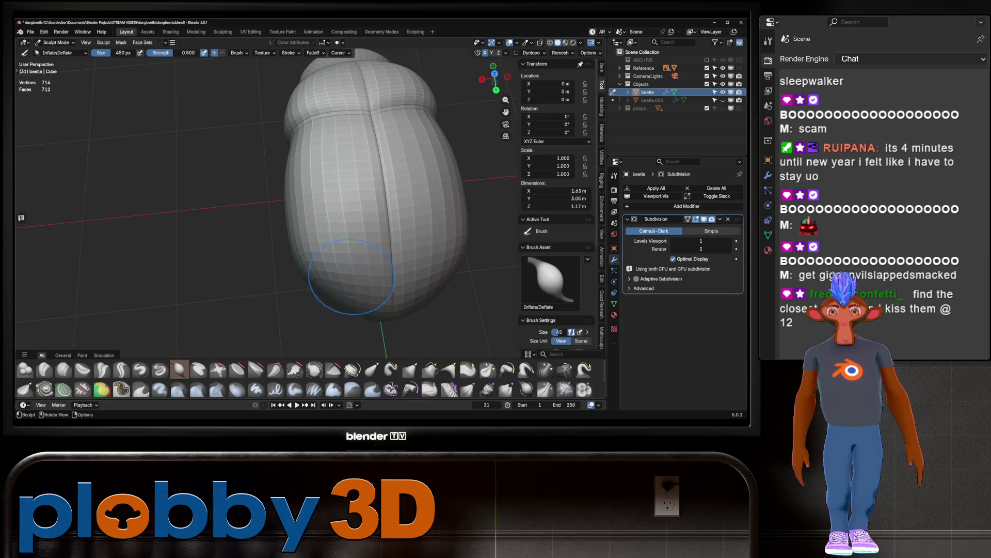
middle_drag(366, 146, 302, 127)
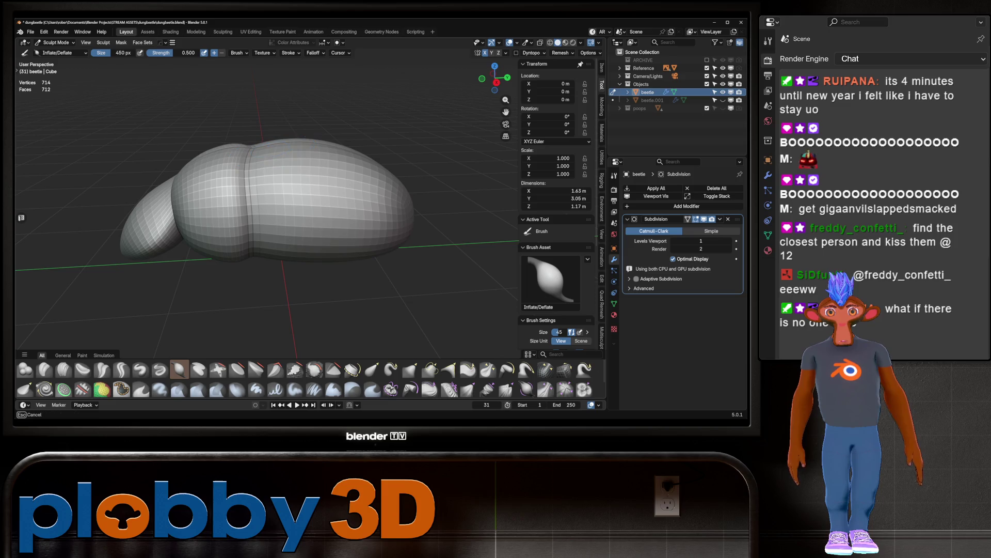
middle_drag(388, 214, 361, 155)
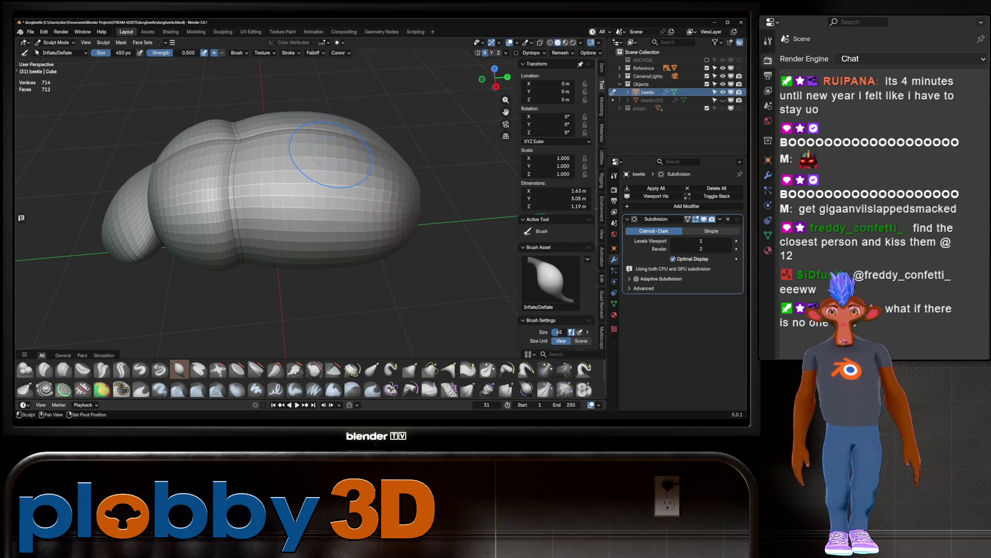
mouse_move(323, 159)
middle_down()
mouse_move(351, 144)
mouse_move(388, 98)
mouse_move(382, 217)
mouse_move(324, 264)
mouse_move(288, 233)
mouse_move(382, 196)
middle_up()
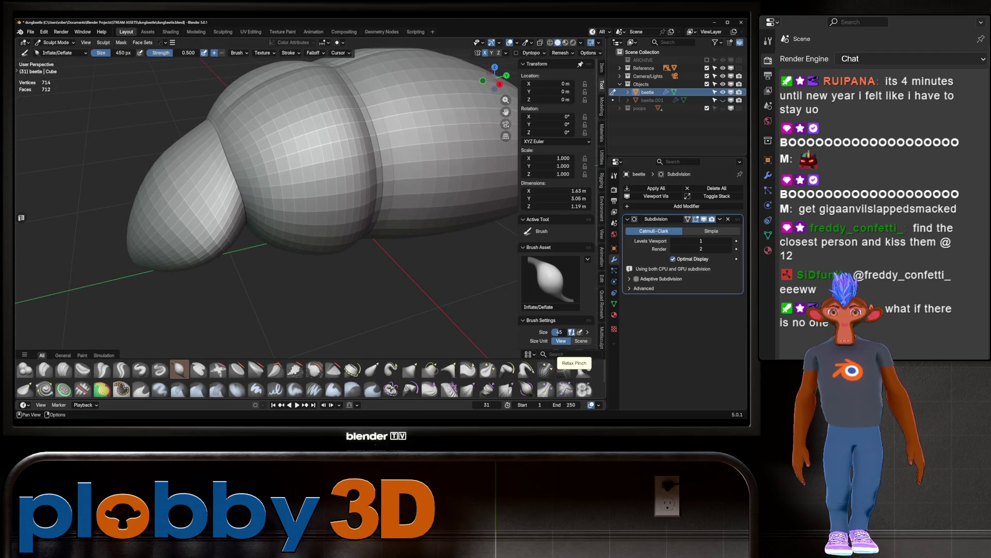
Step: Switch to the Relax Pinch brush and relax the mesh along one segment seam
click(545, 369)
drag(224, 181, 240, 165)
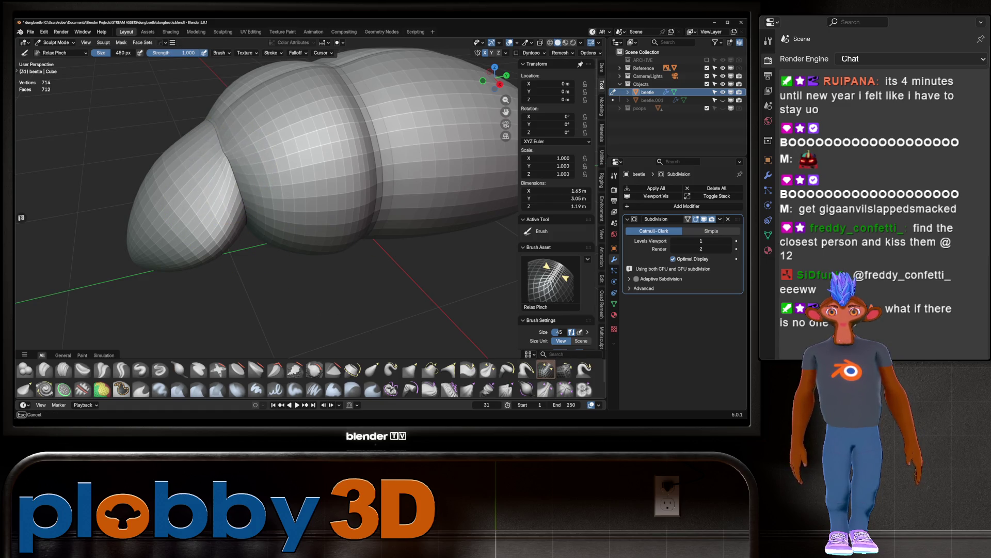
mouse_move(242, 165)
middle_down()
mouse_move(274, 177)
mouse_move(348, 177)
middle_up()
mouse_move(424, 168)
ctrl+middle_down()
mouse_move(354, 188)
mouse_move(376, 152)
mouse_move(361, 161)
mouse_move(287, 151)
ctrl+middle_up()
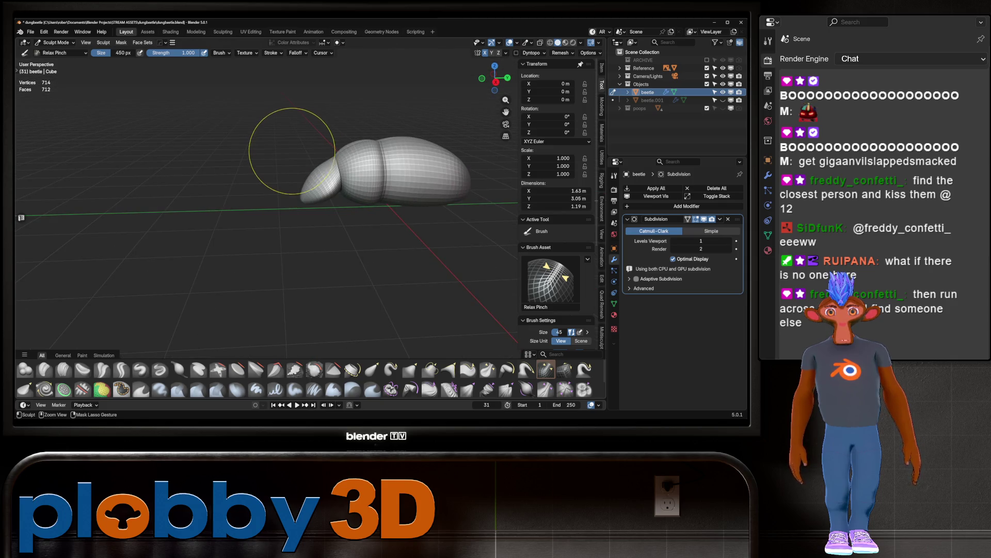
ctrl+middle_drag(354, 195, 354, 195)
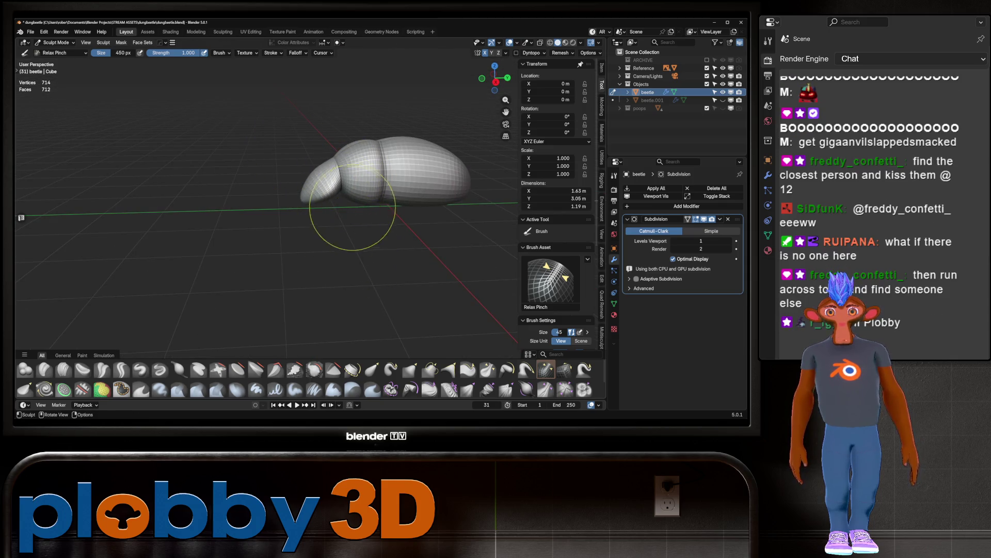
scroll(361, 184, up, 5)
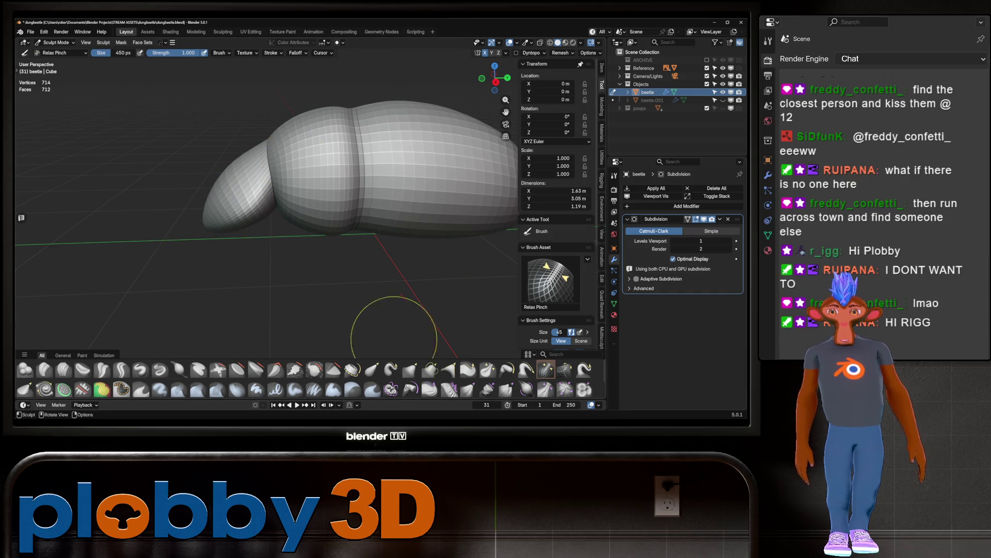
Step: Smooth the deep seam crease into a softer groove, then select the Inflate/Deflate brush
mouse_move(360, 137)
middle_down()
mouse_move(232, 166)
mouse_move(228, 222)
mouse_move(250, 161)
mouse_move(239, 214)
mouse_move(248, 220)
mouse_move(398, 195)
mouse_move(310, 195)
mouse_move(362, 217)
mouse_move(413, 199)
middle_up()
scroll(413, 199, up, 4)
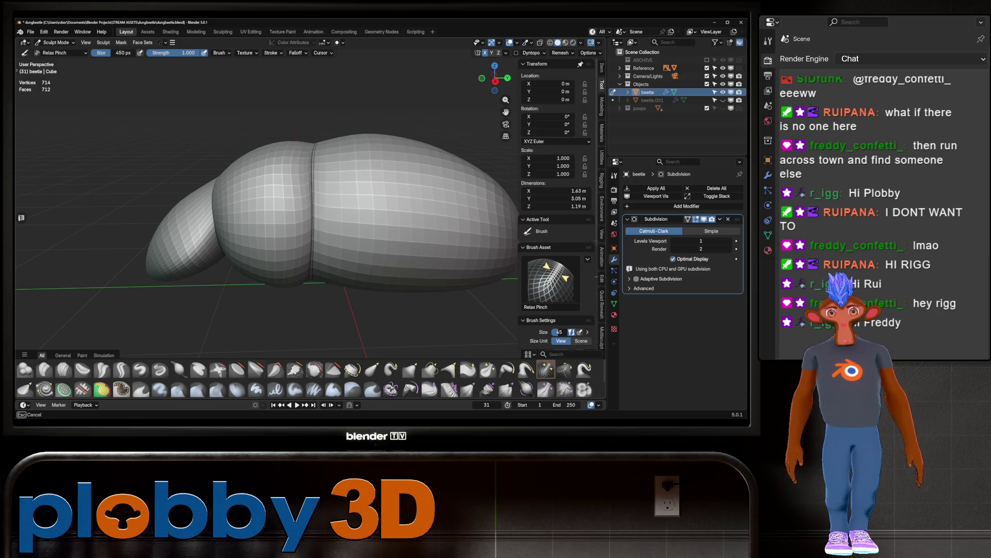
mouse_move(314, 198)
middle_down()
mouse_move(321, 222)
mouse_move(299, 178)
mouse_move(369, 274)
mouse_move(321, 232)
mouse_move(324, 218)
middle_up()
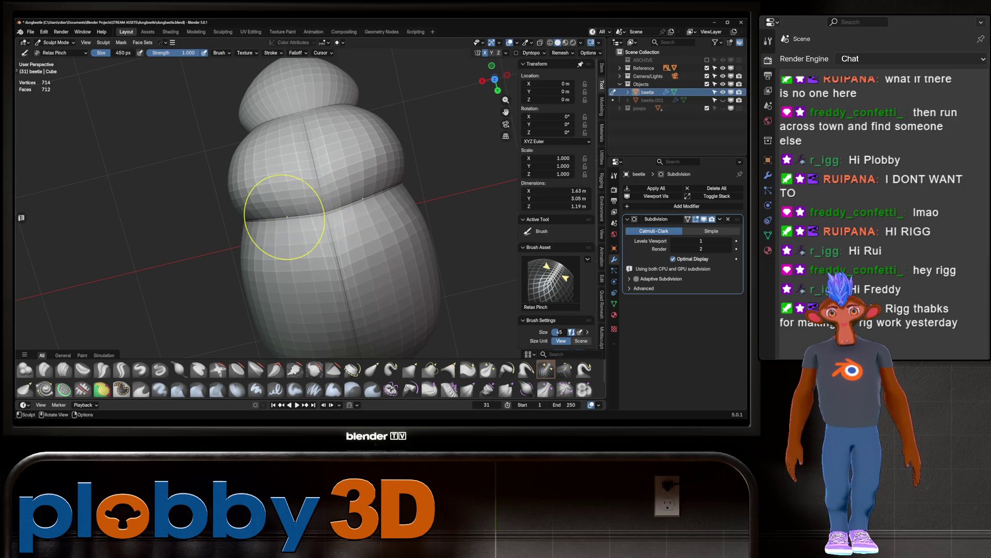
mouse_move(311, 213)
shift+middle_down()
mouse_move(274, 206)
mouse_move(283, 177)
mouse_move(308, 224)
shift+middle_up()
drag(285, 185, 287, 178)
mouse_move(287, 178)
middle_down()
mouse_move(288, 228)
mouse_move(310, 217)
mouse_move(294, 194)
mouse_move(401, 204)
mouse_move(355, 192)
mouse_move(351, 159)
mouse_move(326, 152)
middle_up()
scroll(368, 205, down, 3)
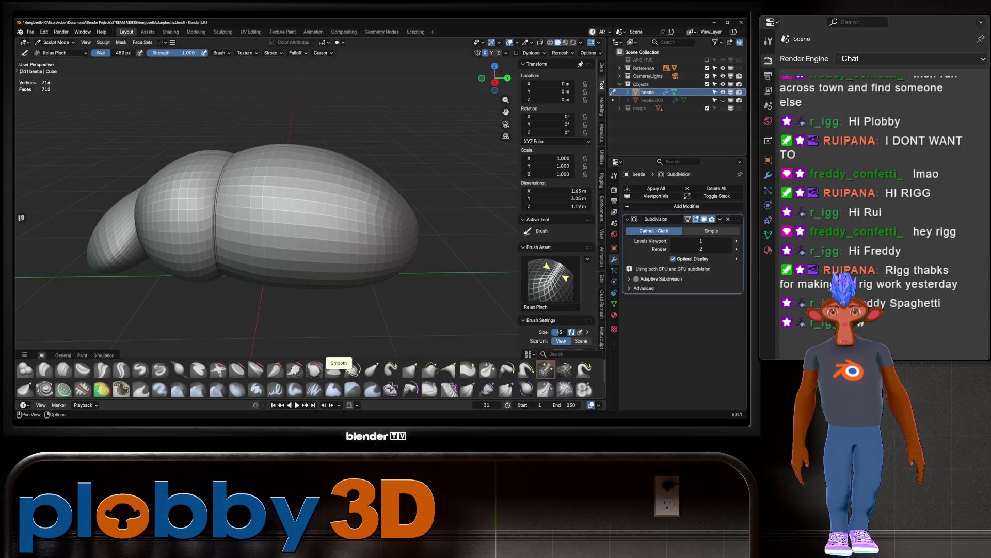
click(179, 369)
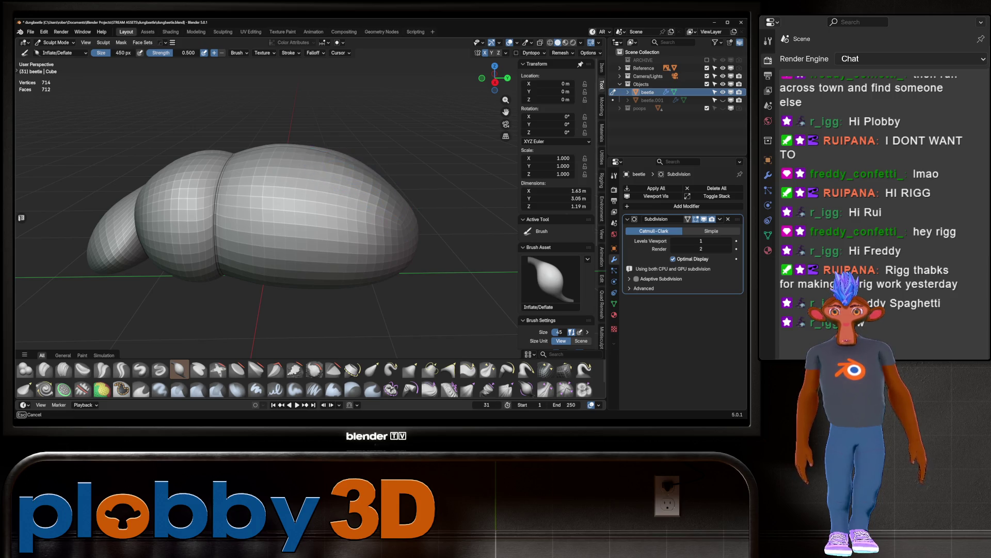
Step: Inflate the beetle body slightly so its height reads 1.2 m instead of 1.19 m
middle_drag(374, 160, 299, 164)
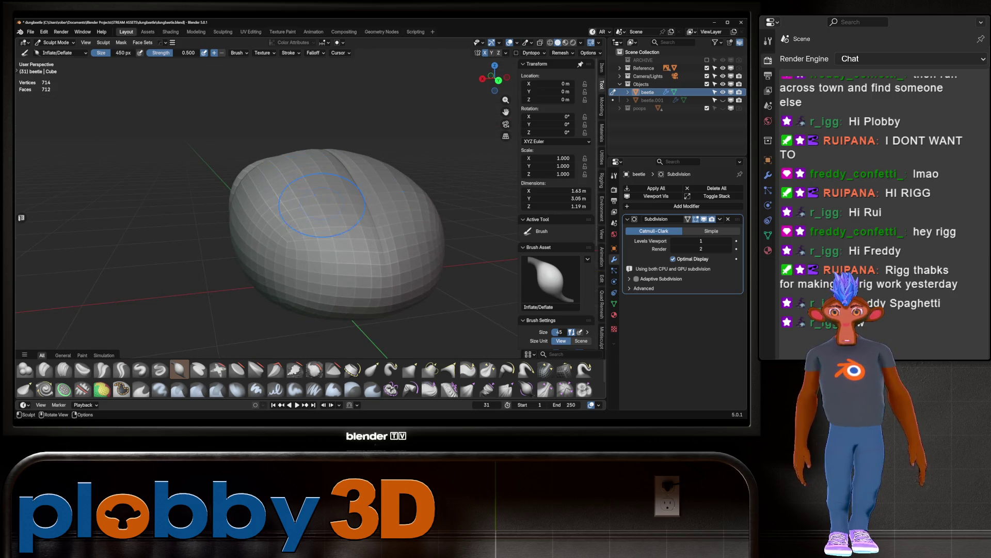
mouse_move(287, 260)
middle_down()
mouse_move(329, 216)
mouse_move(315, 273)
mouse_move(320, 243)
mouse_move(372, 233)
mouse_move(336, 173)
mouse_move(329, 207)
mouse_move(398, 188)
mouse_move(257, 265)
mouse_move(287, 172)
mouse_move(268, 178)
middle_up()
scroll(336, 174, up, 8)
scroll(257, 265, down, 4)
scroll(257, 264, up, 5)
scroll(306, 222, down, 4)
mouse_move(306, 222)
middle_down()
mouse_move(282, 219)
mouse_move(325, 228)
mouse_move(299, 195)
mouse_move(310, 210)
mouse_move(349, 214)
middle_up()
scroll(348, 214, up, 4)
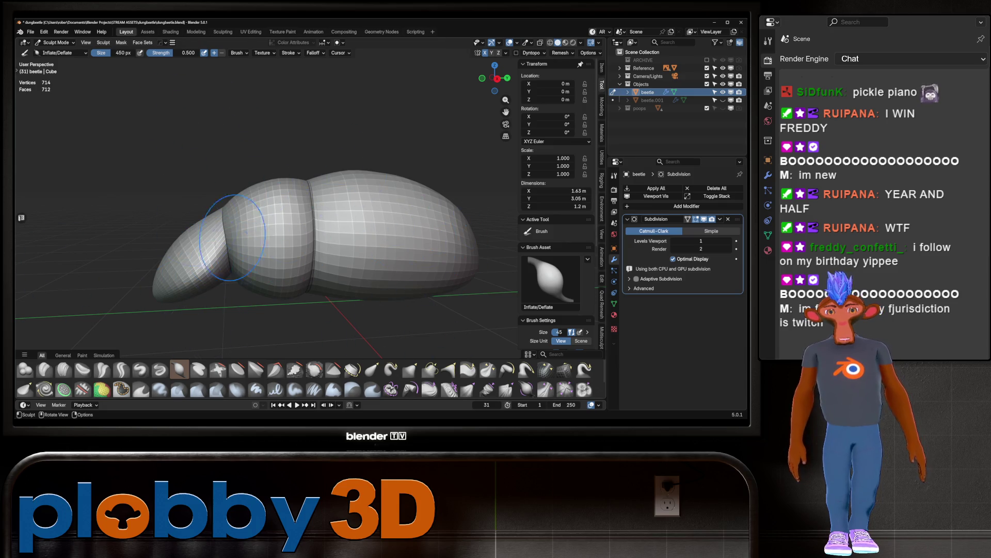
scroll(318, 197, down, 5)
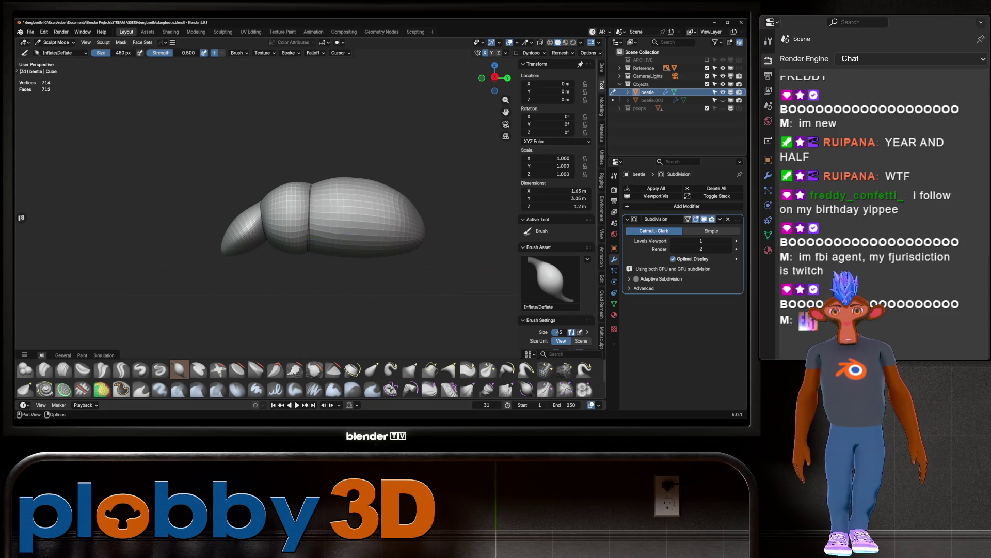
Step: Switch to the Crease Sharp brush and carve a crease stroke across the beetle
key(shift+c)
scroll(288, 253, up, 3)
drag(310, 230, 424, 229)
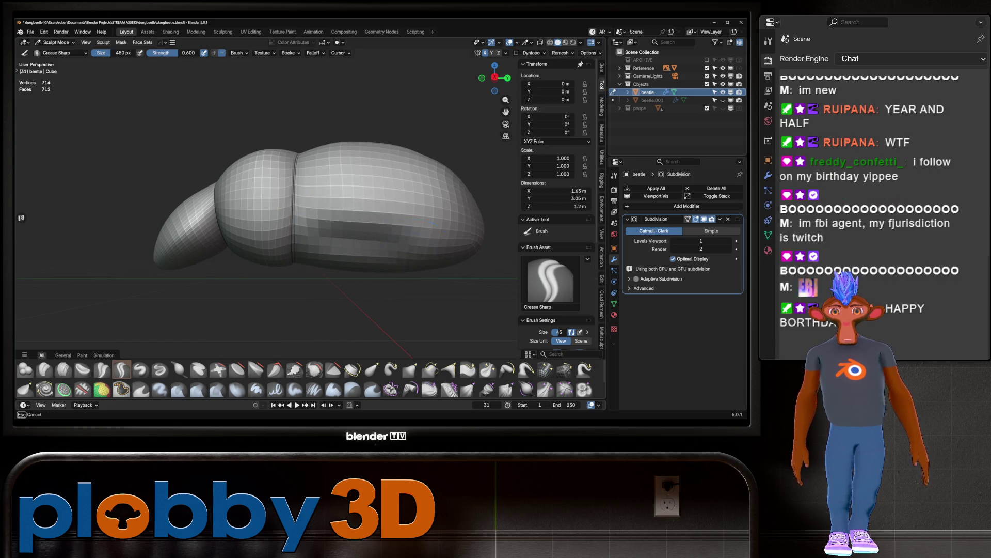
Step: Undo the stray crease, shrink the brush, and carve two crease lines along the beetle's side
key(Escape)
key(f)
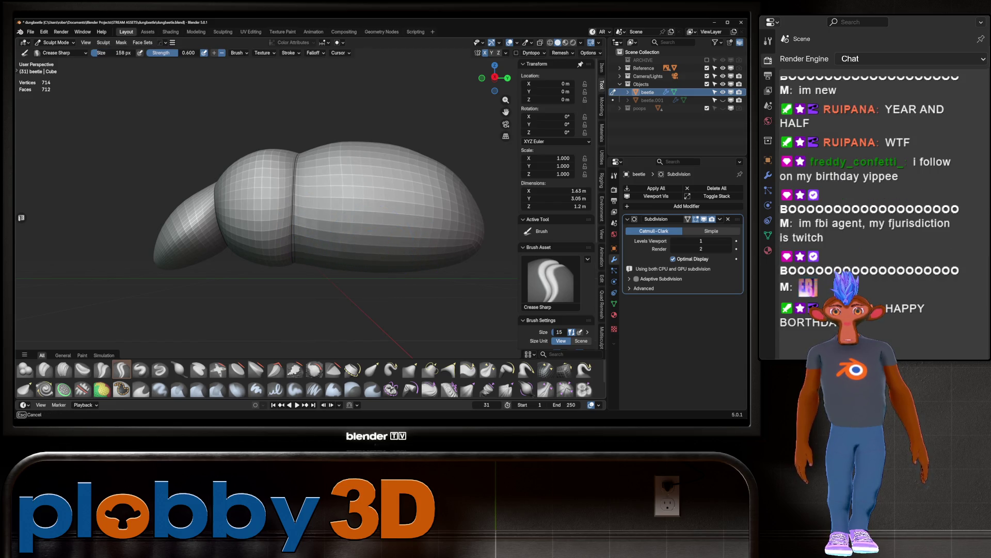
mouse_move(377, 231)
mouse_down()
mouse_move(444, 241)
mouse_move(294, 227)
mouse_move(454, 232)
mouse_move(397, 259)
mouse_up()
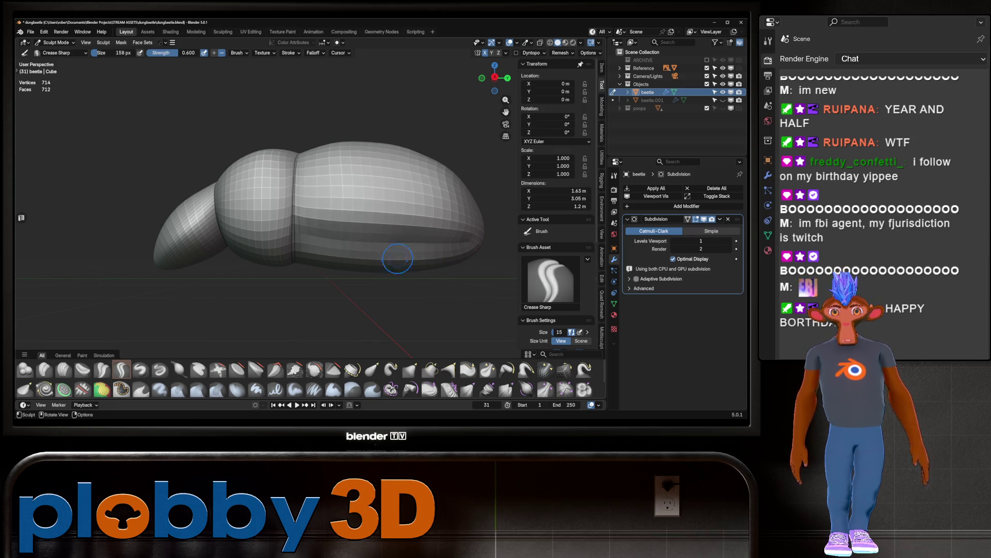
drag(283, 233, 289, 235)
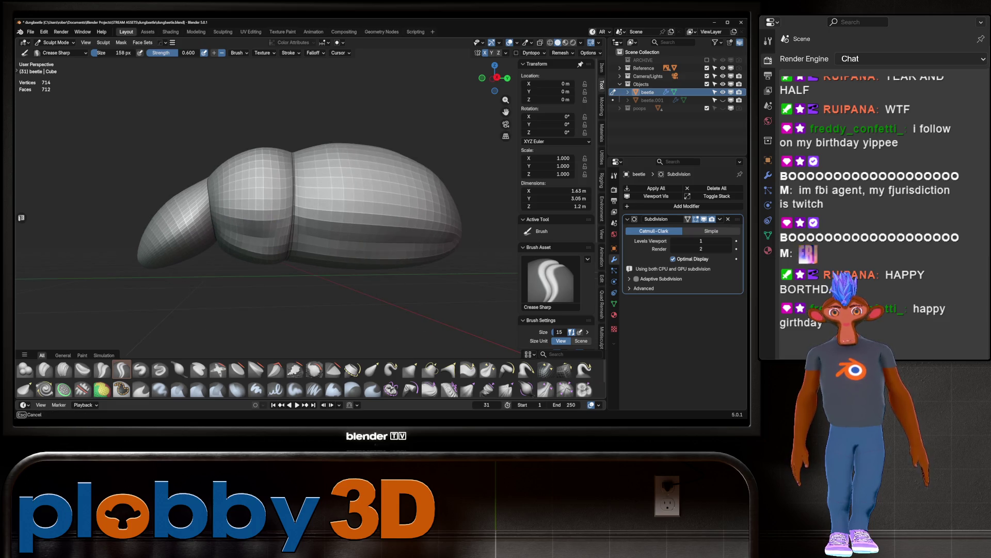
mouse_move(289, 232)
middle_down()
mouse_move(426, 227)
mouse_move(490, 129)
mouse_move(310, 135)
mouse_move(332, 205)
middle_up()
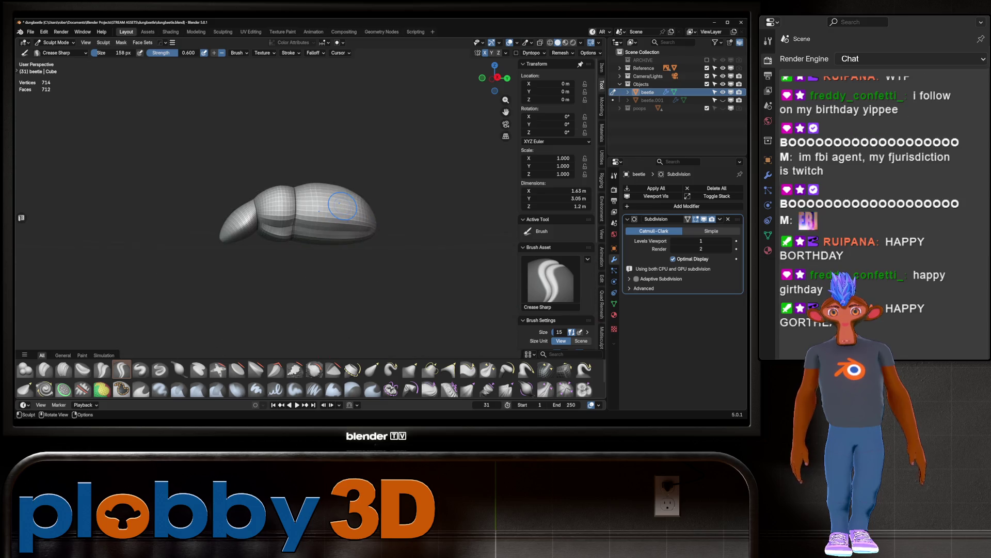
scroll(332, 206, up, 2)
scroll(310, 206, up, 1)
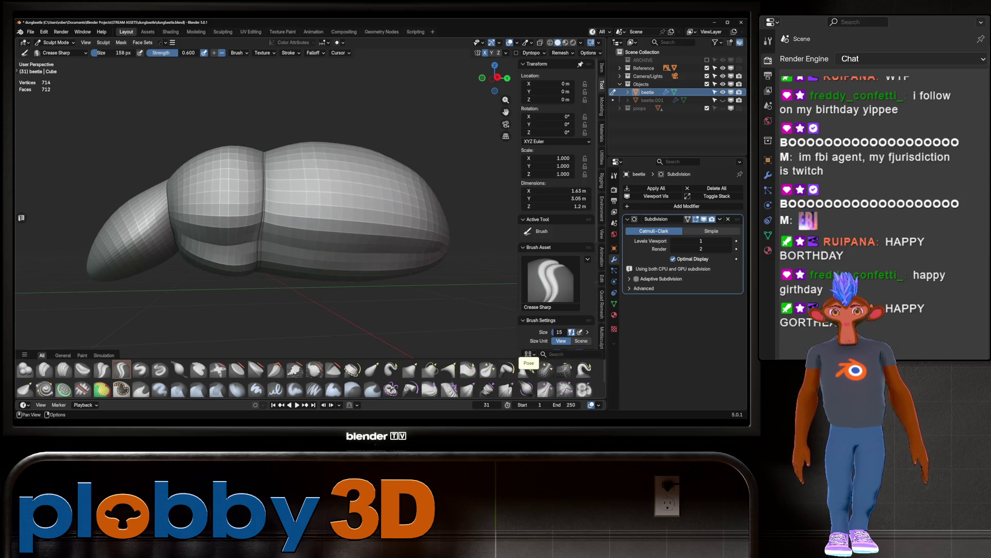
Step: Switch to Relax Pinch, enlarge the brush to 386 px, and smooth the neighbouring seam bands
click(546, 369)
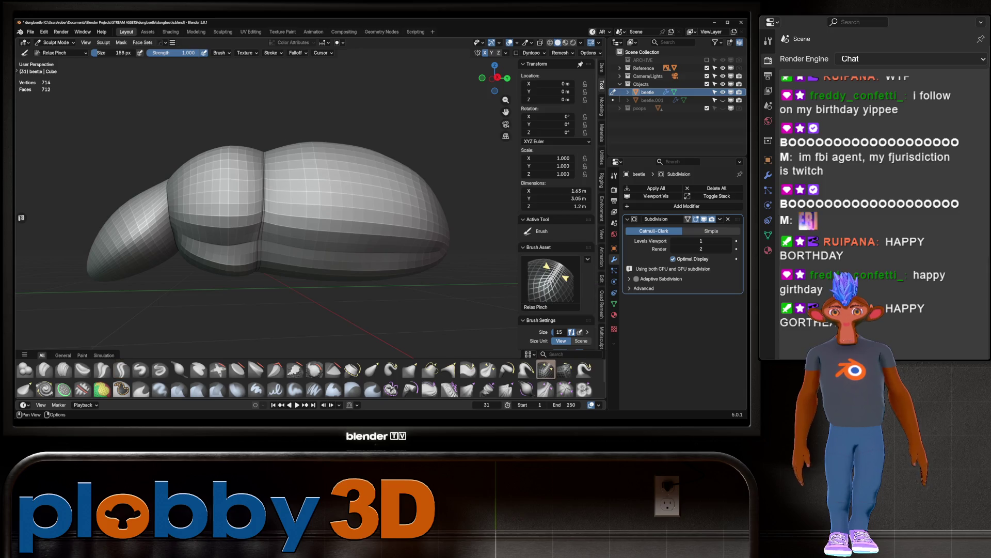
middle_drag(248, 221, 292, 246)
key(f)
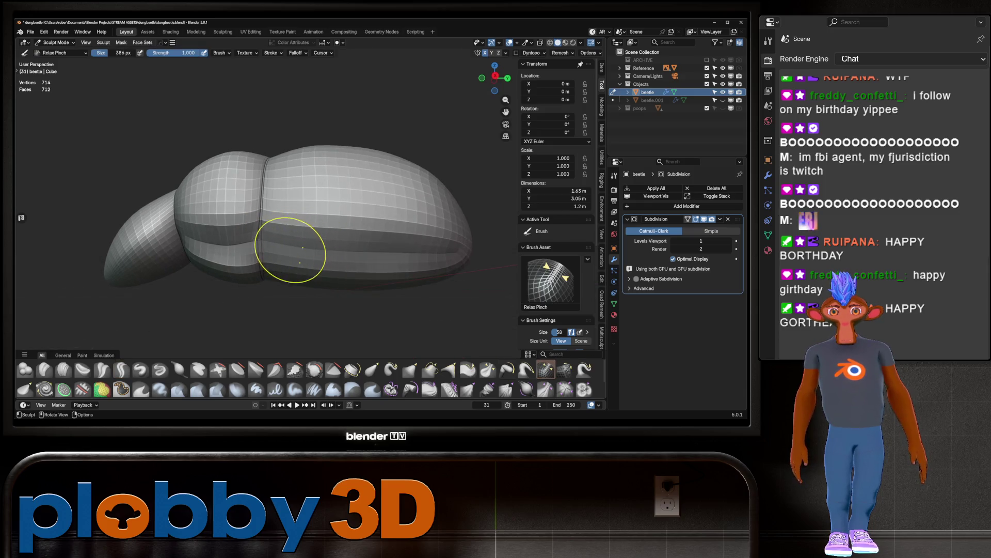
click(293, 245)
mouse_move(331, 214)
mouse_down()
mouse_move(423, 235)
mouse_move(273, 228)
mouse_up()
mouse_move(166, 237)
mouse_down()
mouse_move(261, 237)
mouse_move(200, 237)
mouse_up()
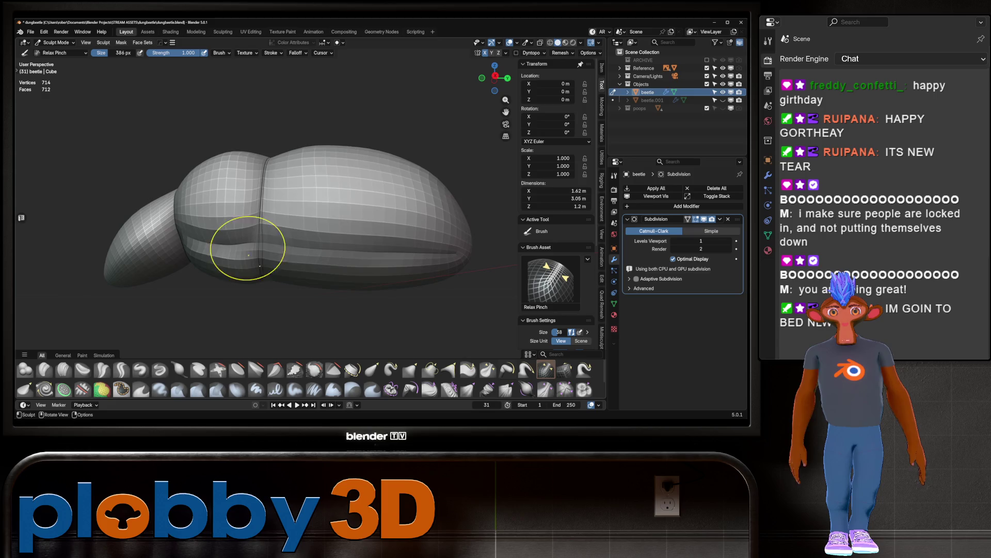
middle_drag(248, 248, 192, 233)
drag(269, 244, 382, 245)
mouse_move(382, 245)
middle_down()
mouse_move(289, 231)
mouse_move(312, 237)
mouse_move(292, 224)
mouse_move(389, 228)
mouse_move(356, 230)
mouse_move(372, 232)
mouse_move(404, 221)
mouse_move(279, 209)
middle_up()
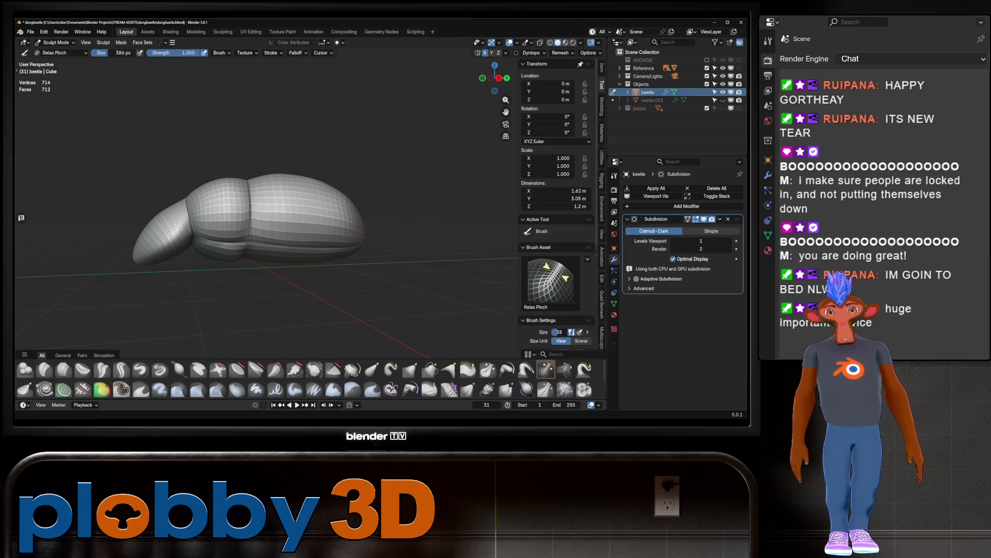
mouse_move(285, 227)
middle_down()
mouse_move(322, 221)
mouse_move(296, 245)
middle_up()
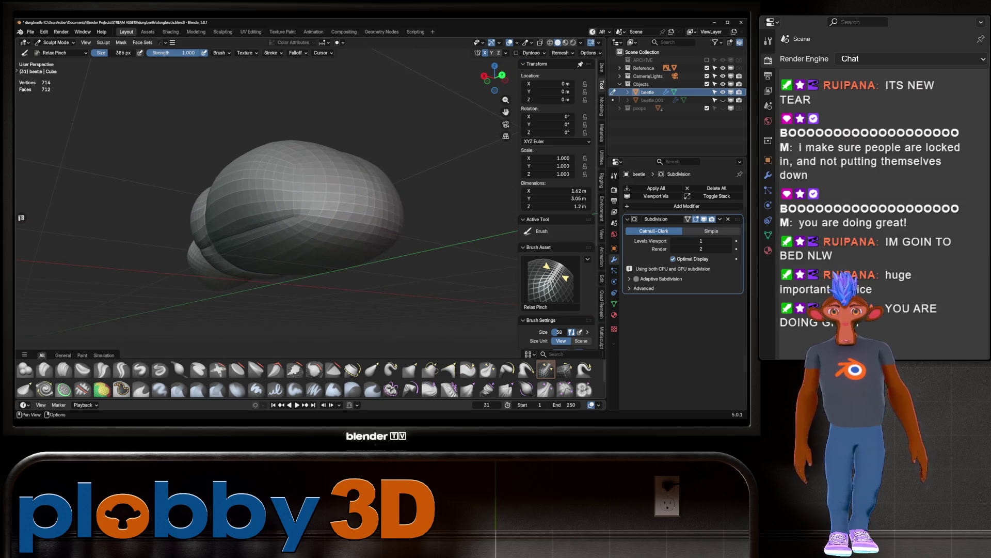
Step: Deepen the groove across the beetle's front with the Crease Sharp brush
click(121, 370)
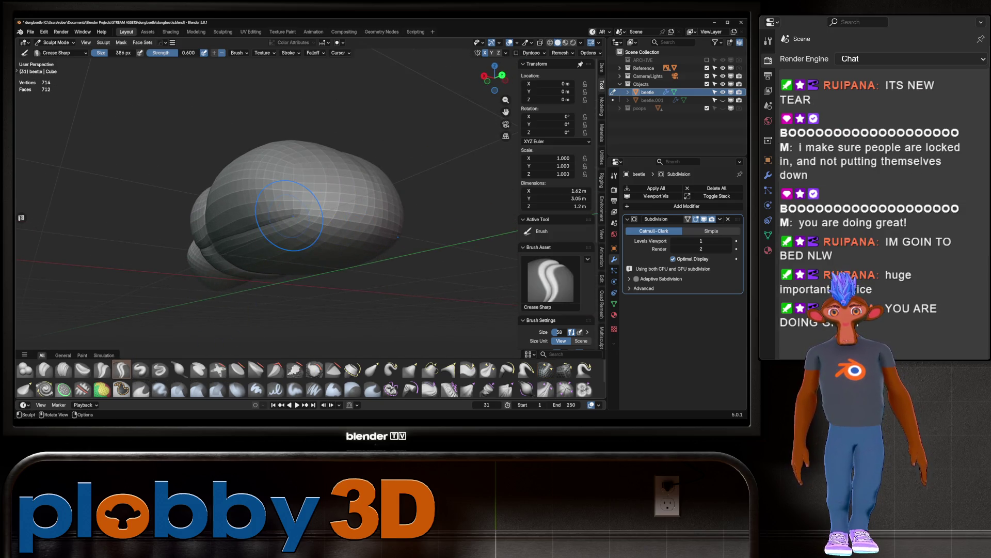
mouse_move(299, 211)
middle_down()
mouse_move(324, 207)
mouse_move(320, 150)
mouse_move(320, 163)
middle_up()
scroll(320, 207, down, 5)
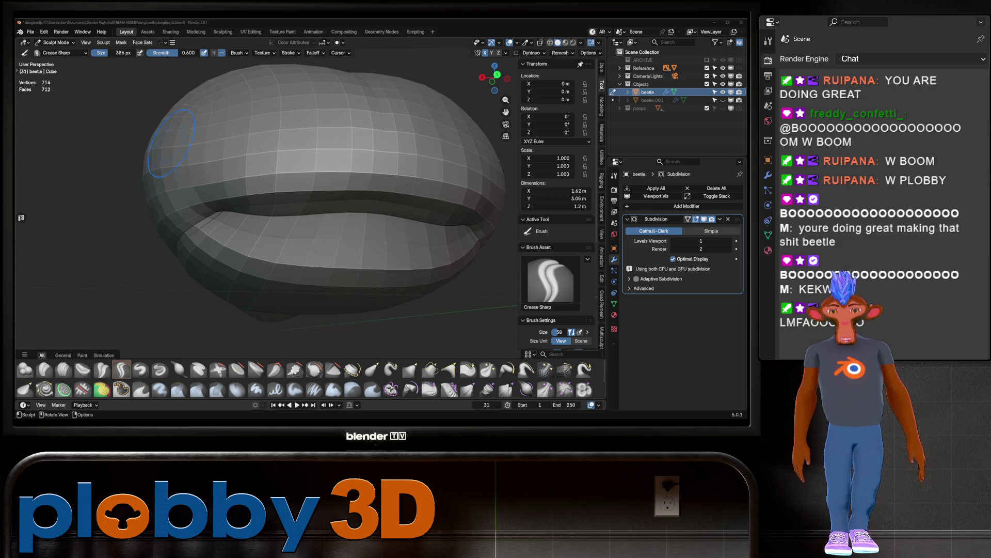
middle_drag(178, 206, 196, 194)
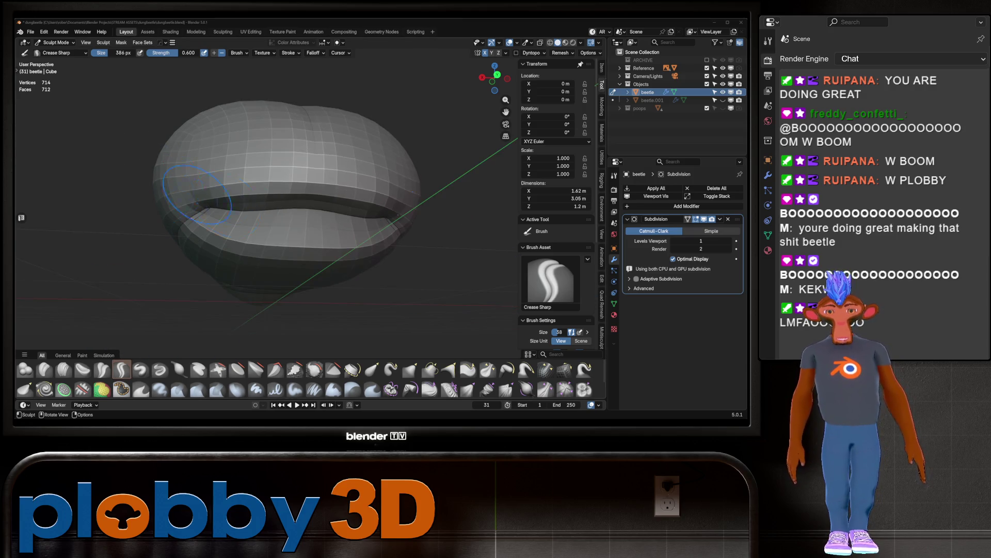
scroll(227, 242, down, 2)
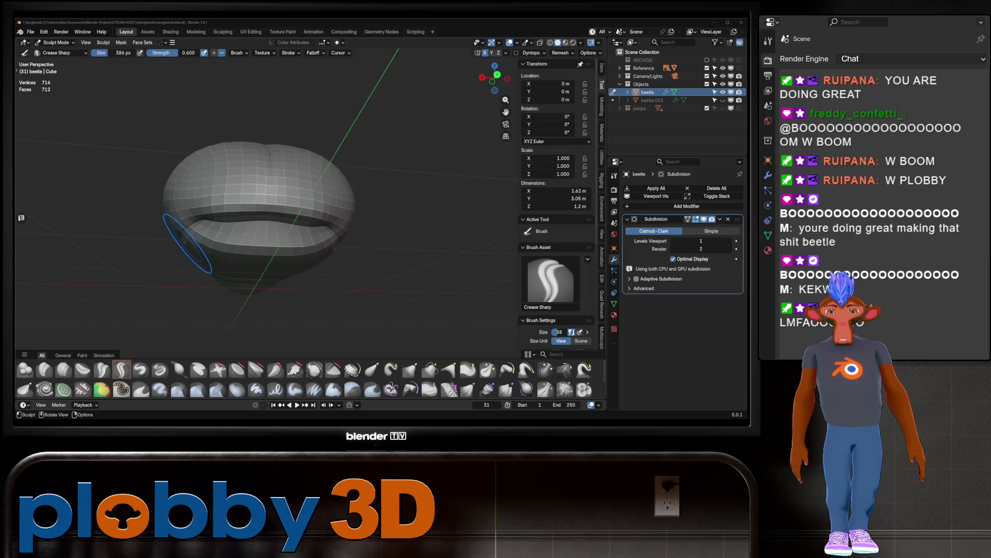
scroll(268, 253, up, 3)
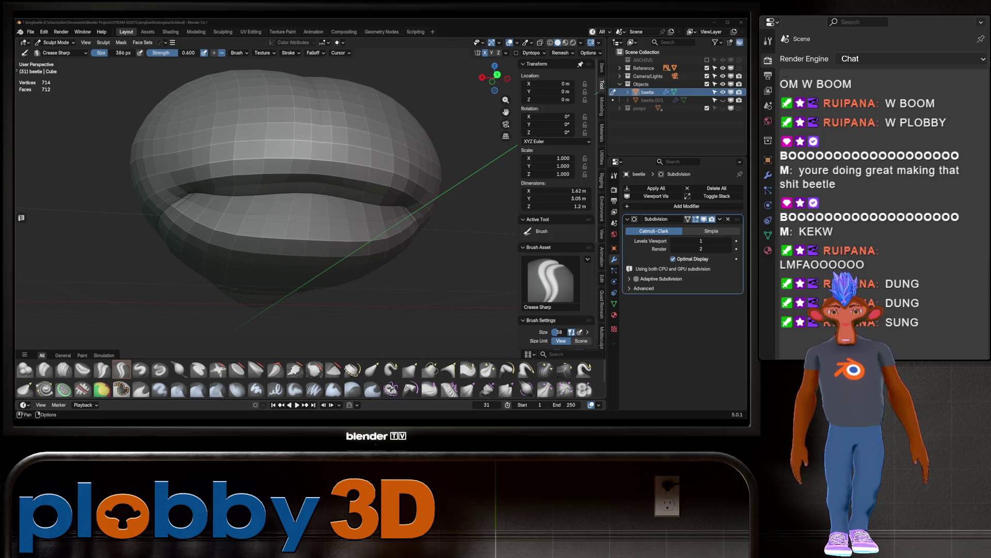
Step: Smooth the front groove's lower lip and side with the Relax Pinch brush
click(546, 368)
mouse_move(423, 304)
middle_down()
mouse_move(381, 243)
mouse_move(317, 220)
middle_up()
drag(317, 219, 326, 222)
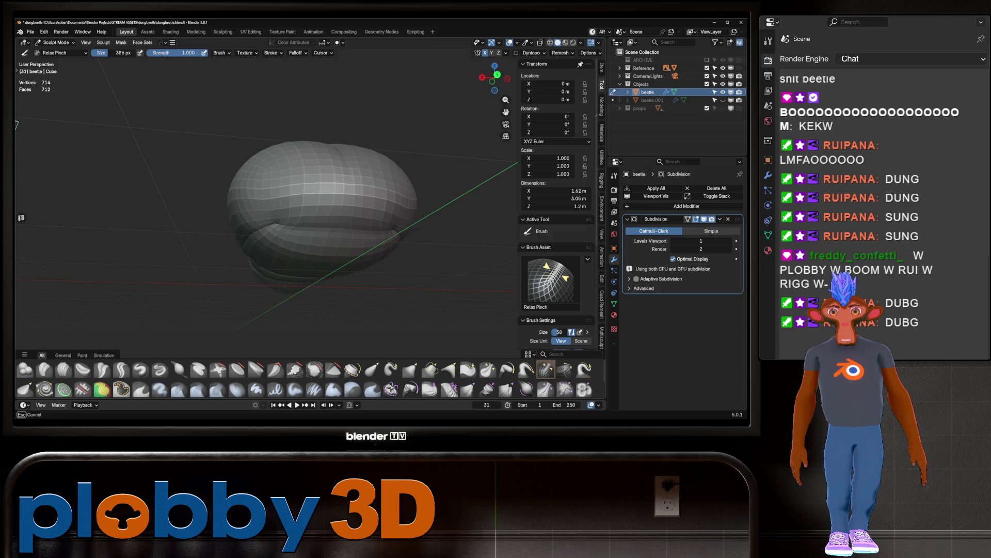
scroll(321, 221, up, 4)
mouse_move(321, 221)
middle_down()
mouse_move(310, 222)
mouse_move(325, 228)
middle_up()
drag(325, 228, 392, 232)
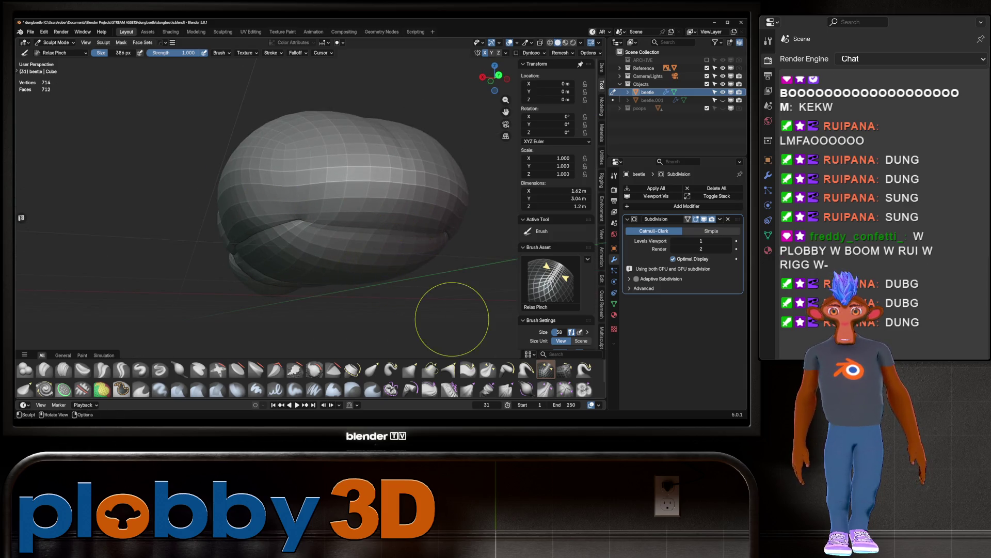
drag(452, 318, 408, 232)
shift+middle_drag(408, 232, 408, 232)
key(p)
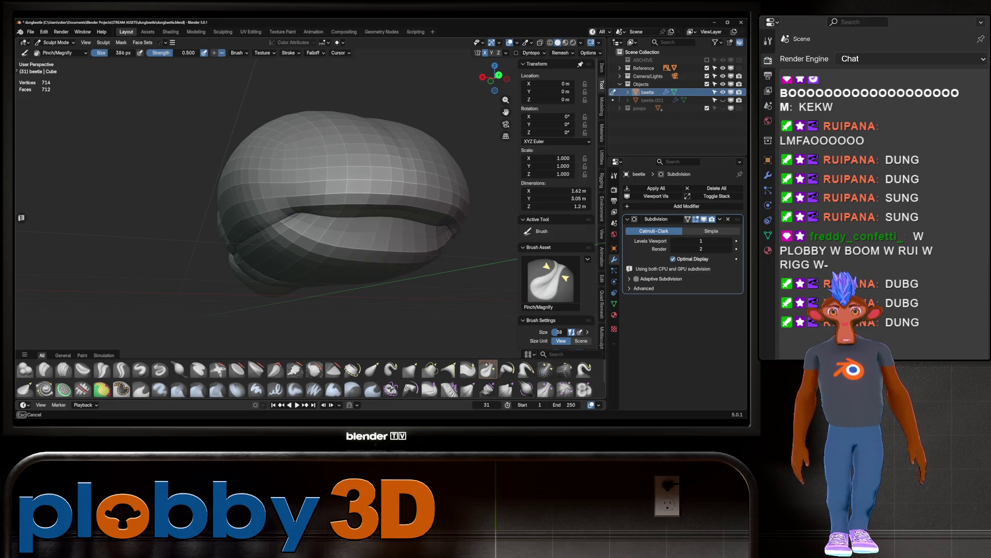
drag(455, 253, 455, 253)
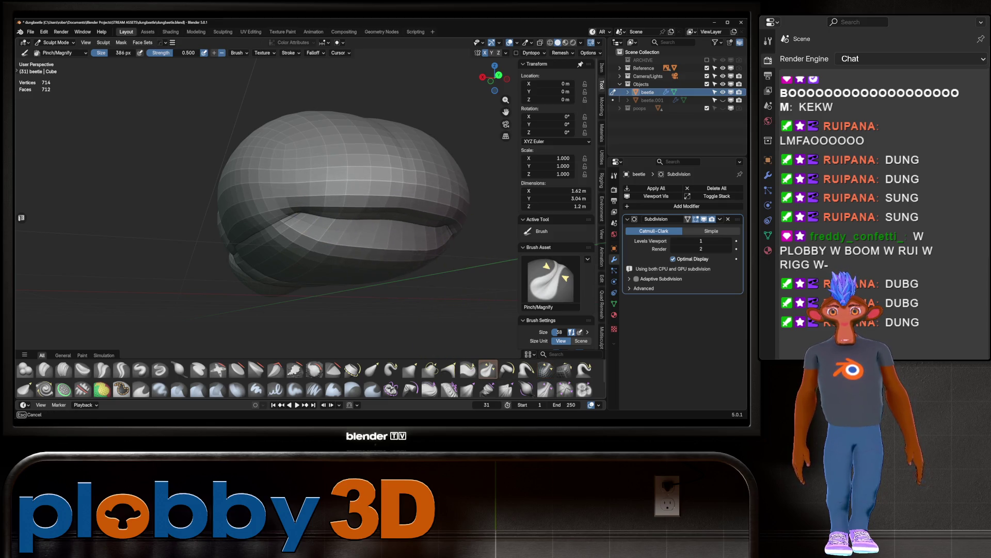
middle_drag(369, 200, 368, 214)
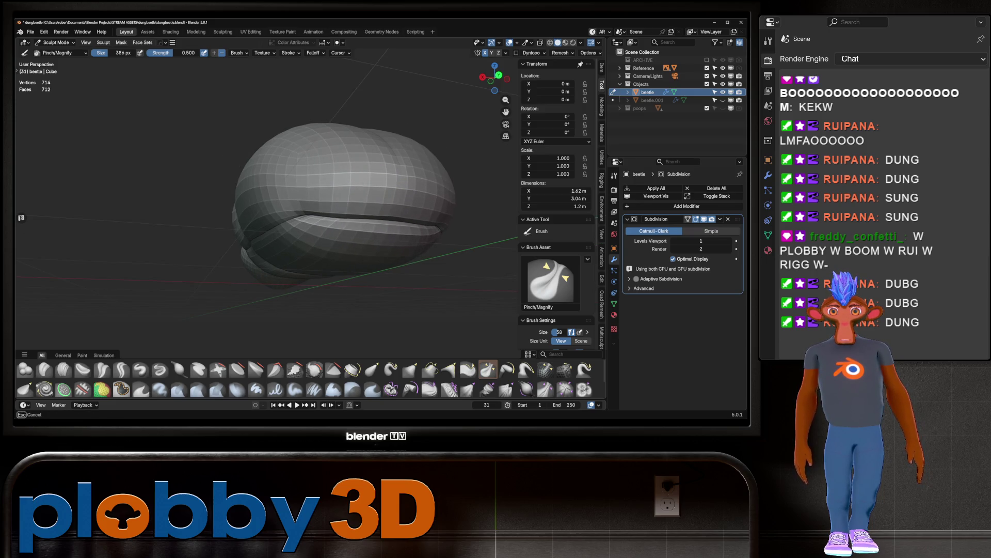
scroll(332, 199, up, 3)
mouse_move(303, 215)
middle_down()
mouse_move(361, 222)
mouse_move(265, 243)
mouse_move(261, 221)
mouse_move(380, 230)
mouse_move(358, 209)
middle_up()
scroll(358, 208, up, 2)
scroll(421, 211, down, 3)
scroll(332, 178, up, 3)
mouse_move(287, 166)
middle_down()
mouse_move(310, 170)
mouse_move(343, 266)
mouse_move(361, 248)
middle_up()
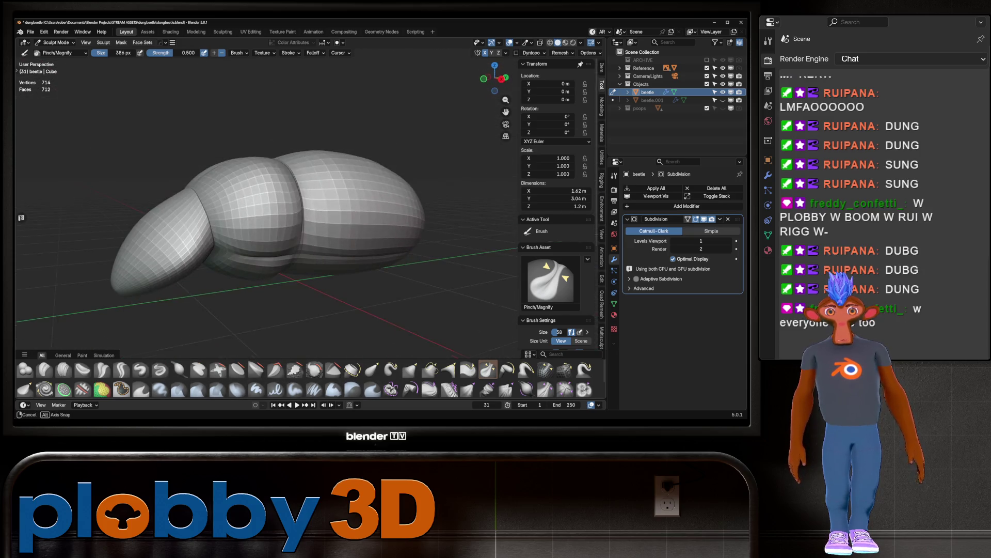
scroll(280, 204, down, 1)
middle_drag(261, 195, 269, 206)
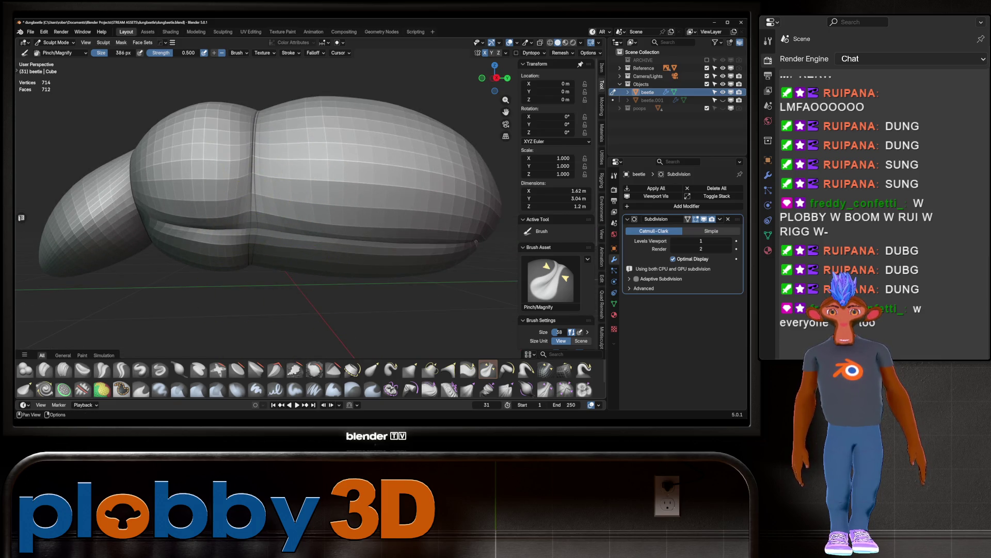
click(546, 370)
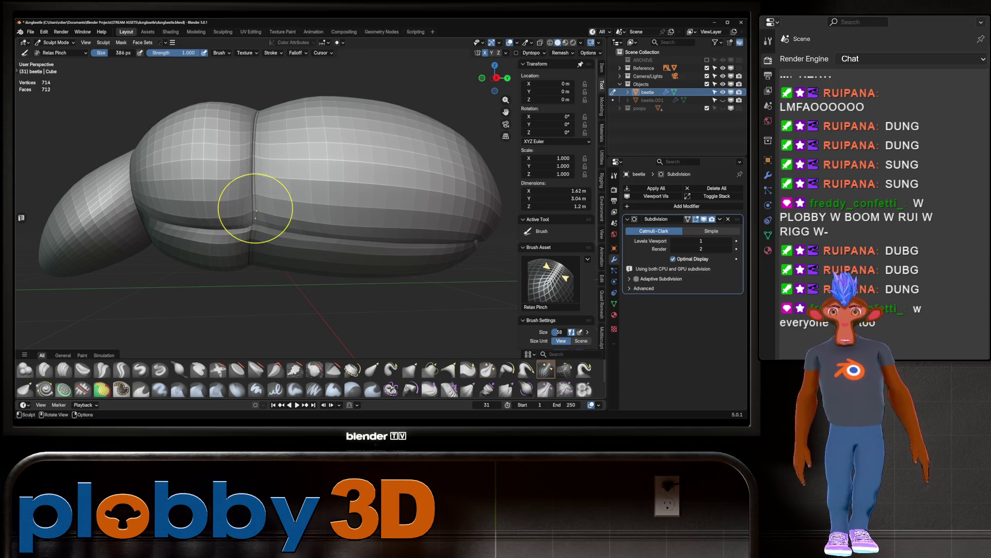
Step: Orbit and zoom around the beetle to inspect the joins between body segments
scroll(254, 226, down, 5)
middle_drag(325, 230, 310, 137)
scroll(277, 192, up, 5)
scroll(277, 191, up, 3)
middle_drag(237, 166, 259, 155)
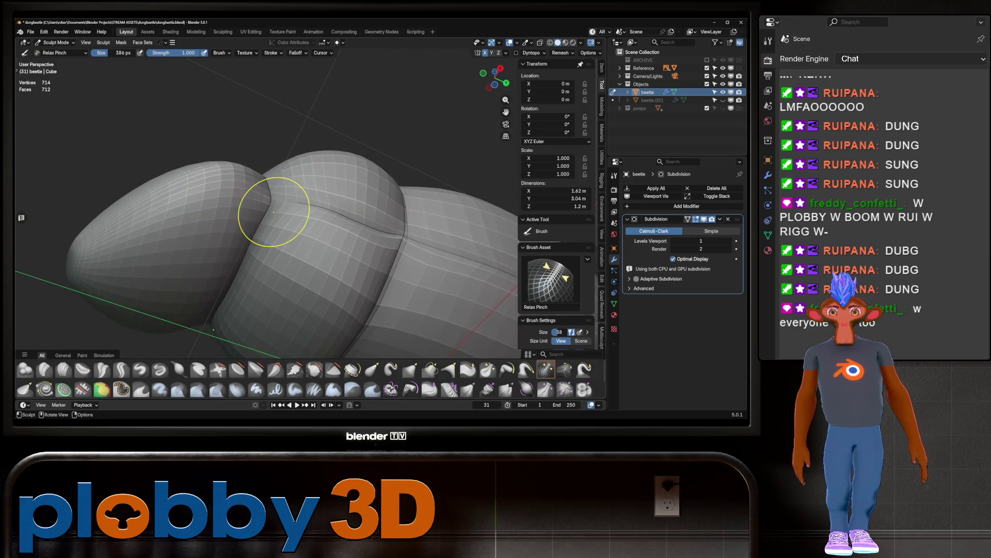
scroll(221, 287, down, 5)
mouse_move(237, 222)
middle_down()
mouse_move(336, 214)
mouse_move(270, 217)
middle_up()
scroll(354, 235, down, 3)
middle_drag(355, 234, 343, 283)
scroll(300, 208, up, 6)
scroll(302, 216, down, 5)
middle_drag(309, 150, 188, 331)
Step: Sharpen the groove between two body segments with Crease Sharp, then inspect the crease
key(shift+c)
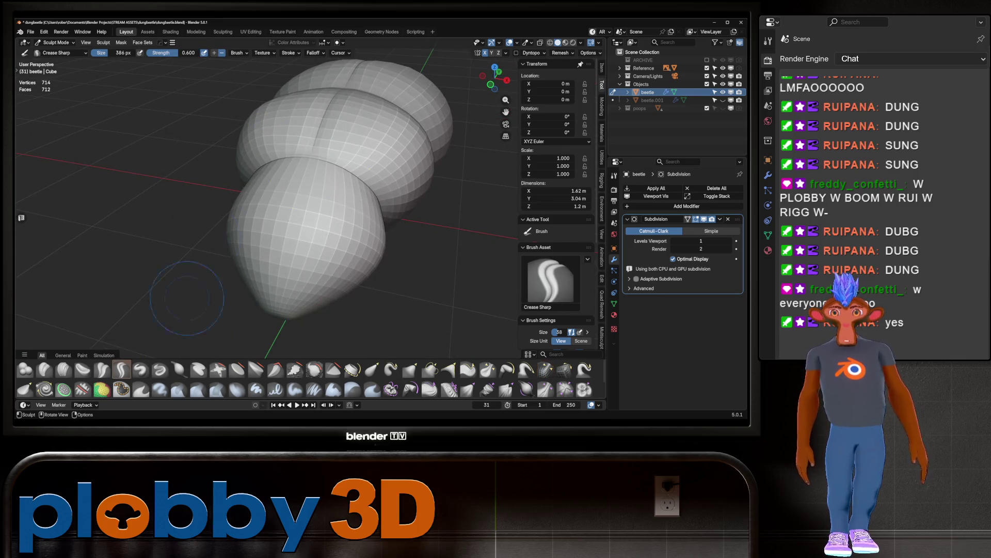
scroll(339, 168, up, 3)
mouse_move(332, 150)
ctrl+middle_down()
mouse_move(332, 123)
mouse_move(343, 143)
mouse_move(291, 228)
mouse_move(240, 252)
ctrl+middle_up()
scroll(240, 252, up, 4)
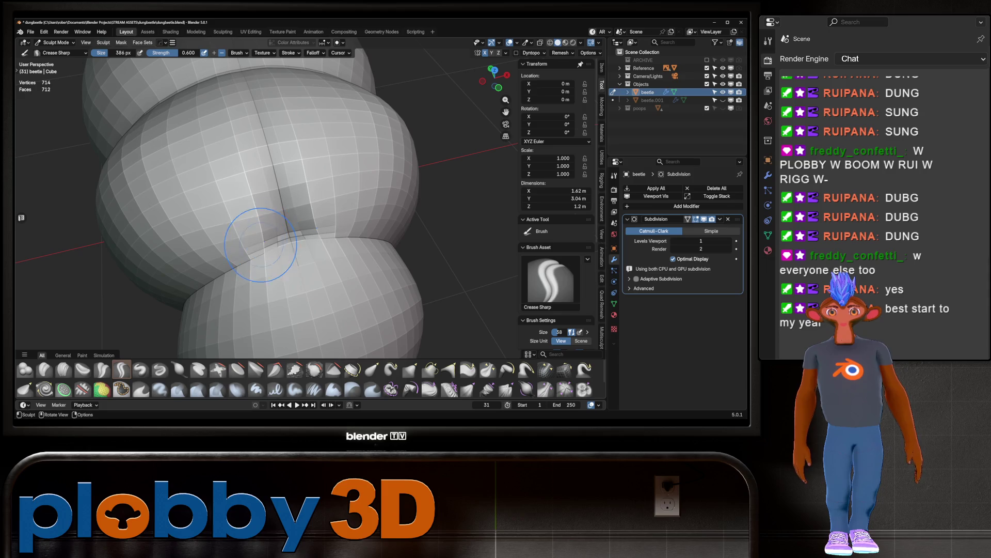
drag(260, 245, 284, 251)
scroll(243, 260, down, 5)
scroll(304, 255, up, 5)
mouse_move(242, 260)
middle_down()
mouse_move(304, 255)
mouse_move(275, 257)
mouse_move(395, 187)
middle_up()
scroll(275, 257, down, 5)
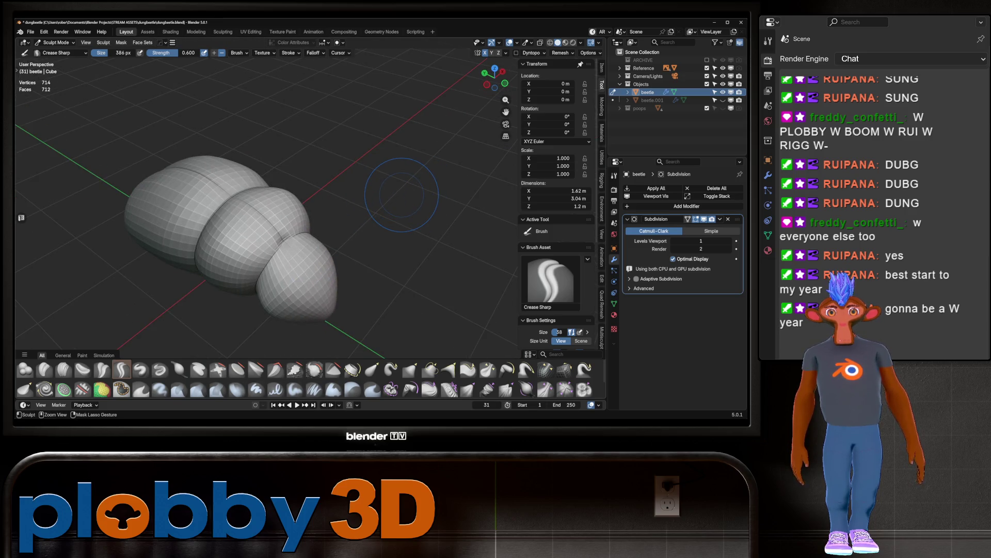
mouse_move(401, 195)
middle_down()
mouse_move(209, 171)
mouse_move(140, 148)
middle_up()
mouse_move(210, 177)
middle_down()
mouse_move(276, 169)
mouse_move(282, 181)
middle_up()
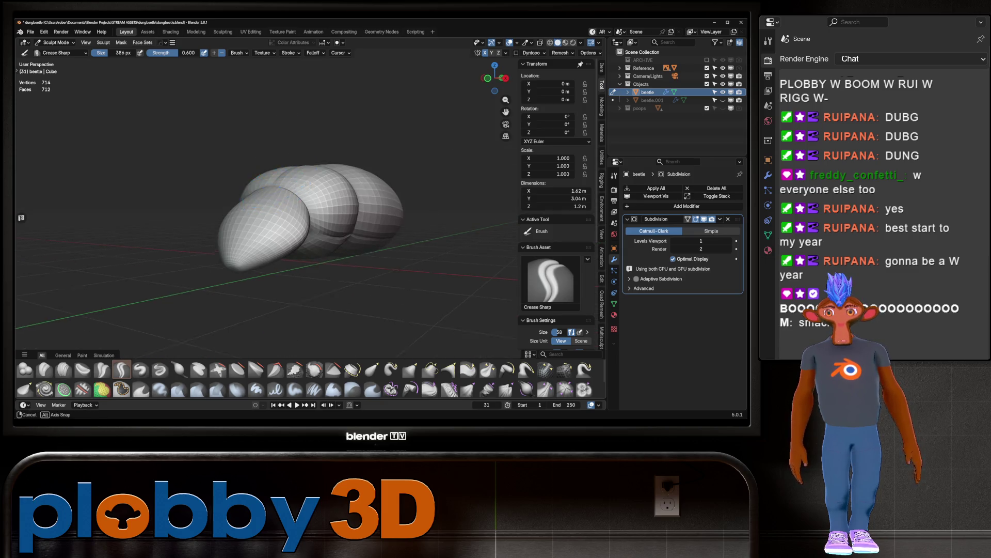
scroll(287, 193, up, 3)
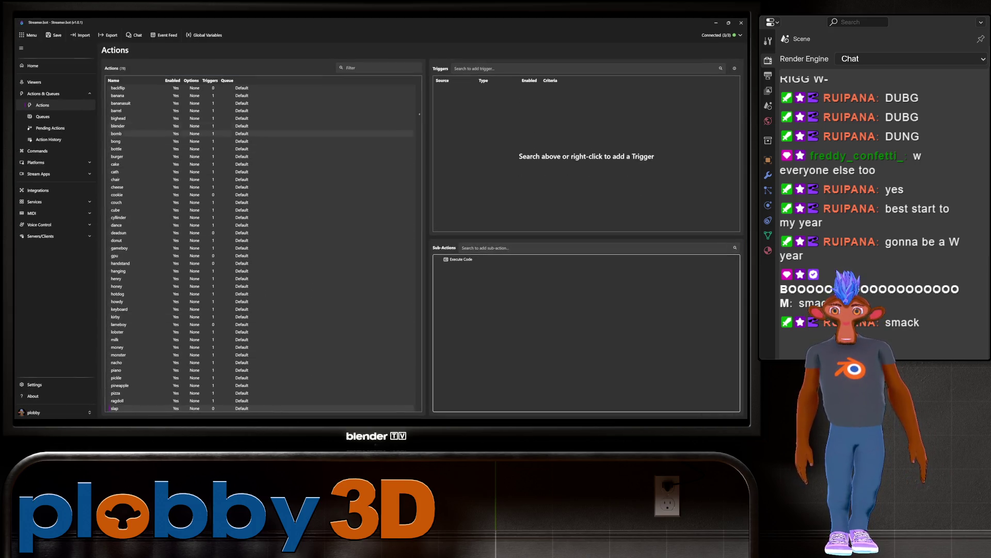
Step: Create a 'smack' action in the chat_triggers group and add an Execute C# Code sub-action
right_click(279, 122)
click(285, 127)
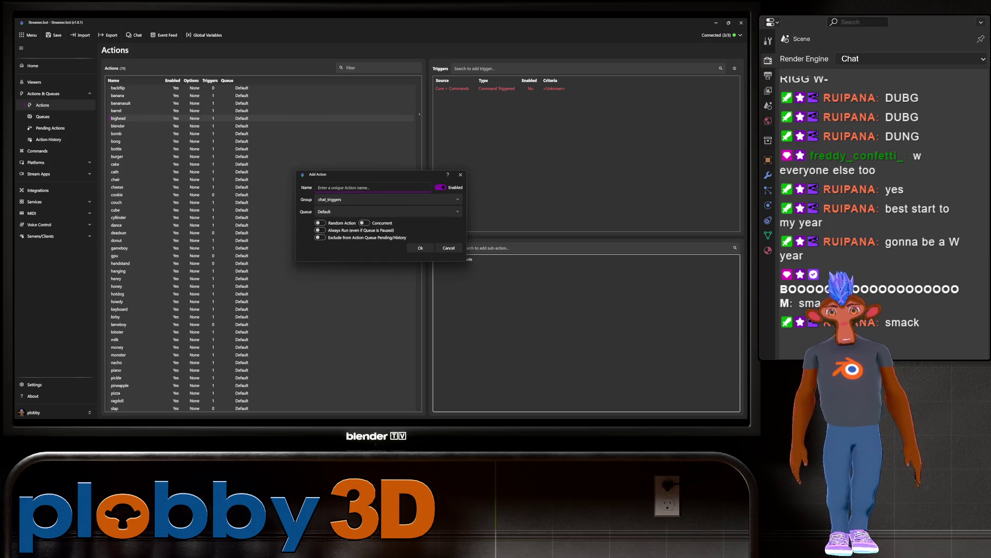
text(smack)
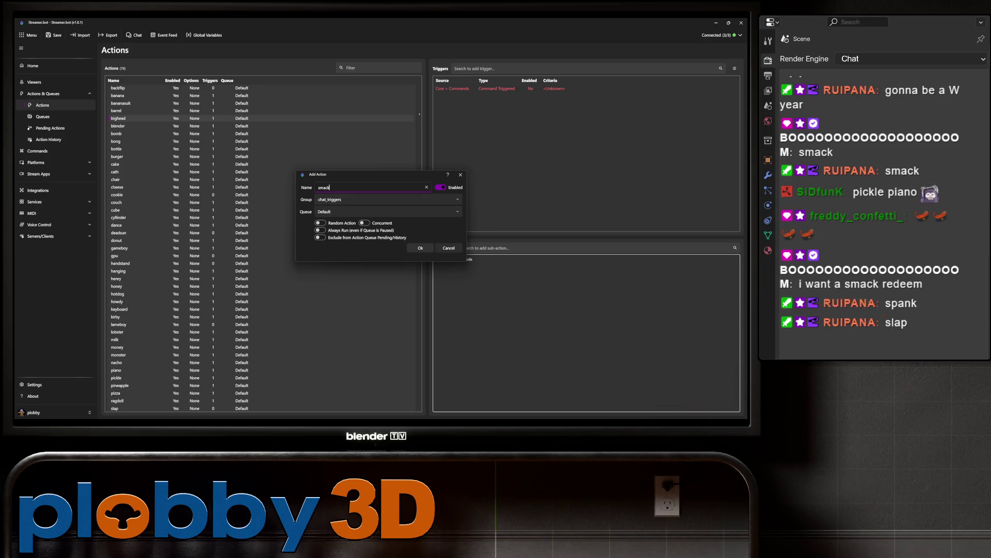
key(Return)
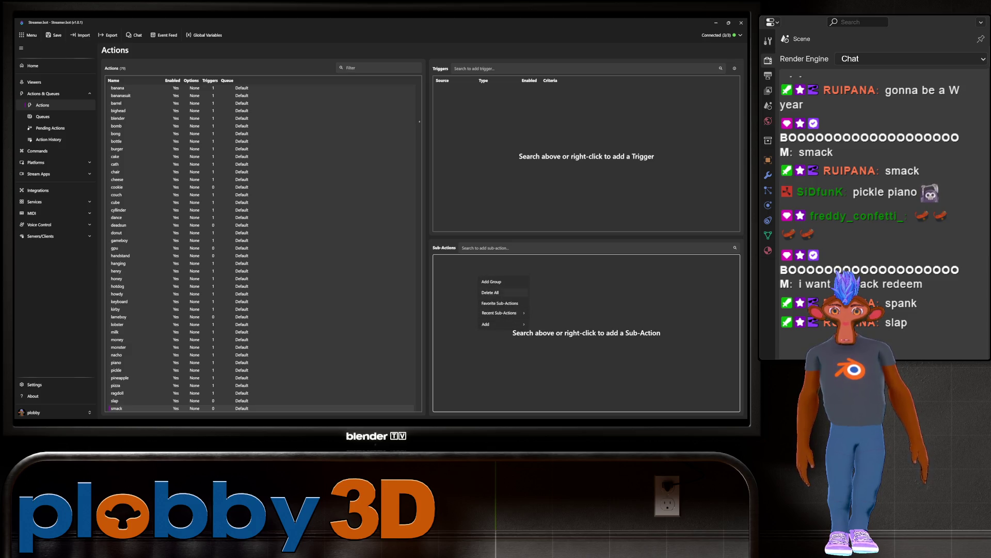
mouse_move(499, 313)
click(568, 333)
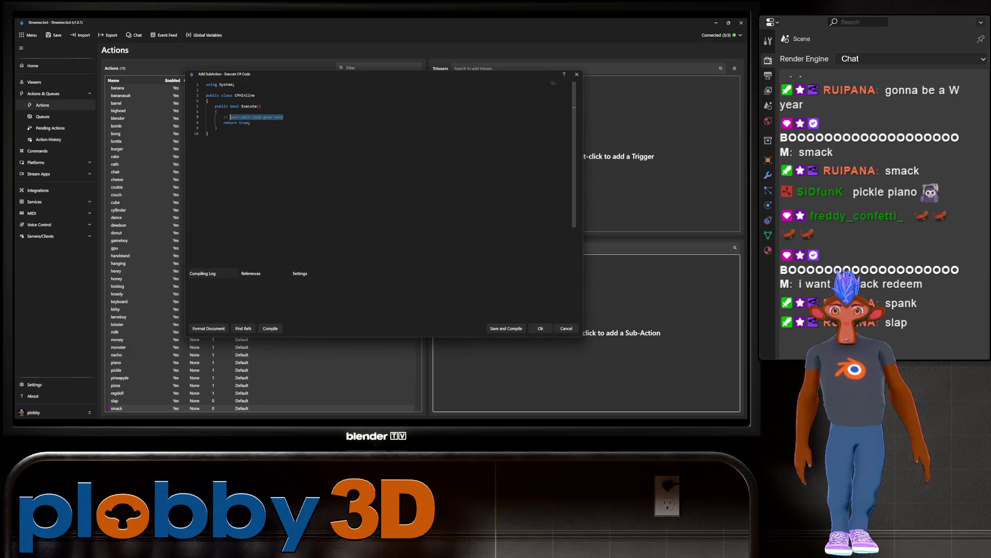
Step: Enter CPH.WebsocketSend("spank"); as the sub-action's C# code, save it, and return to Blender
text(CP)
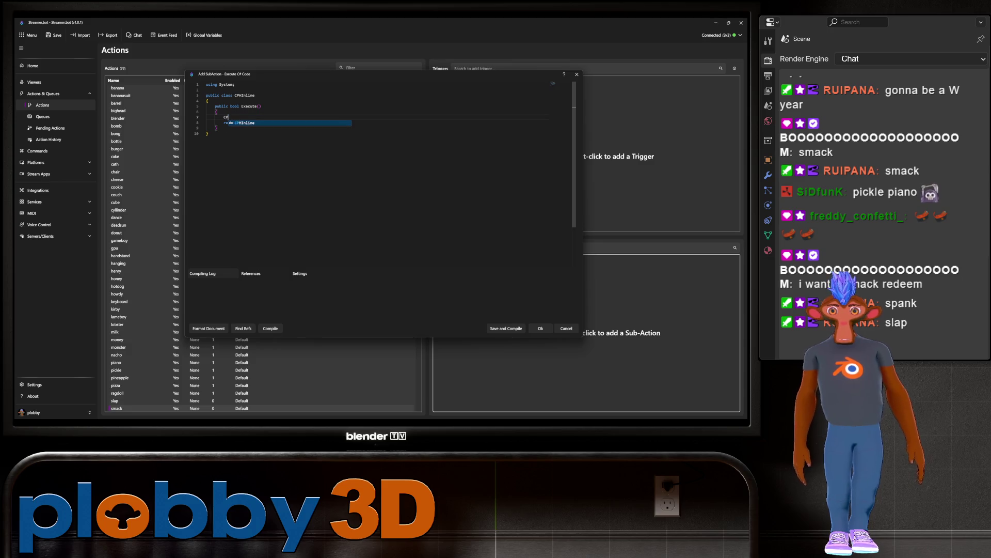
text(H.)
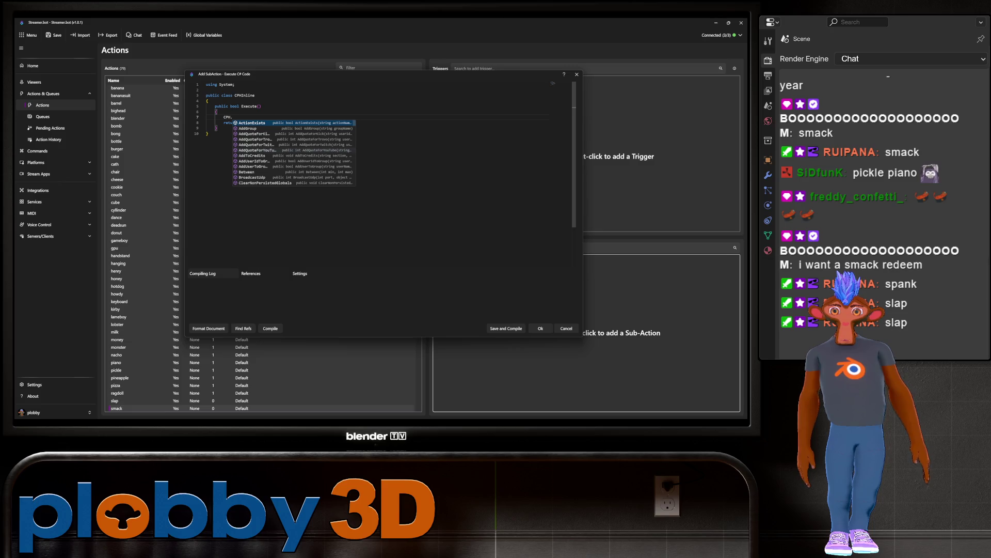
text(websocketse)
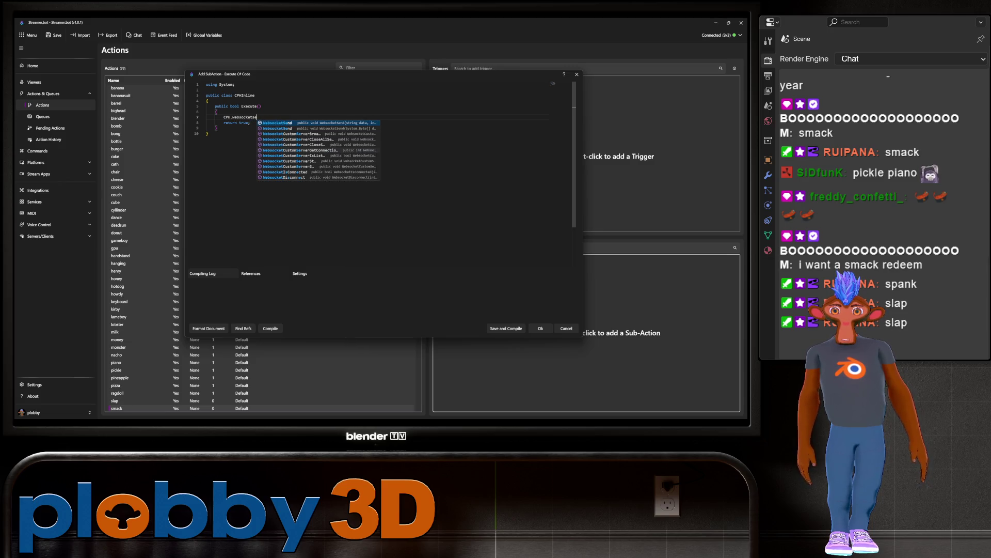
key(Tab)
text((")
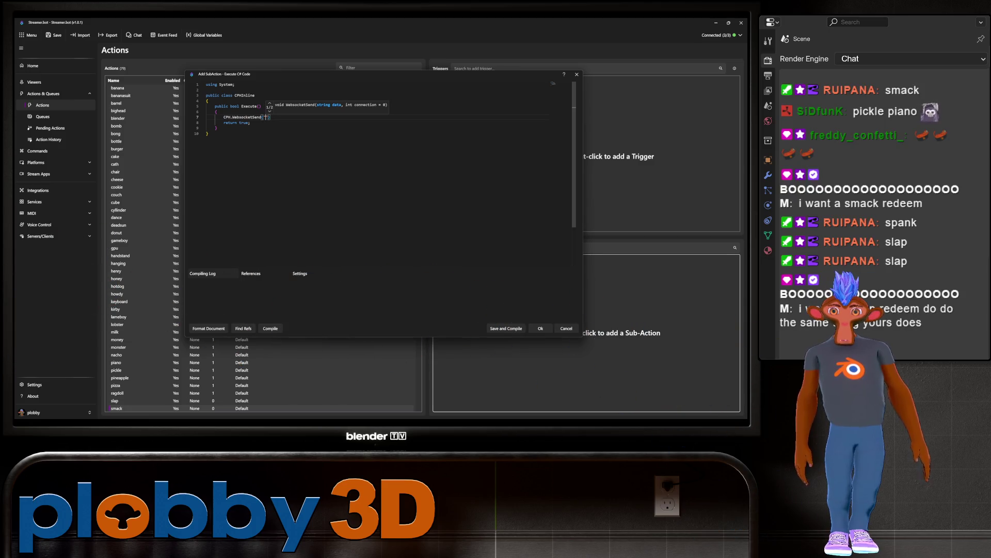
text(spank")
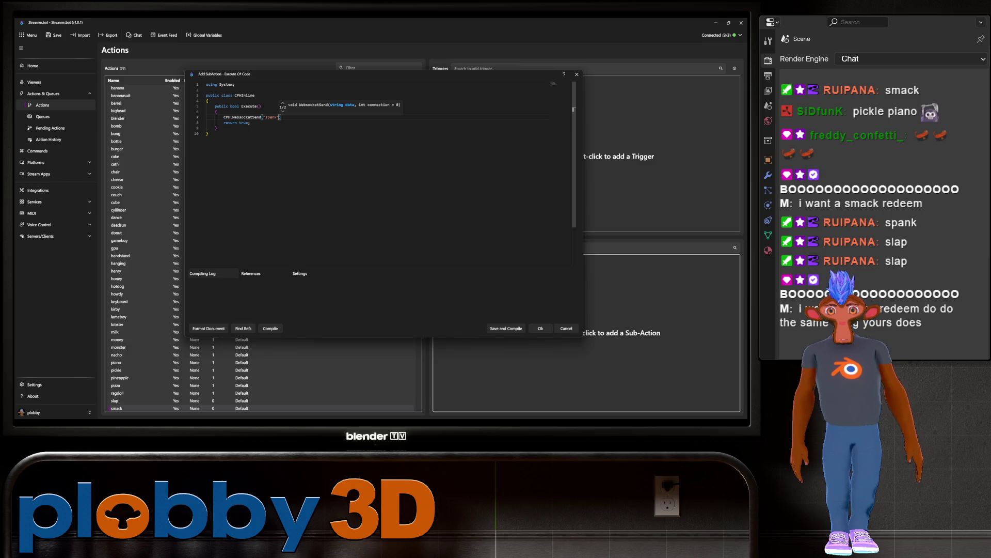
text();)
key(ctrl+s)
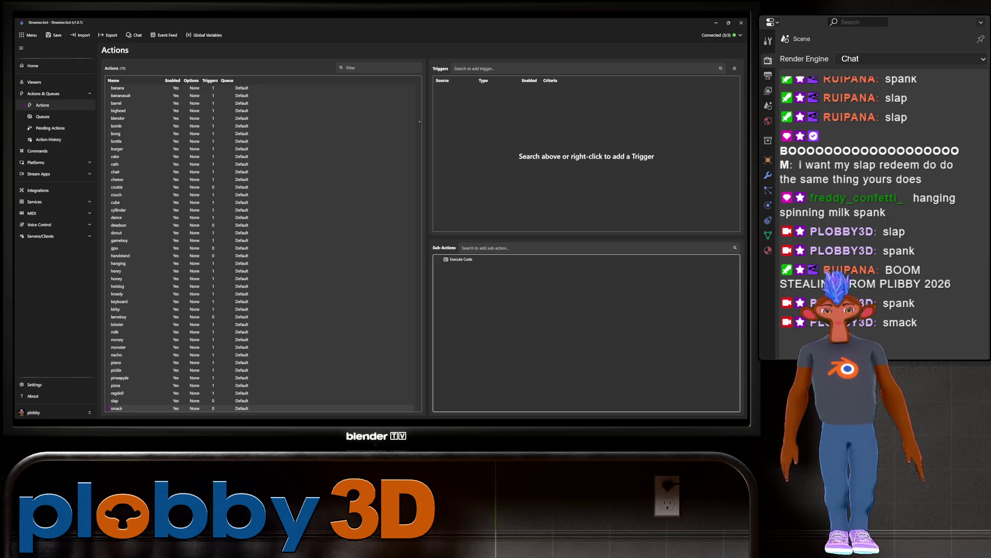
key(alt+Tab)
middle_drag(320, 237, 285, 240)
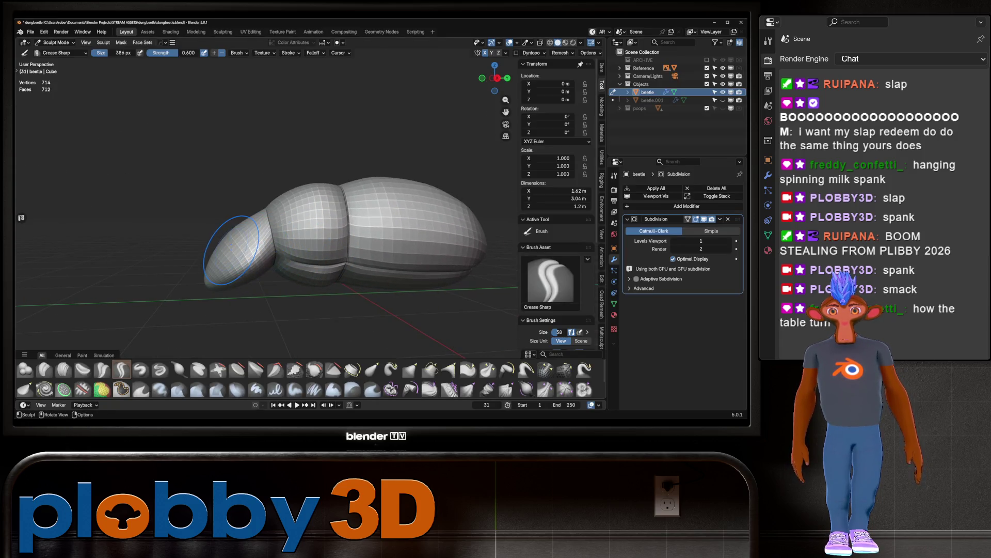
mouse_move(217, 248)
middle_down()
mouse_move(294, 248)
mouse_move(39, 169)
middle_up()
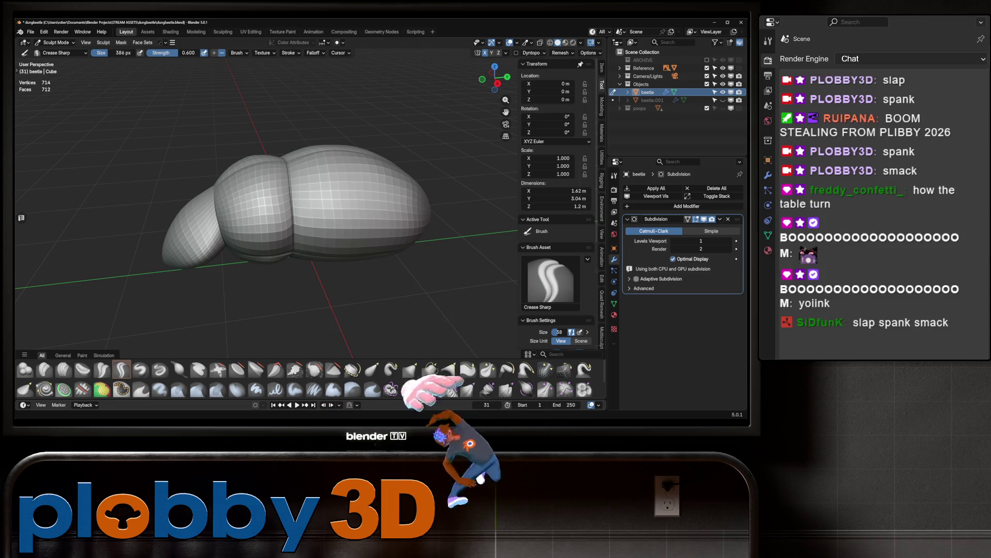
key(alt+Tab)
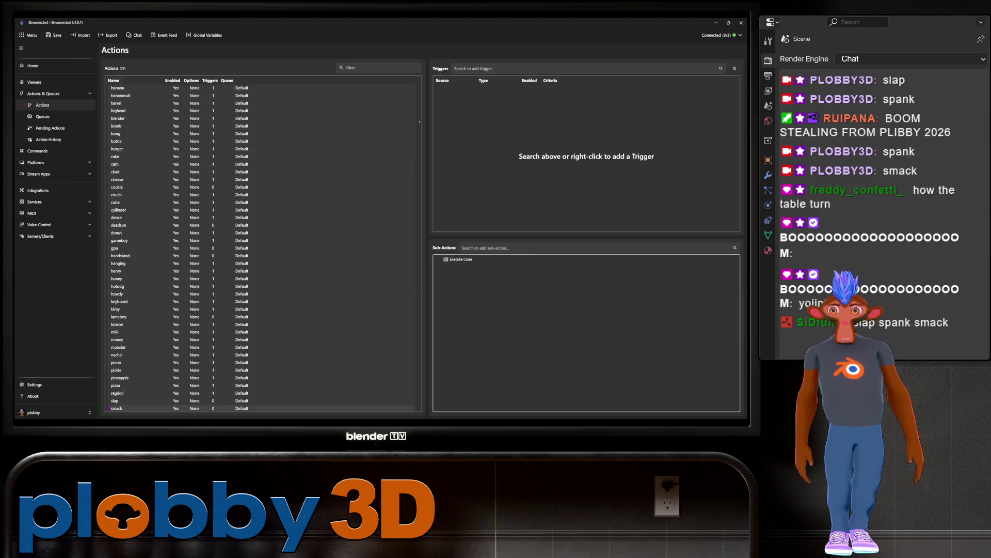
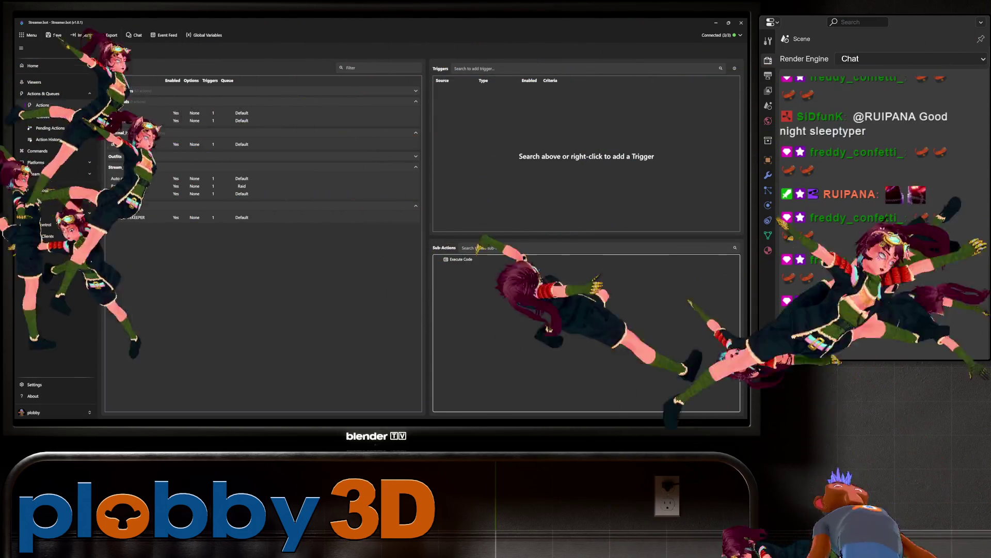
Step: Switch from Streamer.bot to the Warudo blueprint editor showing the random particle and sound graph
key(alt+Tab)
scroll(57, 217, down, 5)
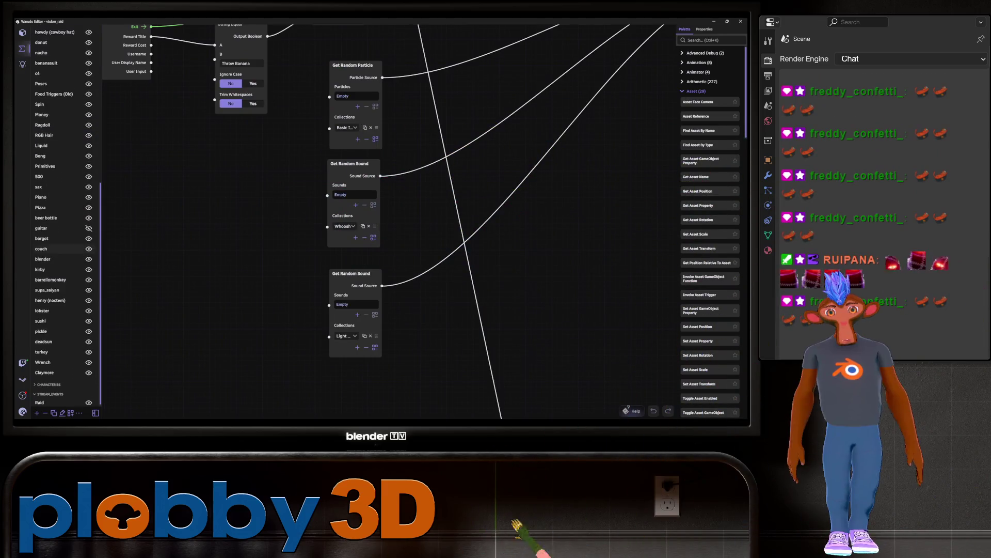
Step: Open the plobby redeem's graph from the left blueprint list
scroll(56, 217, down, 5)
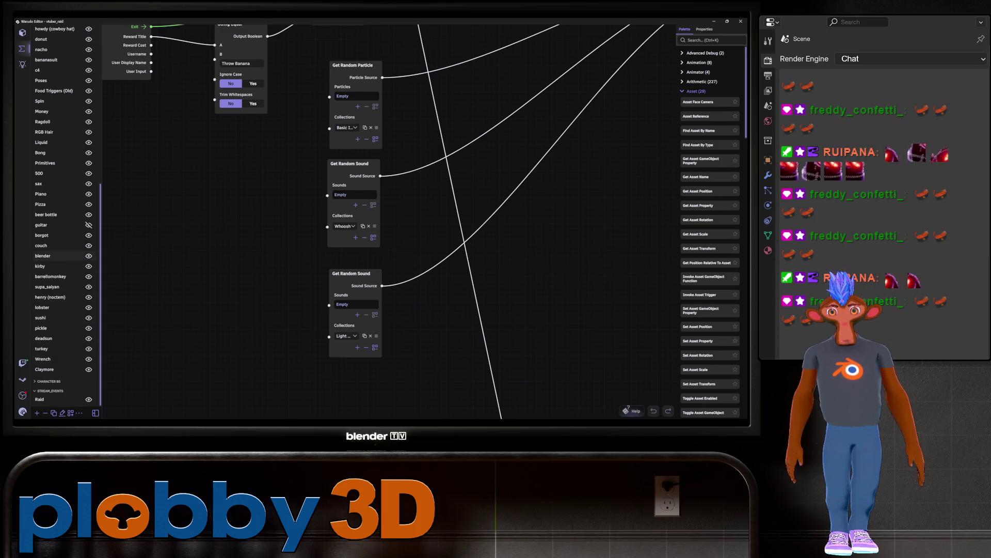
scroll(57, 245, up, 5)
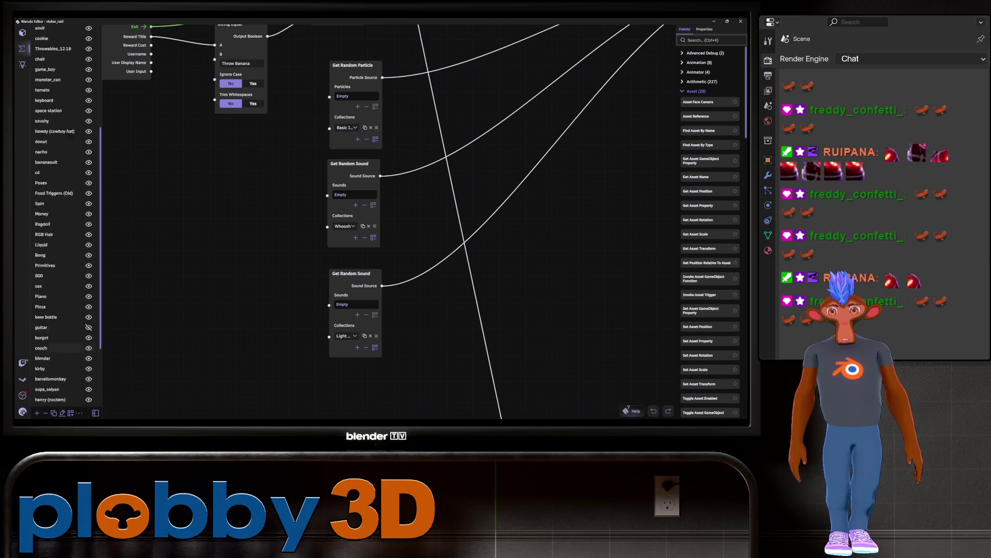
click(42, 153)
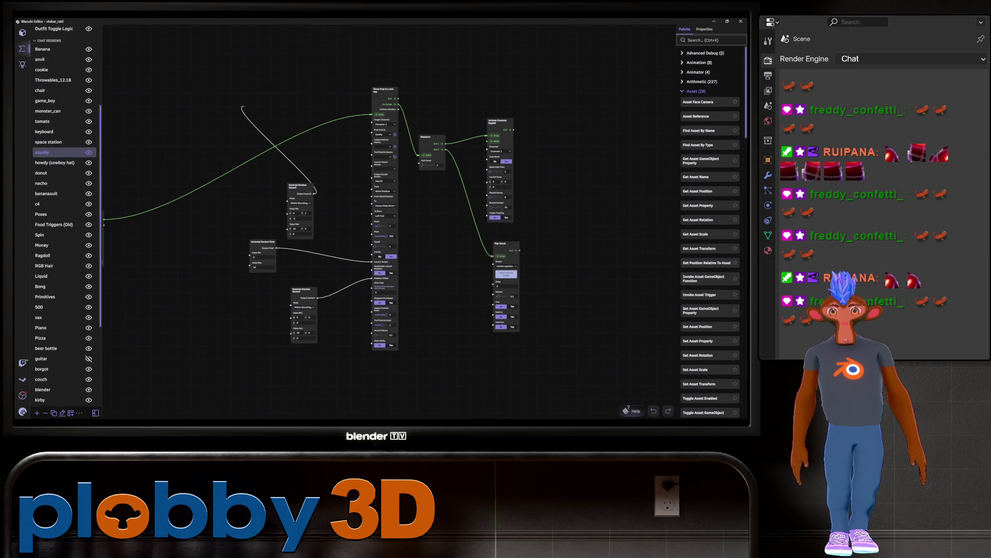
Step: Feed the random Vector3 into From World Position and insert a Cooldown For X Seconds node before Throw Prop
mouse_move(356, 137)
mouse_down()
mouse_move(413, 186)
mouse_move(488, 226)
mouse_up()
drag(416, 214, 412, 211)
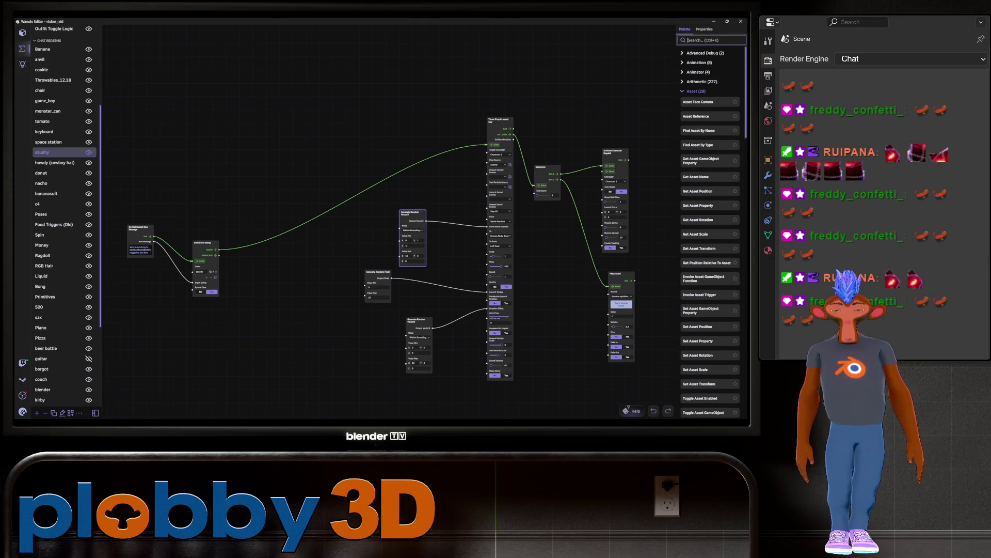
text(cooldo)
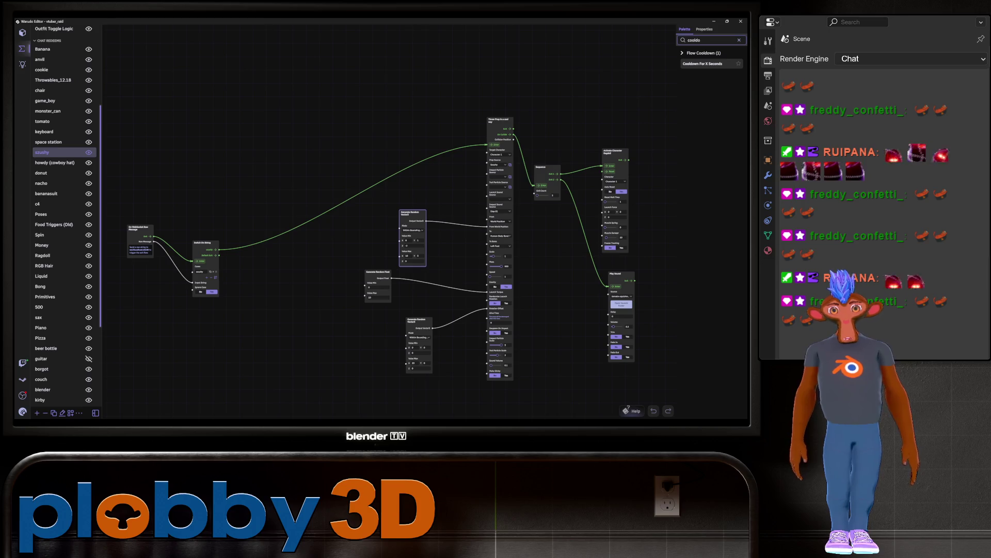
mouse_move(702, 64)
mouse_down()
mouse_move(539, 151)
mouse_move(266, 247)
mouse_up()
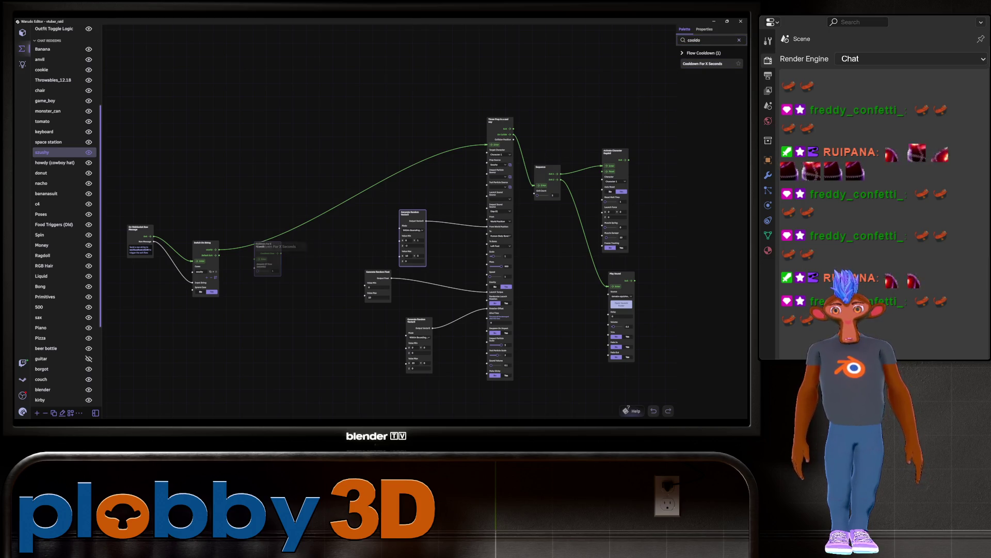
key(ctrl+z)
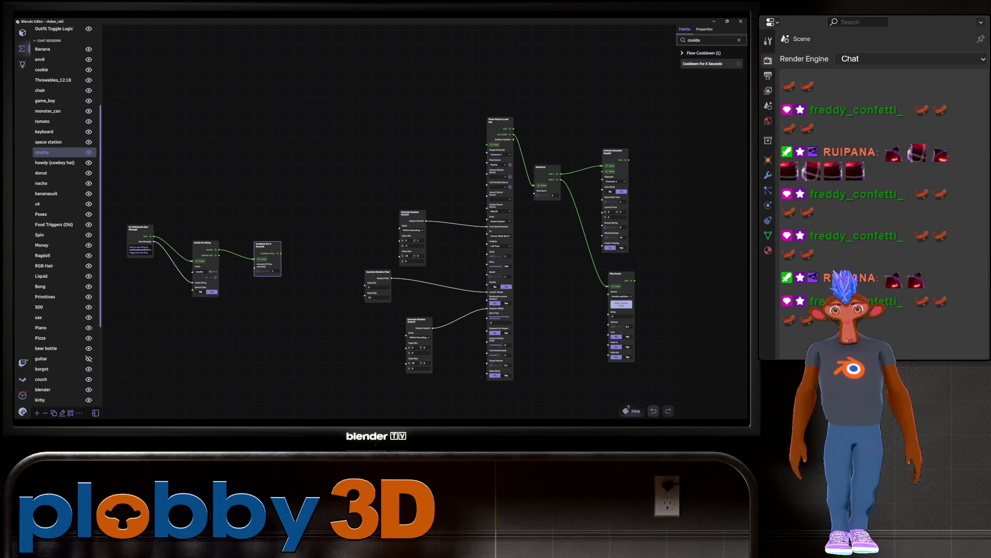
key(ctrl+y)
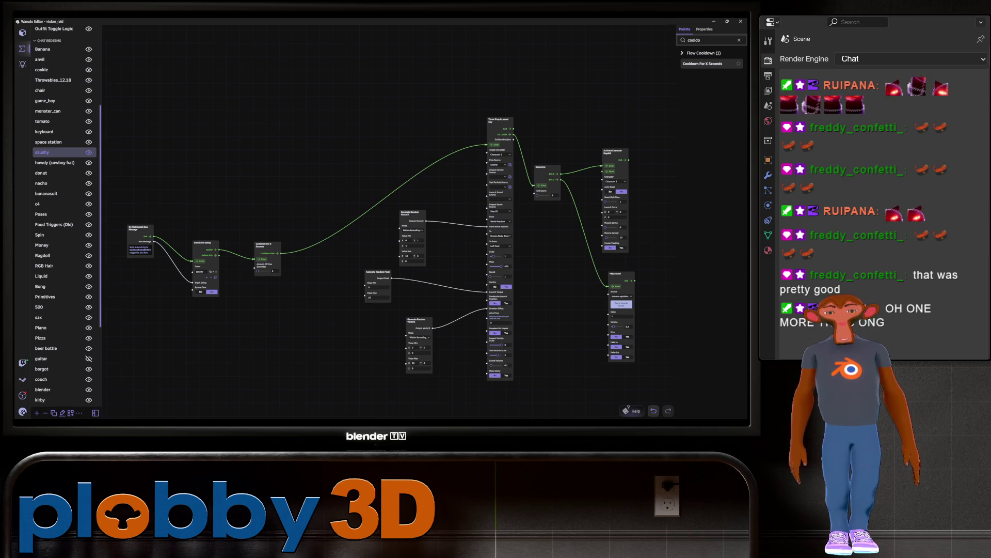
click(22, 412)
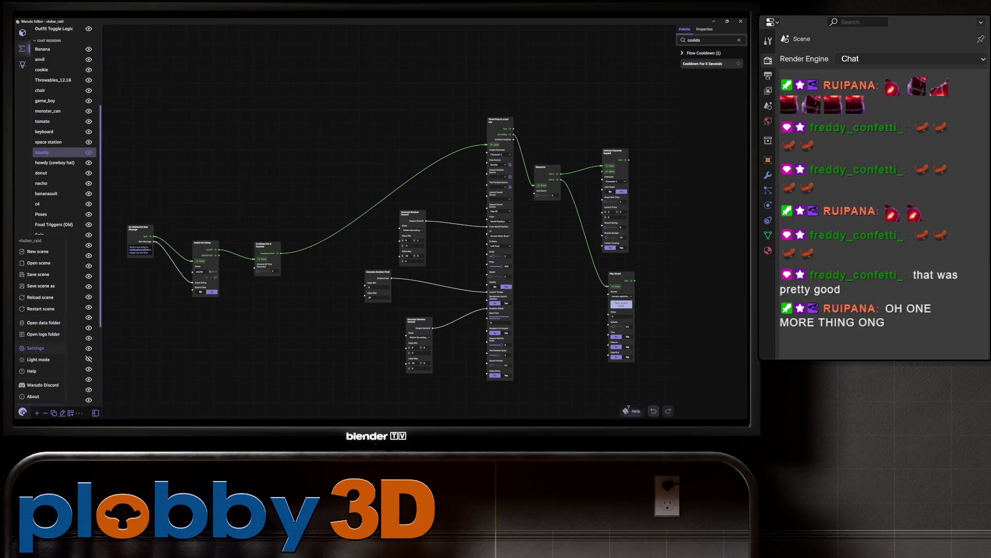
Step: Save the Warudo scene with the cooldown added
click(38, 274)
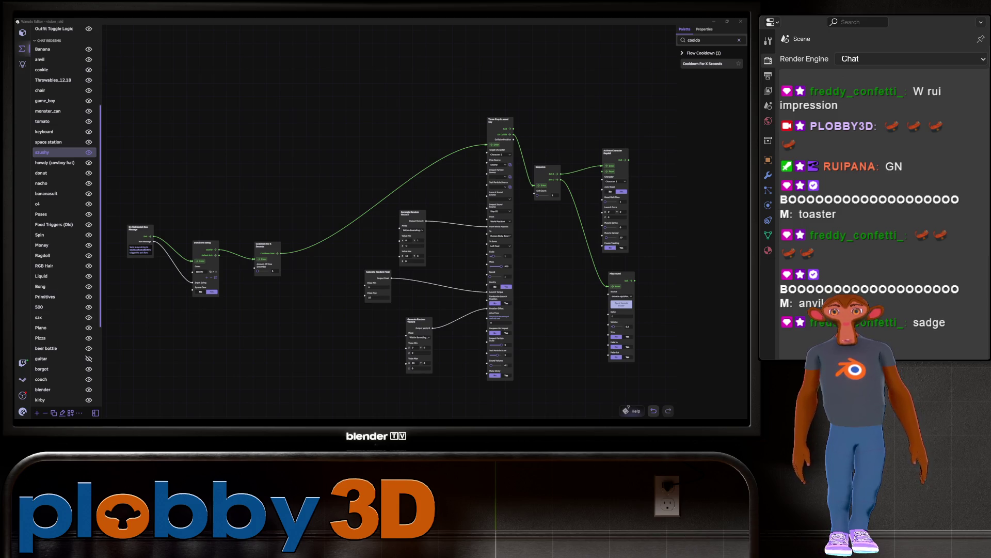
mouse_move(310, 336)
mouse_down()
mouse_move(277, 319)
mouse_move(298, 343)
mouse_move(199, 336)
mouse_up()
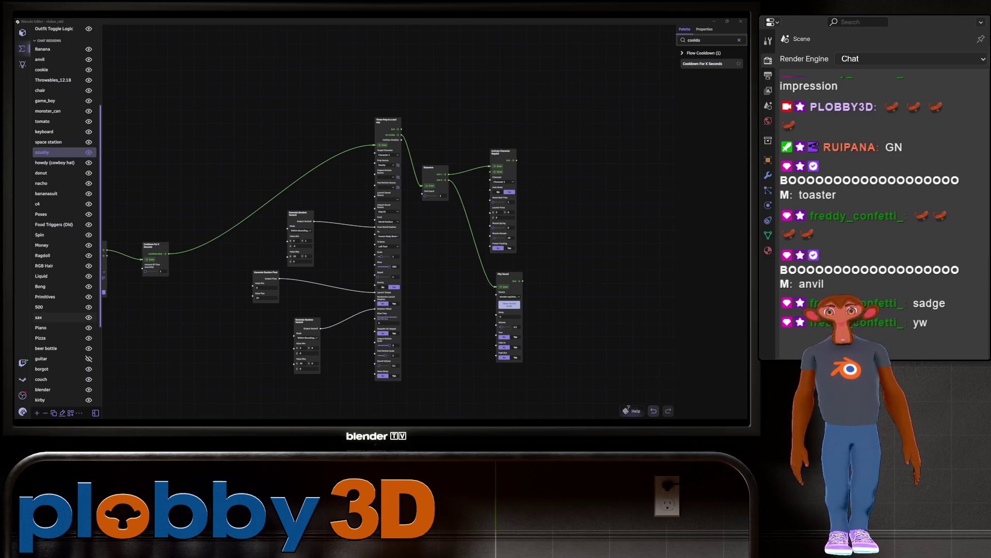
Step: Switch to Blender and orbit and recentre the view on the sculpted beetle
key(alt+Tab)
mouse_move(292, 100)
middle_down()
mouse_move(289, 119)
mouse_move(357, 143)
middle_up()
key(KP_Decimal)
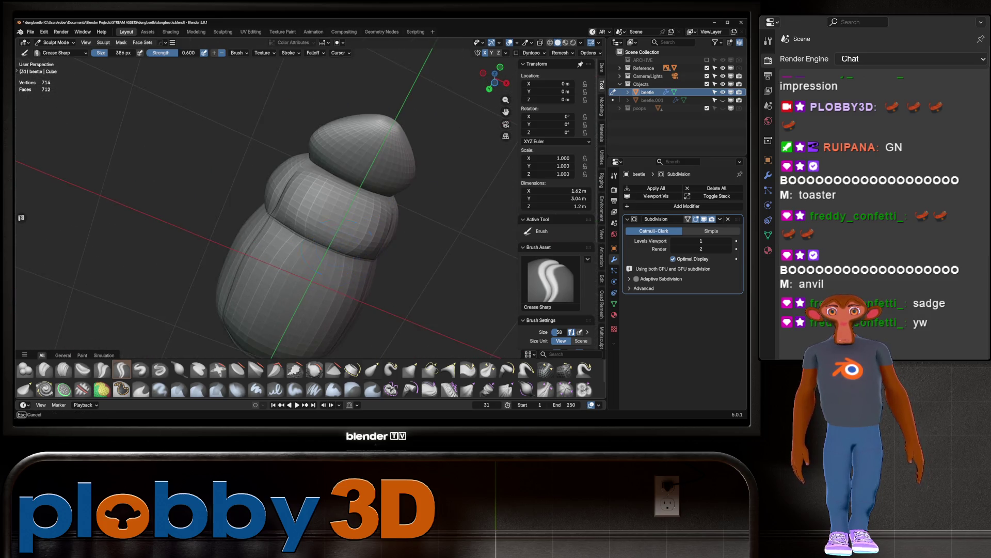